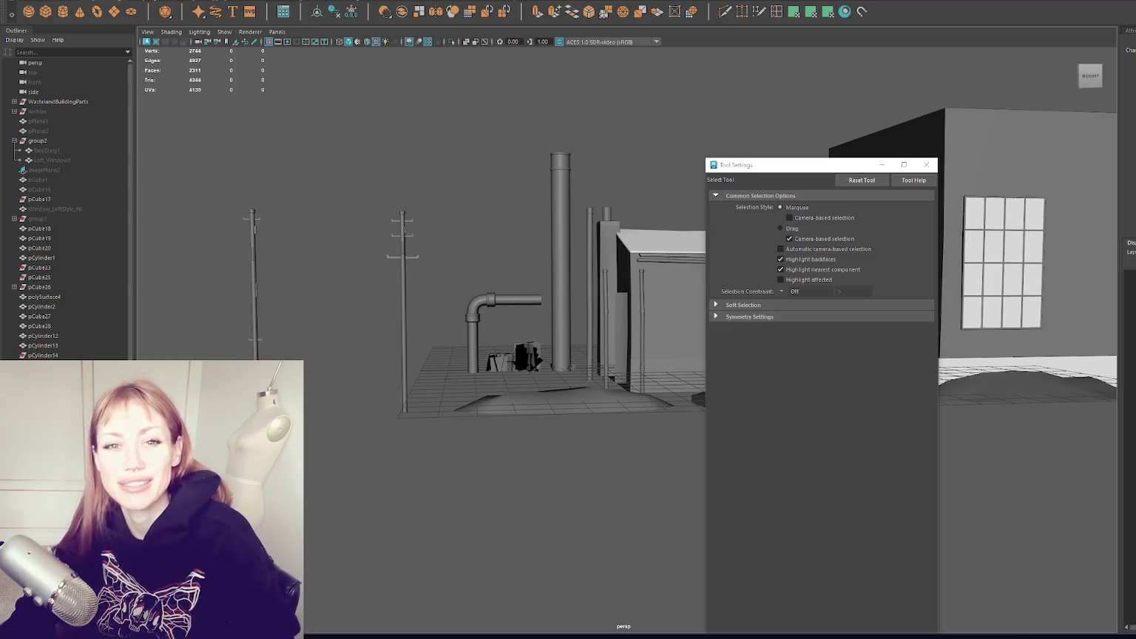
Close the selection Tool Settings window and clear the elbow selection.
{"action": "scroll", "coordinate": [453, 284], "scroll_direction": "up", "scroll_amount": 5}
{"action": "left_click", "coordinate": [452, 283]}
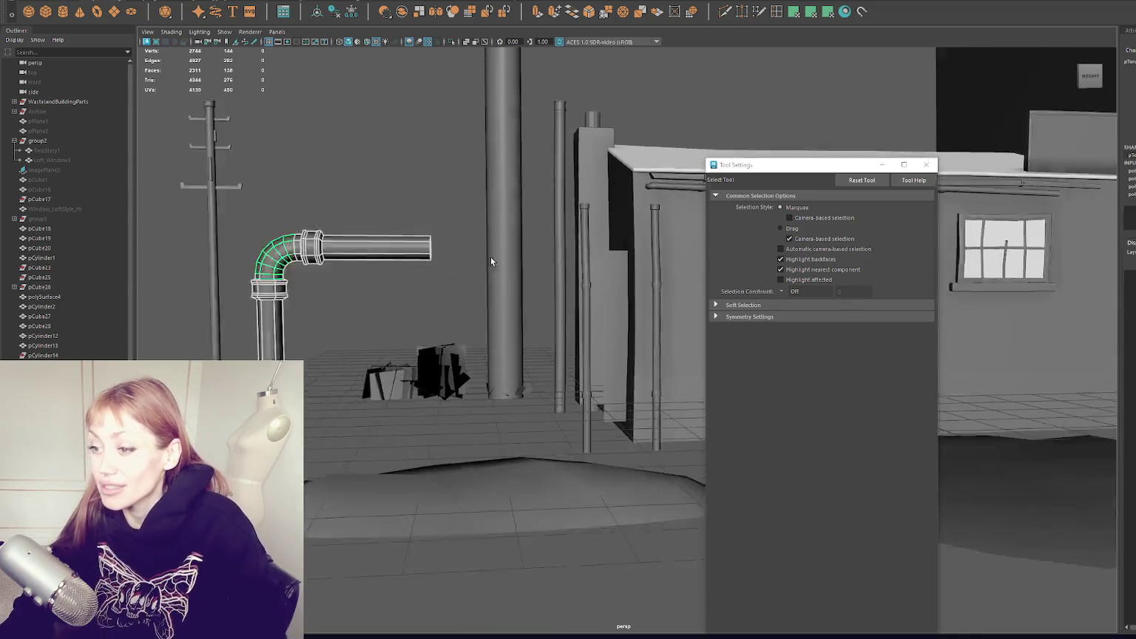
{"action": "scroll", "coordinate": [604, 204], "scroll_direction": "up", "scroll_amount": 3}
{"action": "left_click", "coordinate": [927, 164]}
{"action": "left_click", "coordinate": [577, 261]}
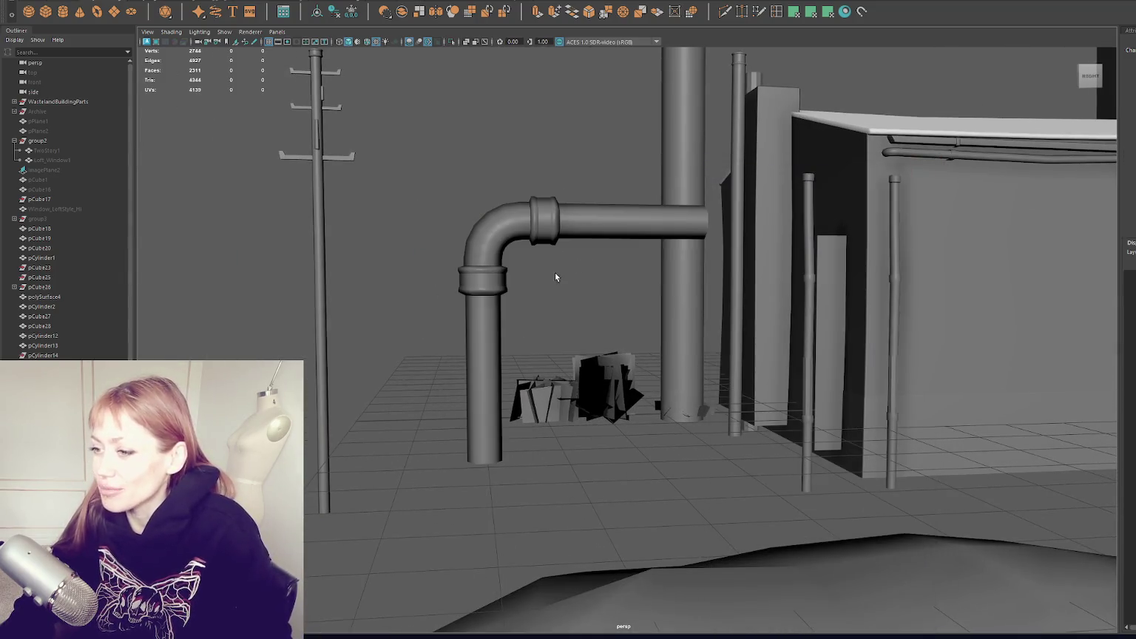
Select the whole elbow pipe in Object Mode and move it to the building wall's base.
{"action": "scroll", "coordinate": [413, 256], "scroll_direction": "down", "scroll_amount": 3}
{"action": "scroll", "coordinate": [459, 241], "scroll_direction": "down", "scroll_amount": 3}
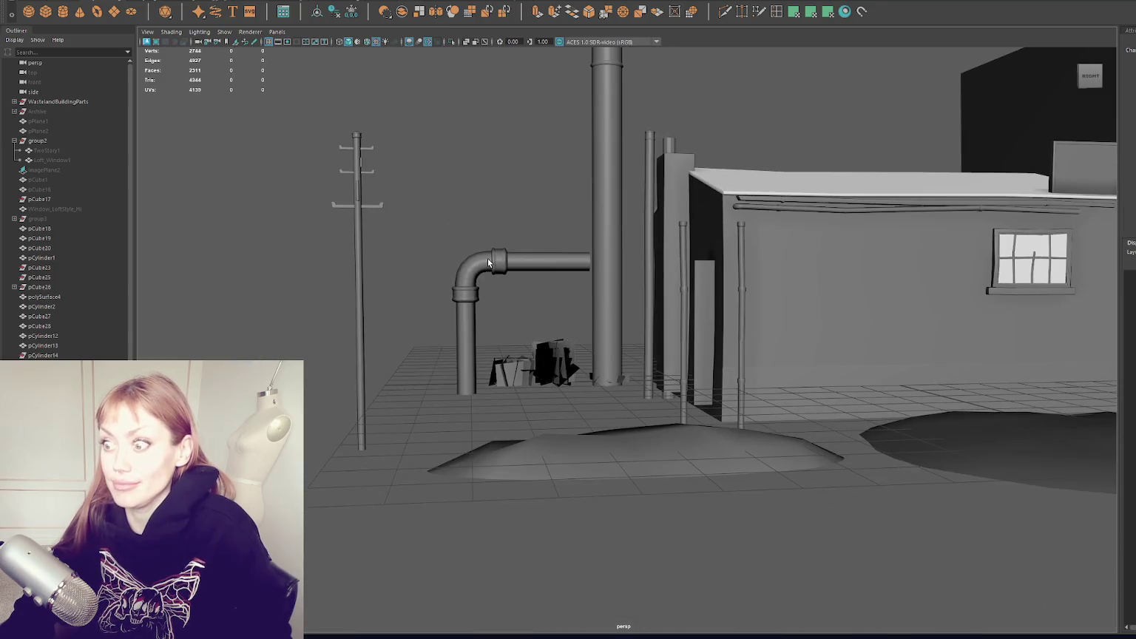
{"action": "left_click", "coordinate": [488, 258]}
{"action": "right_click_drag", "start_coordinate": [505, 172], "coordinate": [549, 157]}
{"action": "right_click_drag", "start_coordinate": [481, 148], "coordinate": [506, 130]}
{"action": "left_click", "coordinate": [489, 274]}
{"action": "mouse_move", "coordinate": [487, 324]}
{"action": "left_mouse_down"}
{"action": "mouse_move", "coordinate": [802, 326]}
{"action": "mouse_move", "coordinate": [800, 301]}
{"action": "mouse_move", "coordinate": [814, 377]}
{"action": "left_mouse_up"}
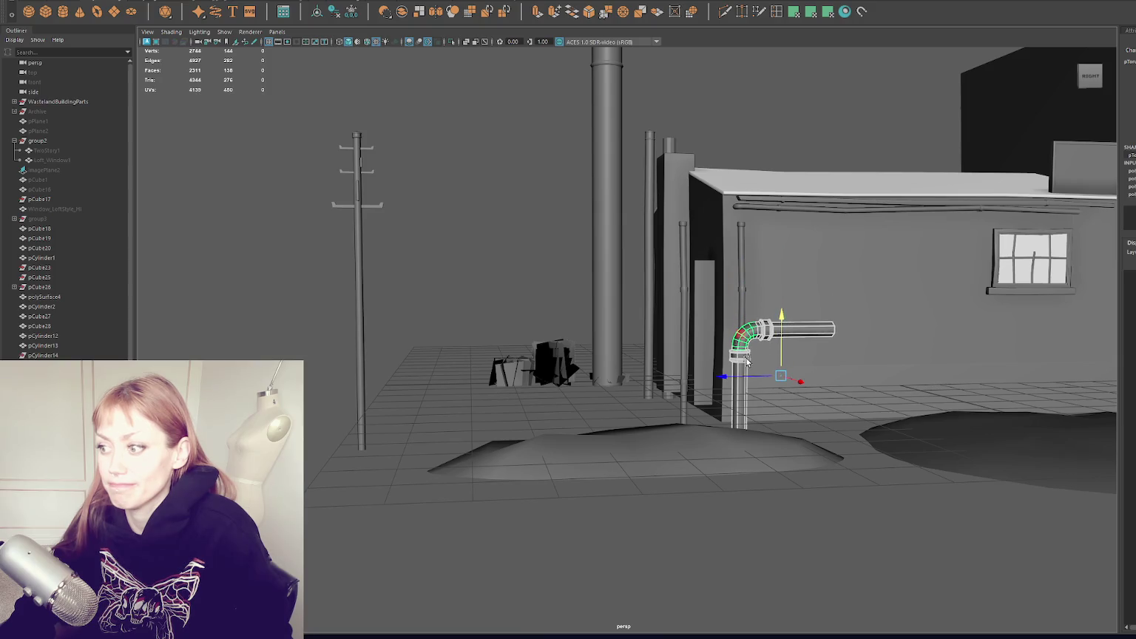
Lower the elbow pipe against the wall base and stretch it into a long run.
{"action": "key", "text": "f"}
{"action": "scroll", "coordinate": [371, 297], "scroll_direction": "down", "scroll_amount": 3}
{"action": "right_click", "coordinate": [361, 209]}
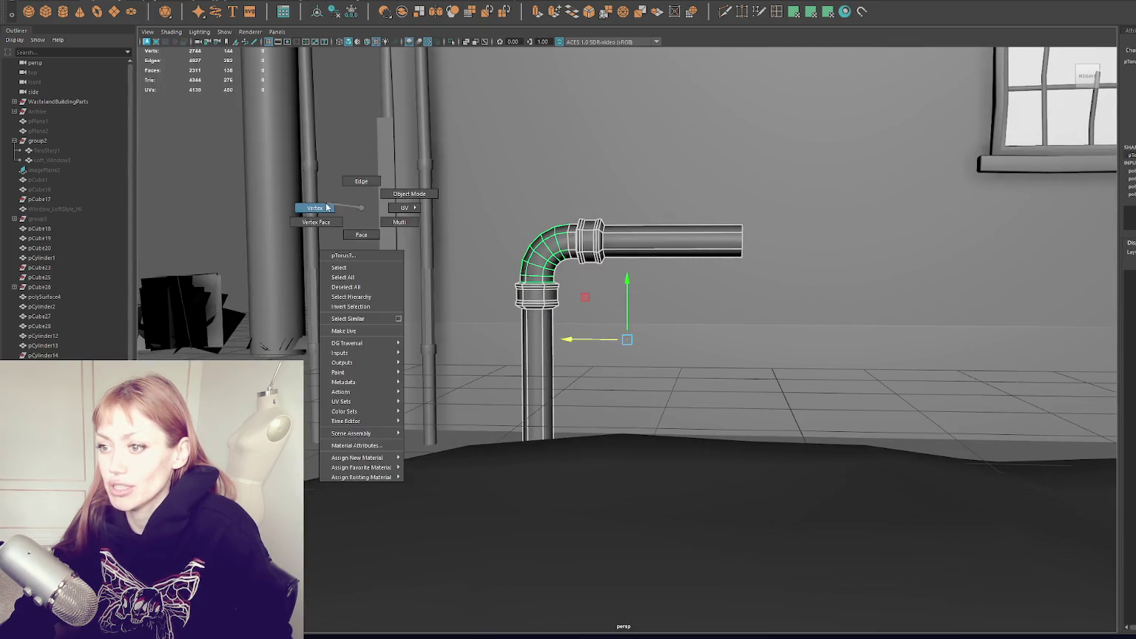
{"action": "key", "text": "ctrl+F9"}
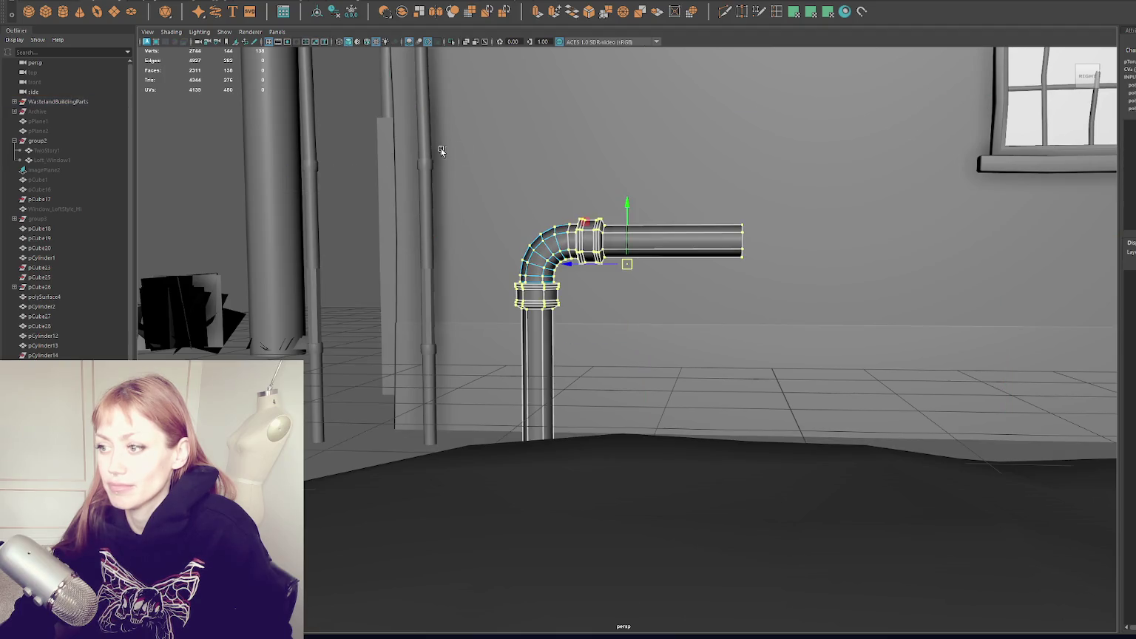
{"action": "mouse_move", "coordinate": [662, 238]}
{"action": "left_mouse_down"}
{"action": "mouse_move", "coordinate": [661, 287]}
{"action": "mouse_move", "coordinate": [638, 274]}
{"action": "left_mouse_up"}
{"action": "scroll", "coordinate": [638, 274], "scroll_direction": "down", "scroll_amount": 5}
{"action": "scroll", "coordinate": [637, 273], "scroll_direction": "down", "scroll_amount": 1}
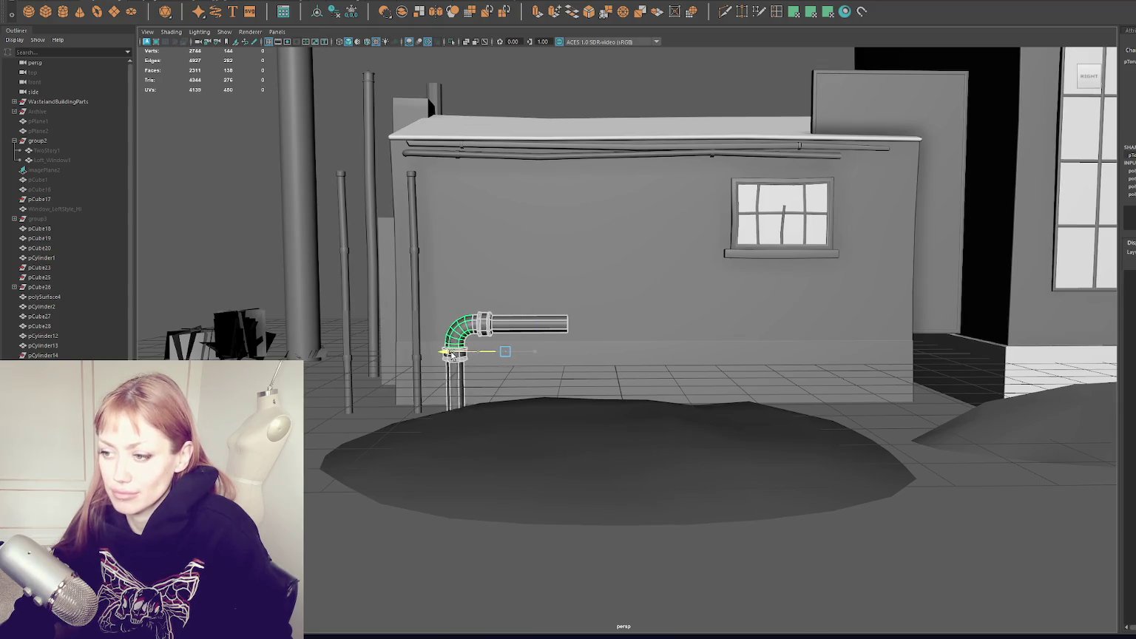
{"action": "mouse_move", "coordinate": [451, 355]}
{"action": "left_mouse_down"}
{"action": "mouse_move", "coordinate": [463, 333]}
{"action": "mouse_move", "coordinate": [484, 350]}
{"action": "mouse_move", "coordinate": [868, 373]}
{"action": "left_mouse_up"}
{"action": "key", "text": "F9"}
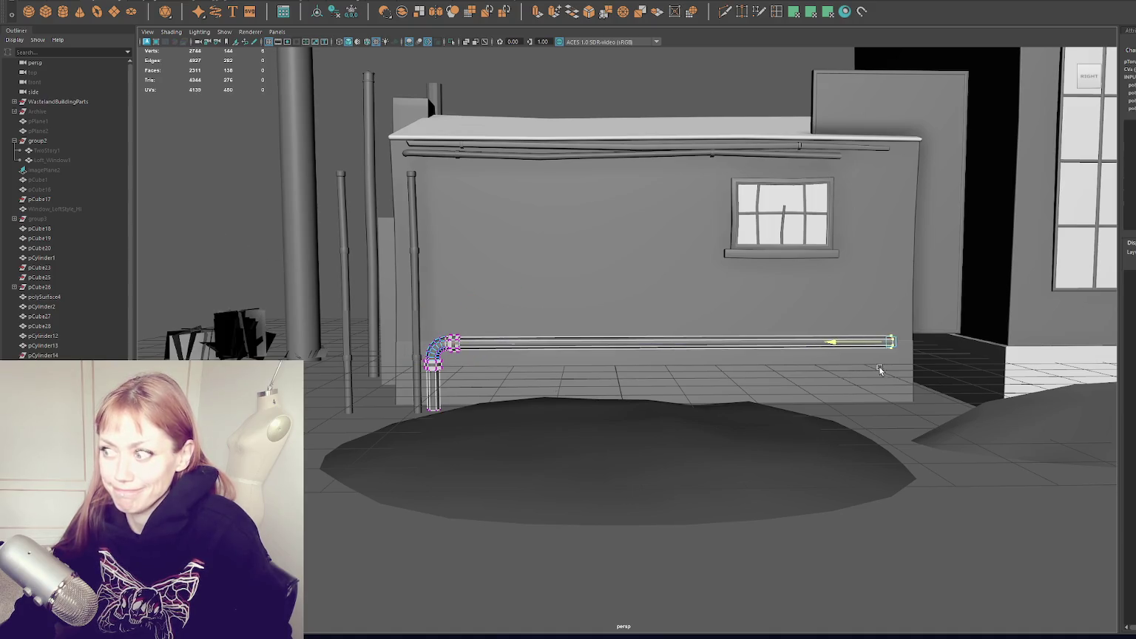
Duplicate the long pipe, slide the copy right along X, isolate it and delete its long section.
{"action": "left_click", "coordinate": [460, 357]}
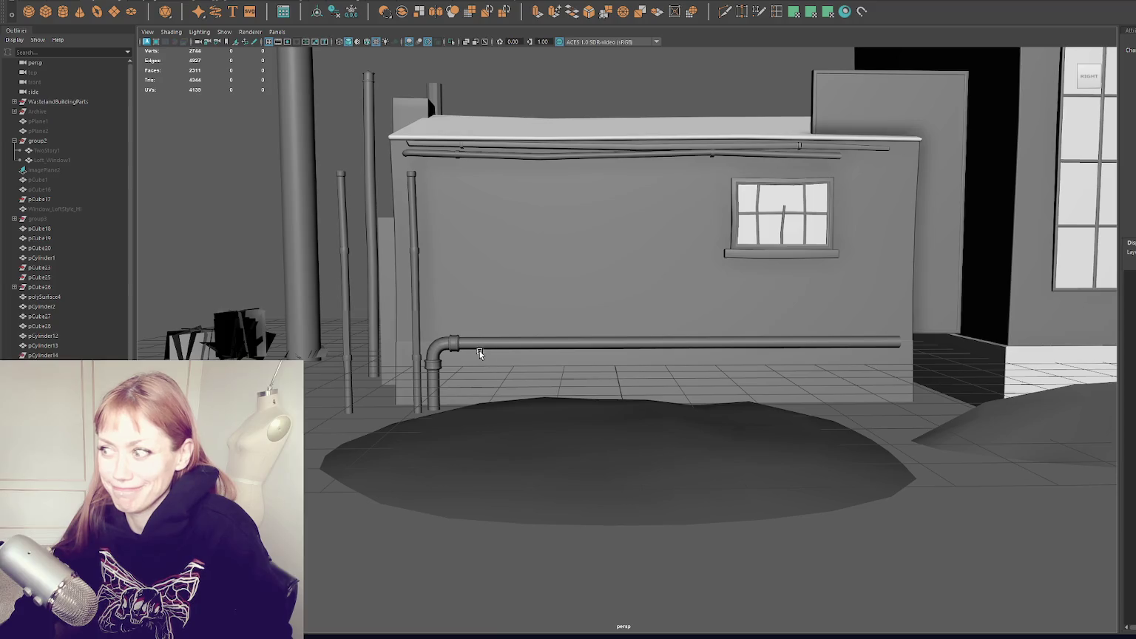
{"action": "left_click", "coordinate": [475, 341]}
{"action": "key", "text": "ctrl+d"}
{"action": "left_click_drag", "start_coordinate": [440, 362], "coordinate": [670, 362]}
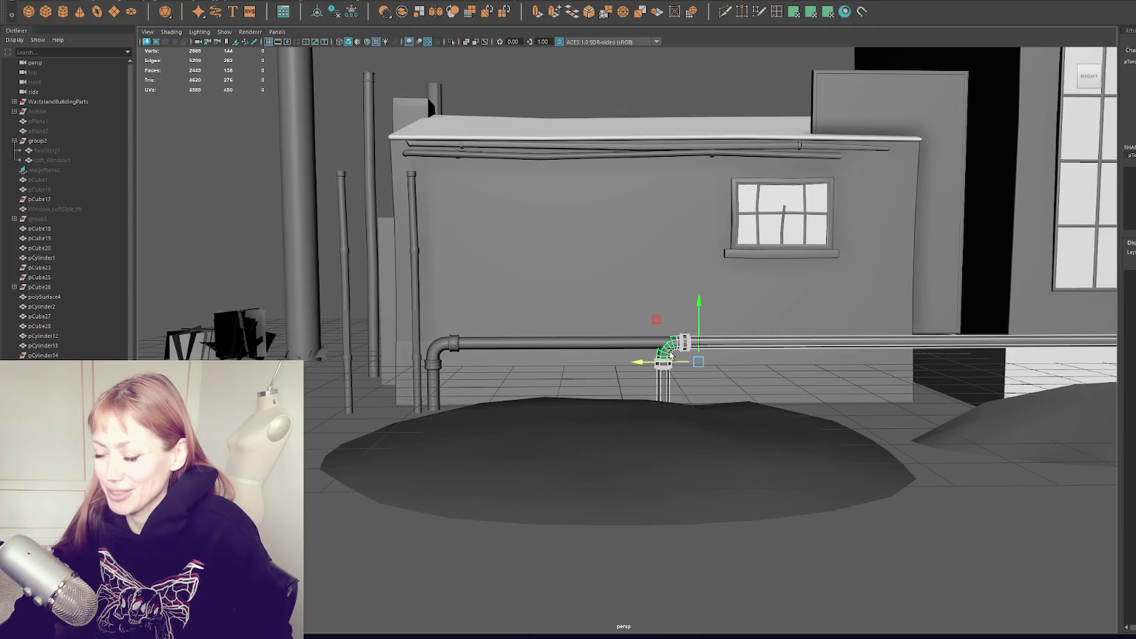
{"action": "key", "text": "ctrl+1"}
{"action": "scroll", "coordinate": [736, 299], "scroll_direction": "up", "scroll_amount": 3}
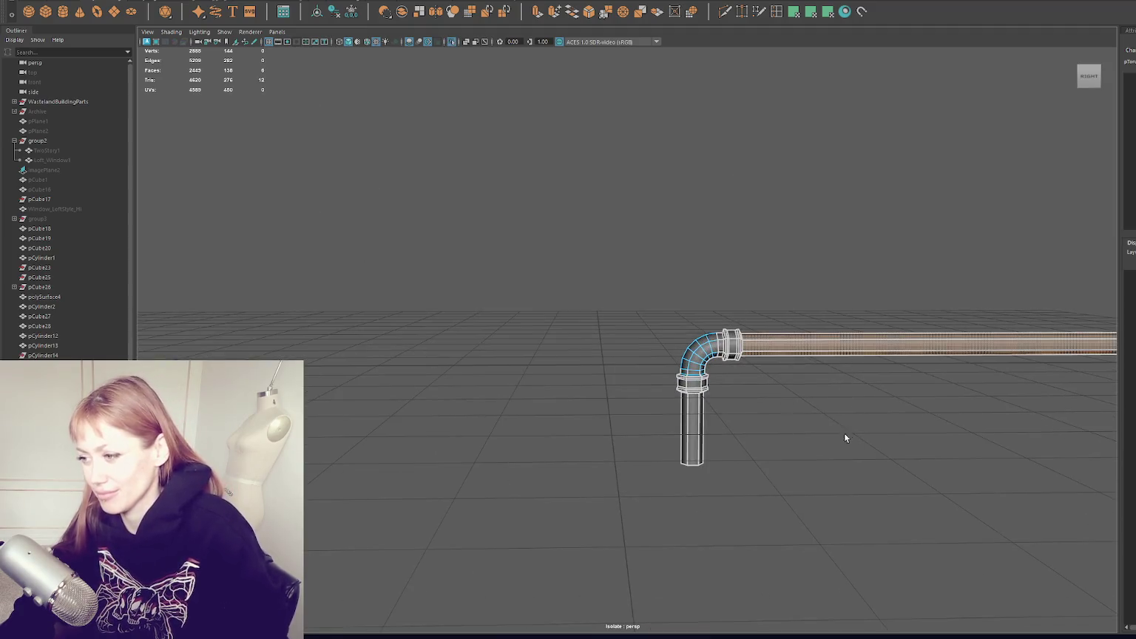
{"action": "key", "text": "Delete"}
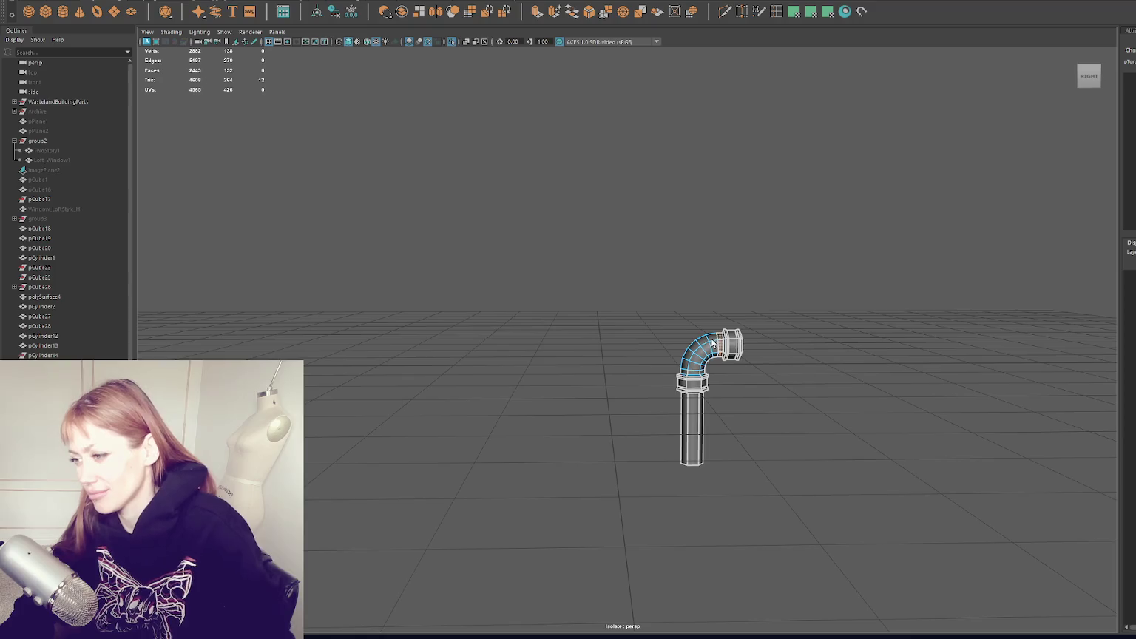
Delete the copy's elbow and vertical pipe faces, leaving only the coupling ring, and exit isolate.
{"action": "double_click", "coordinate": [713, 342]}
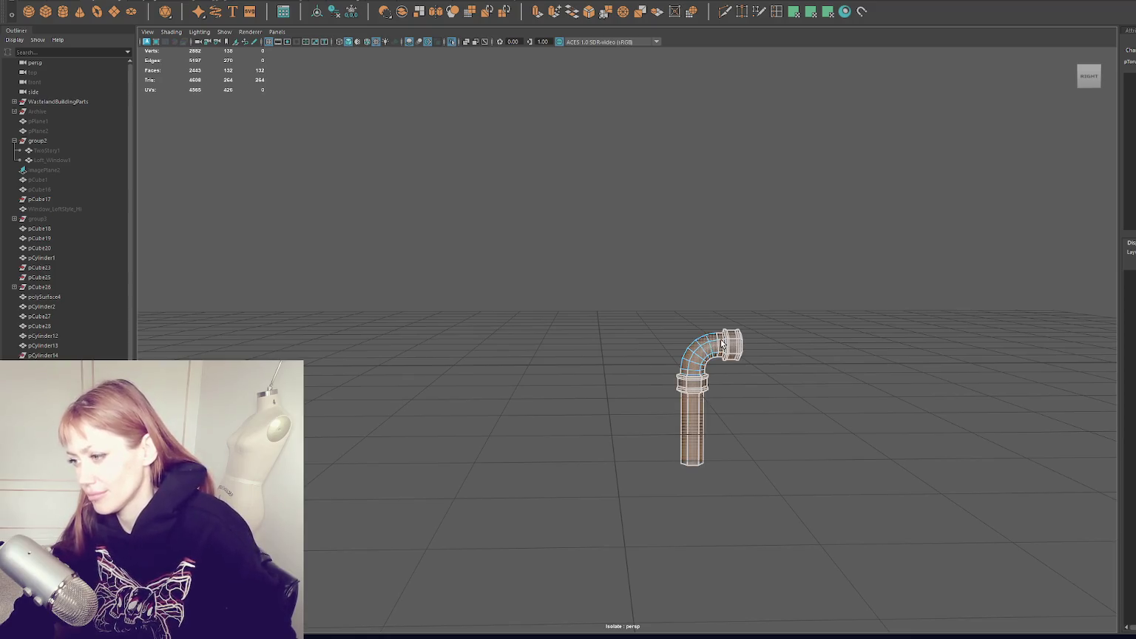
{"action": "left_click", "coordinate": [719, 341]}
{"action": "double_click", "coordinate": [693, 425], "text": "shift"}
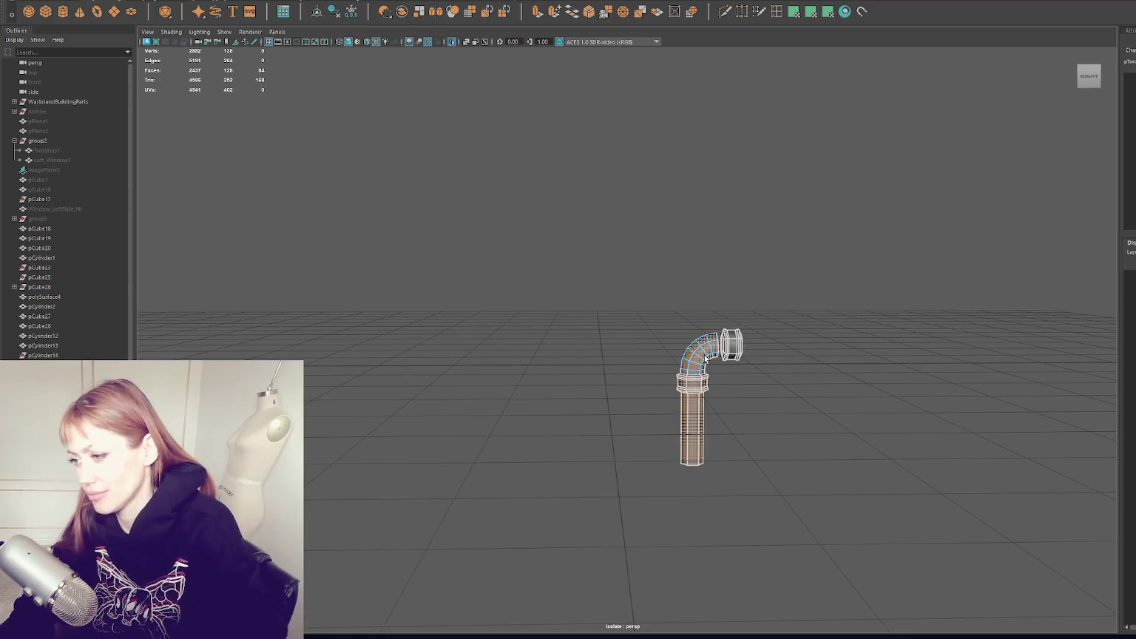
{"action": "key", "text": "Delete"}
{"action": "key", "text": "ctrl+1"}
Slide the coupling ring along X onto the wall pipe, toward its middle.
{"action": "left_click", "coordinate": [761, 353]}
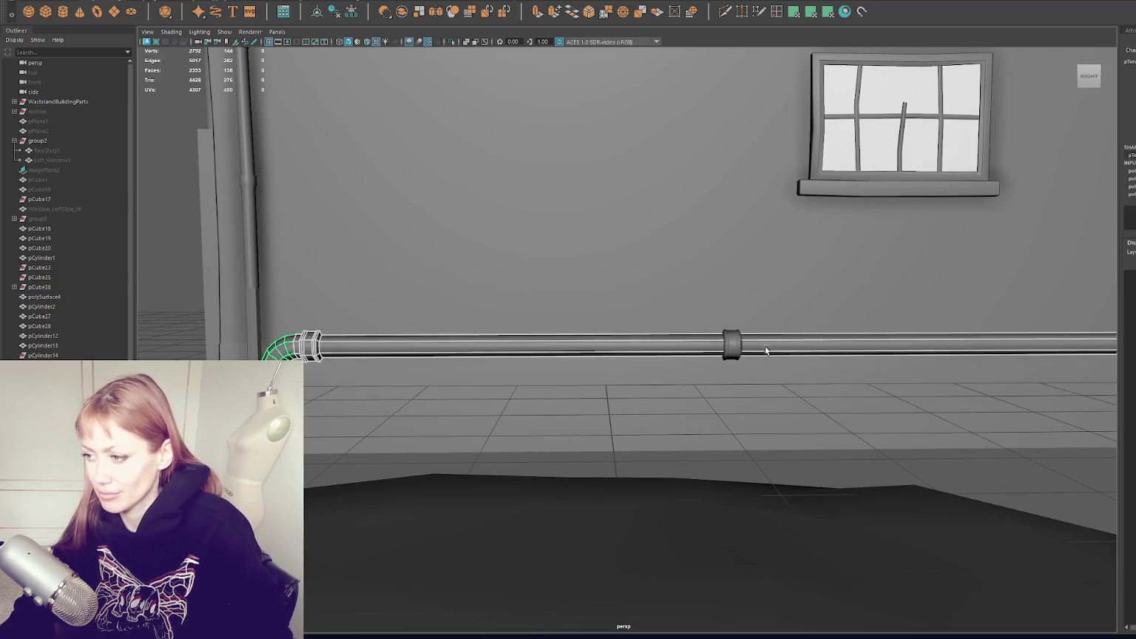
{"action": "scroll", "coordinate": [660, 345], "scroll_direction": "down", "scroll_amount": 3}
{"action": "left_click", "coordinate": [572, 364]}
{"action": "middle_click_drag", "start_coordinate": [573, 364], "coordinate": [786, 362]}
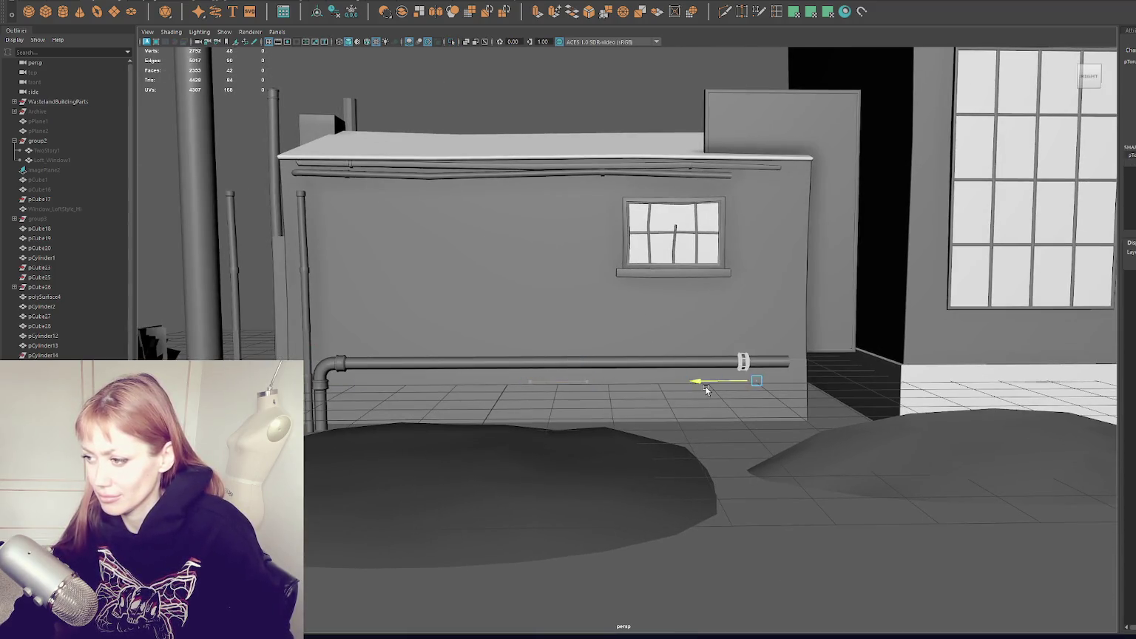
{"action": "left_click_drag", "start_coordinate": [785, 355], "coordinate": [536, 154], "text": "alt"}
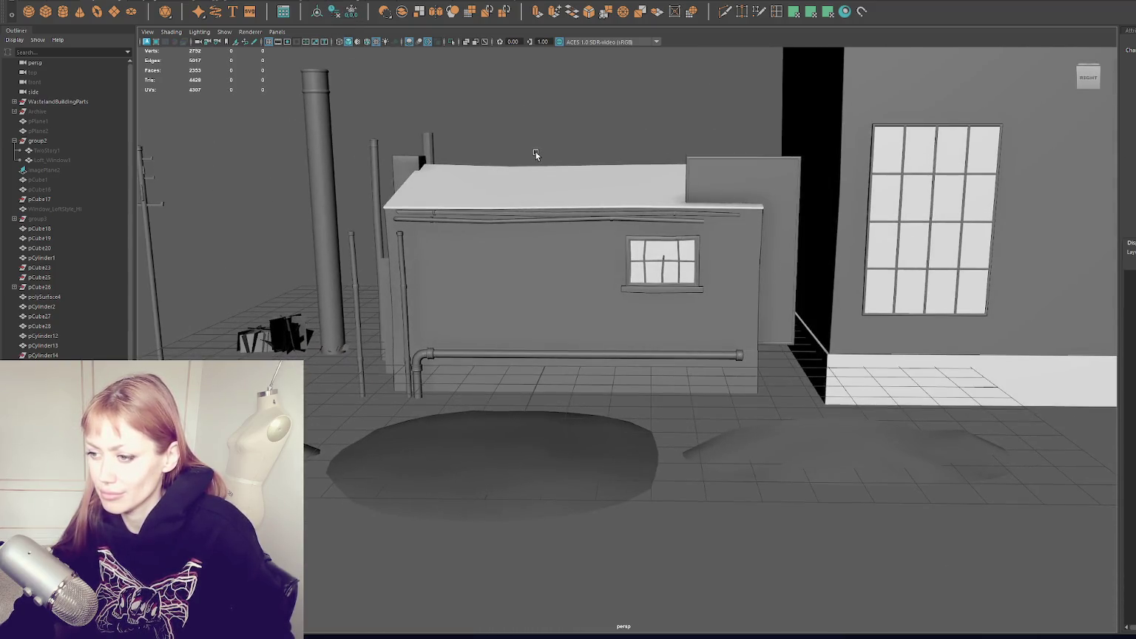
{"action": "left_click", "coordinate": [741, 356]}
{"action": "middle_click_drag", "start_coordinate": [742, 356], "coordinate": [527, 363]}
Orbit the view to see the coupling ring on the long pipe from a new angle.
{"action": "mouse_move", "coordinate": [528, 363]}
{"action": "left_mouse_down", "text": "alt"}
{"action": "mouse_move", "coordinate": [598, 142]}
{"action": "mouse_move", "coordinate": [560, 139]}
{"action": "mouse_move", "coordinate": [555, 166]}
{"action": "left_mouse_up", "text": "alt"}
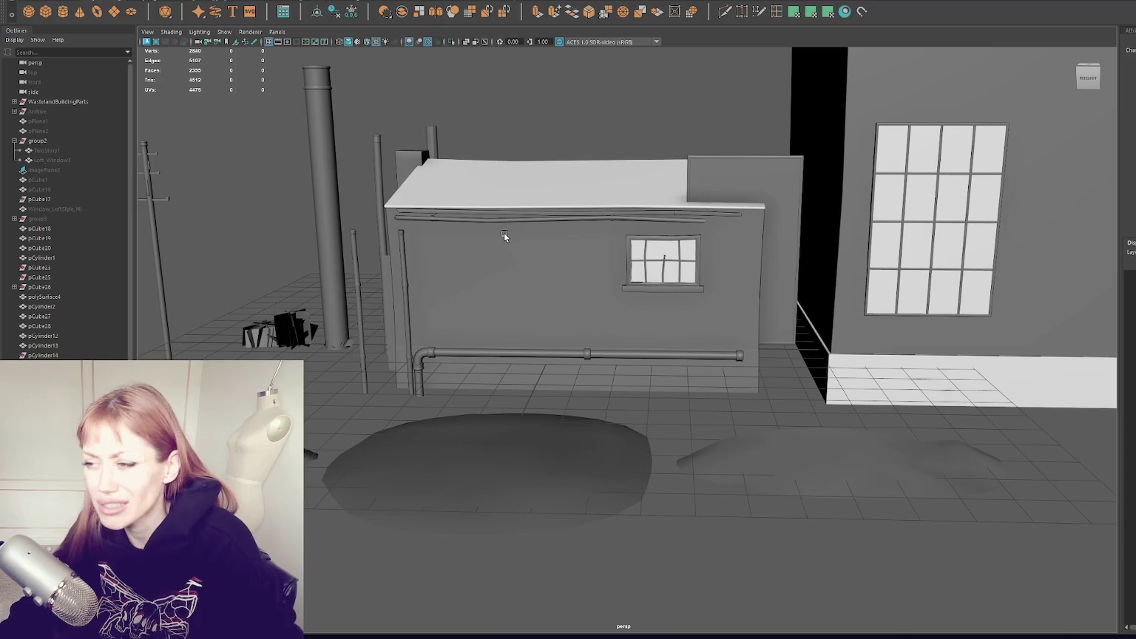
Select the thin pipe under the roof and the wall mesh to inspect them.
{"action": "left_click", "coordinate": [569, 218]}
{"action": "scroll", "coordinate": [556, 271], "scroll_direction": "up", "scroll_amount": 5}
{"action": "scroll", "coordinate": [551, 268], "scroll_direction": "up", "scroll_amount": 1}
{"action": "scroll", "coordinate": [552, 244], "scroll_direction": "up", "scroll_amount": 1}
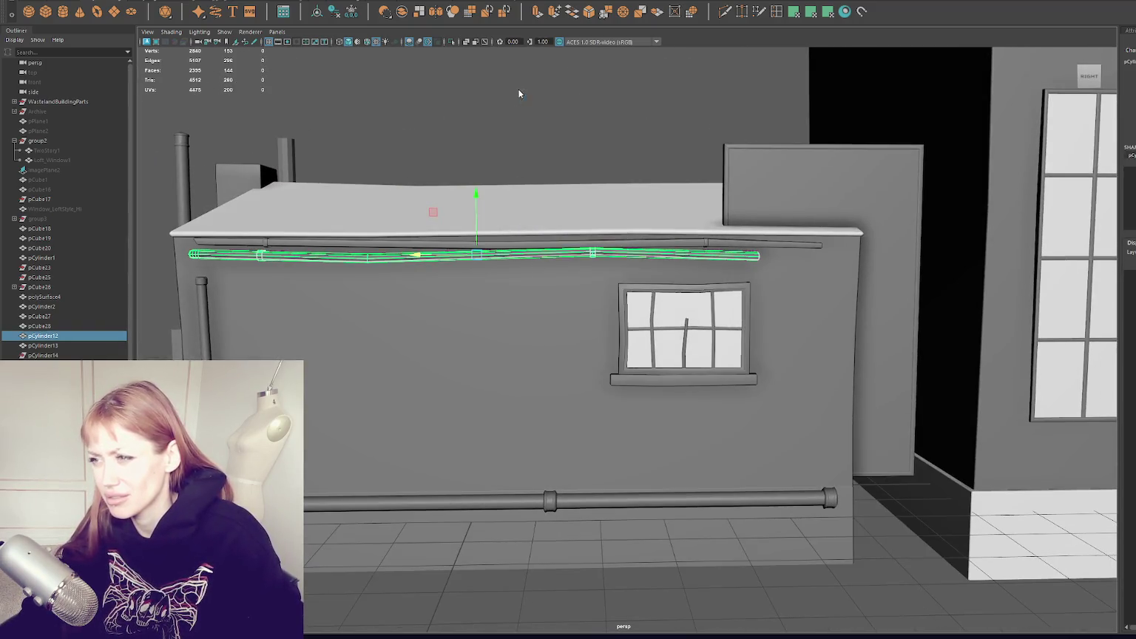
{"action": "left_click", "coordinate": [603, 219]}
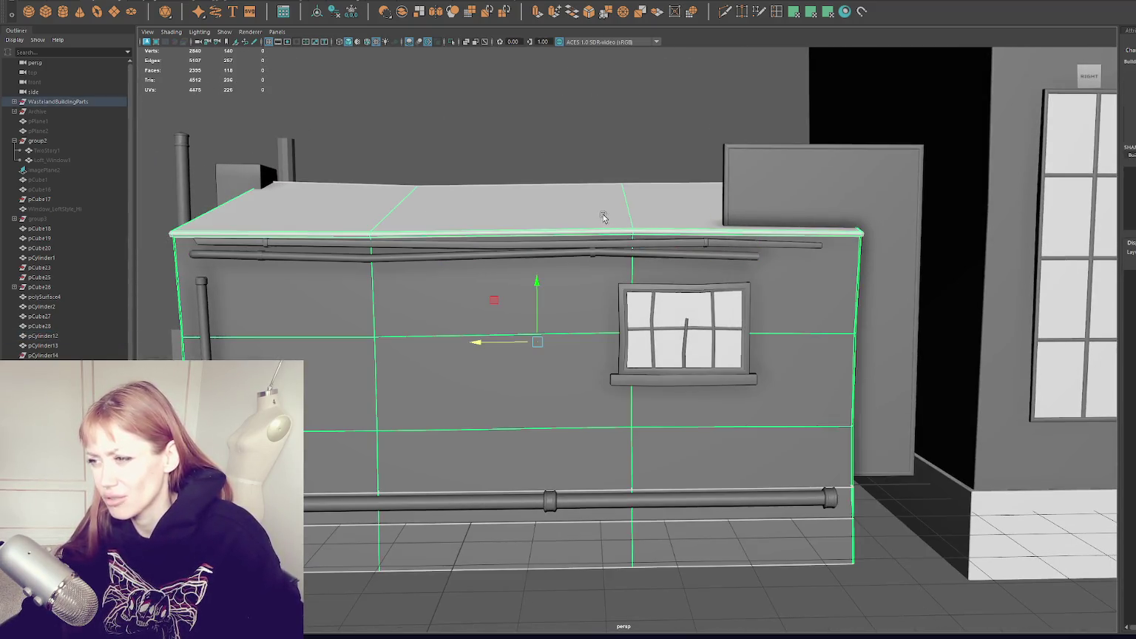
{"action": "right_click_drag", "start_coordinate": [595, 250], "coordinate": [526, 105]}
{"action": "left_click_drag", "start_coordinate": [590, 192], "coordinate": [592, 192]}
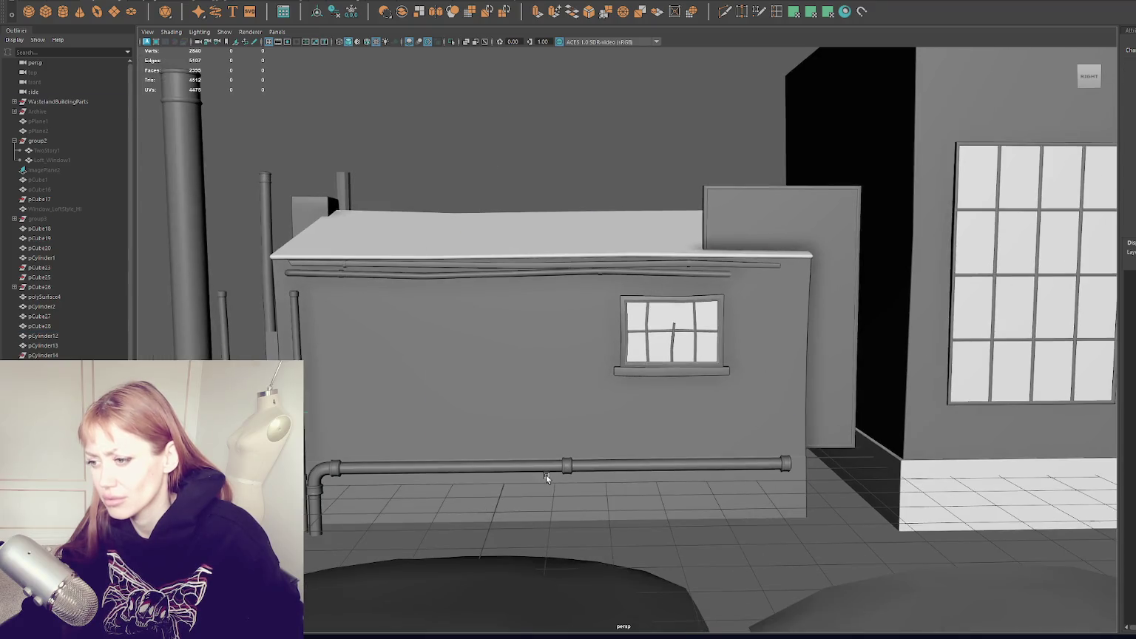
Marquee-select the middle coupling ring and nudge its height on the lower pipe.
{"action": "left_click", "coordinate": [551, 466]}
{"action": "left_click", "coordinate": [778, 12]}
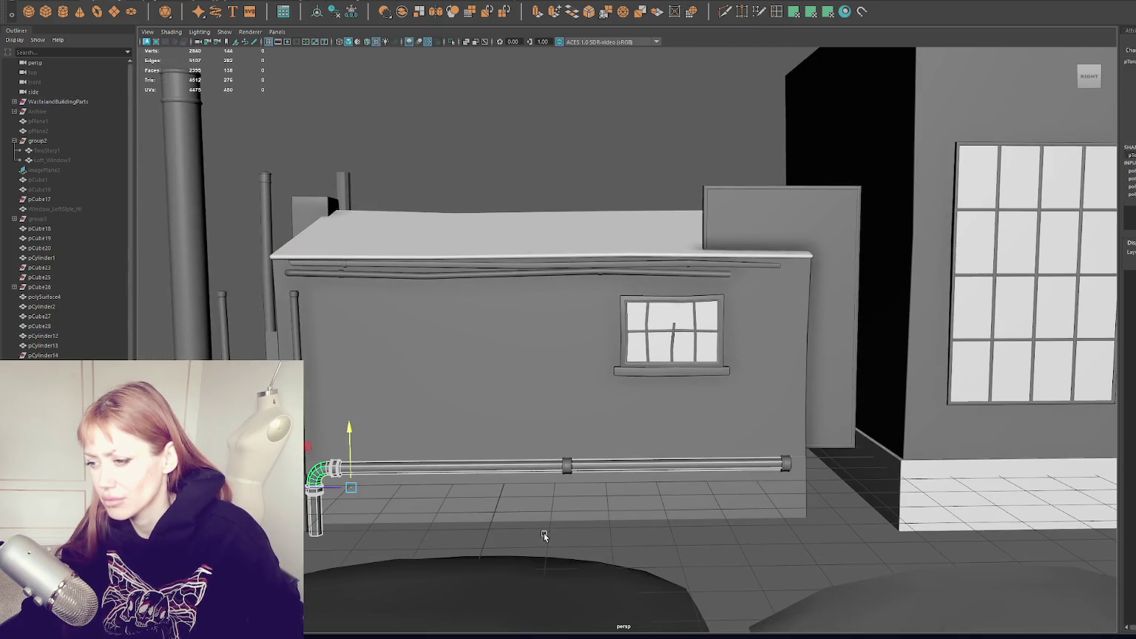
{"action": "right_click_drag", "start_coordinate": [540, 152], "coordinate": [540, 122]}
{"action": "left_click_drag", "start_coordinate": [520, 413], "coordinate": [609, 482]}
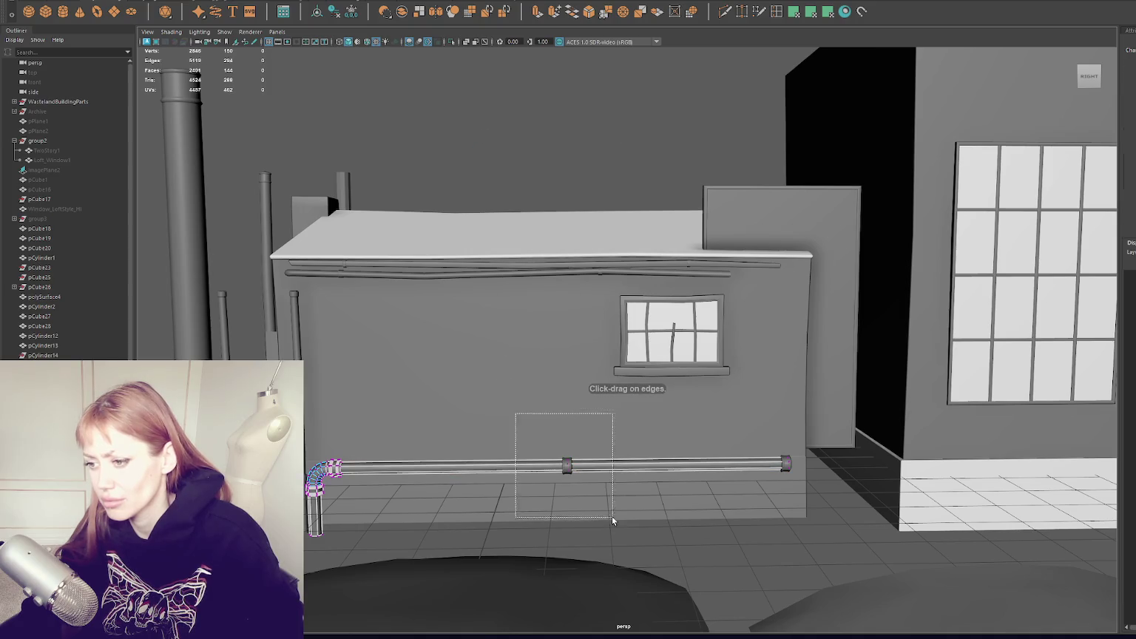
{"action": "key", "text": "w"}
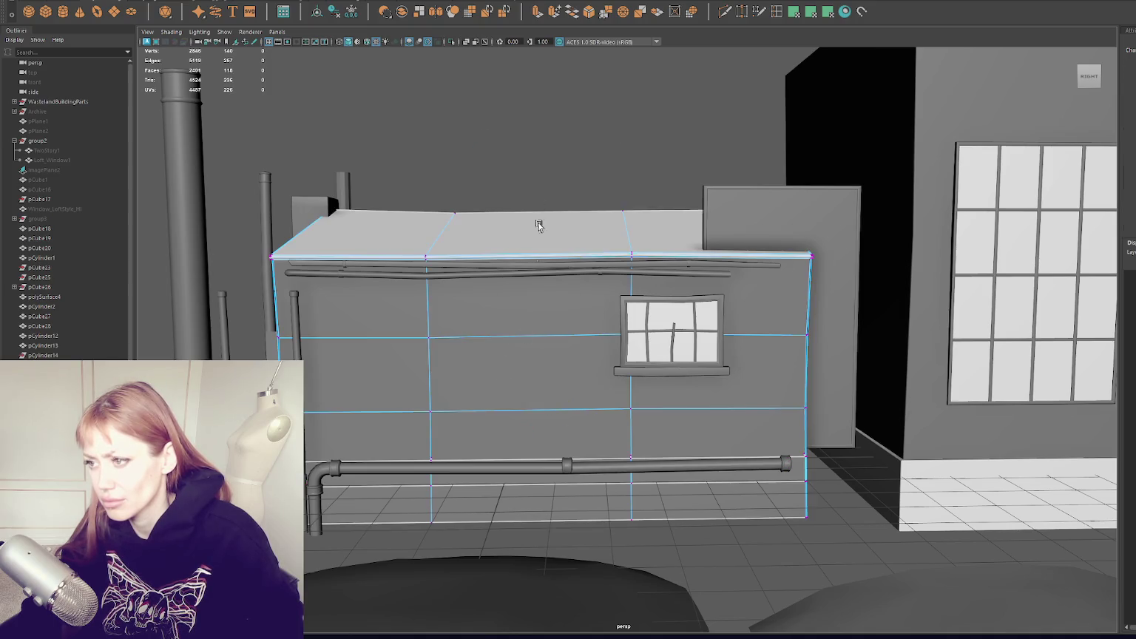
{"action": "left_click_drag", "start_coordinate": [567, 439], "coordinate": [566, 436]}
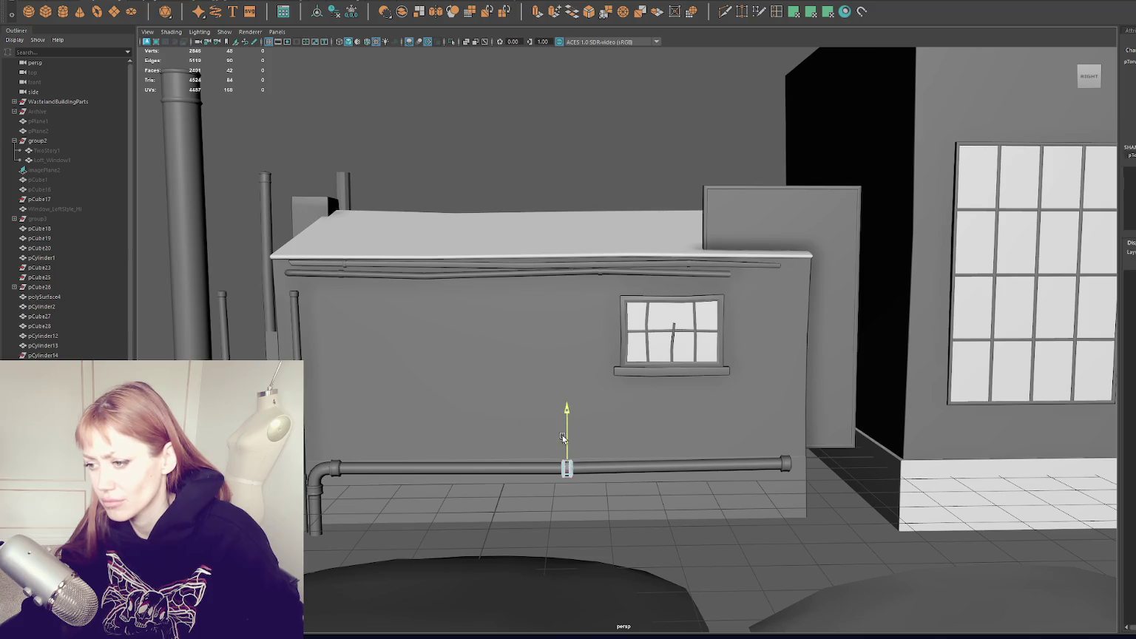
Select the middle coupling ring together with the elbow pipe run.
{"action": "left_click", "coordinate": [578, 203]}
{"action": "left_click_drag", "start_coordinate": [578, 203], "coordinate": [614, 264], "text": "alt"}
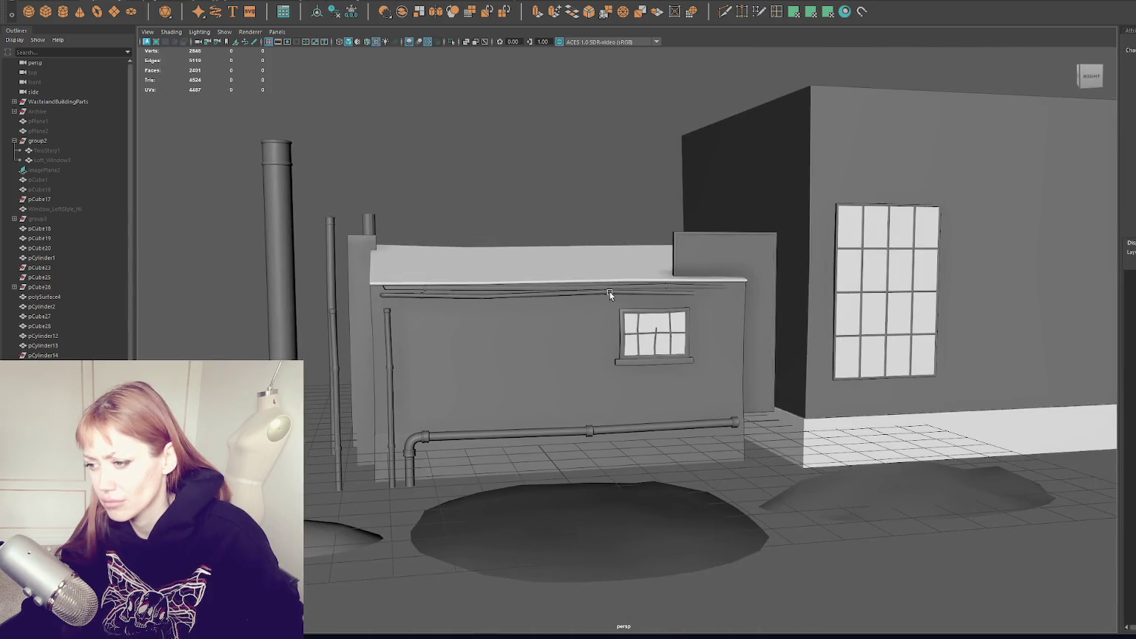
{"action": "left_click", "coordinate": [592, 428]}
{"action": "mouse_move", "coordinate": [588, 404]}
{"action": "left_mouse_down", "text": "alt"}
{"action": "mouse_move", "coordinate": [558, 204]}
{"action": "mouse_move", "coordinate": [547, 414]}
{"action": "left_mouse_up", "text": "alt"}
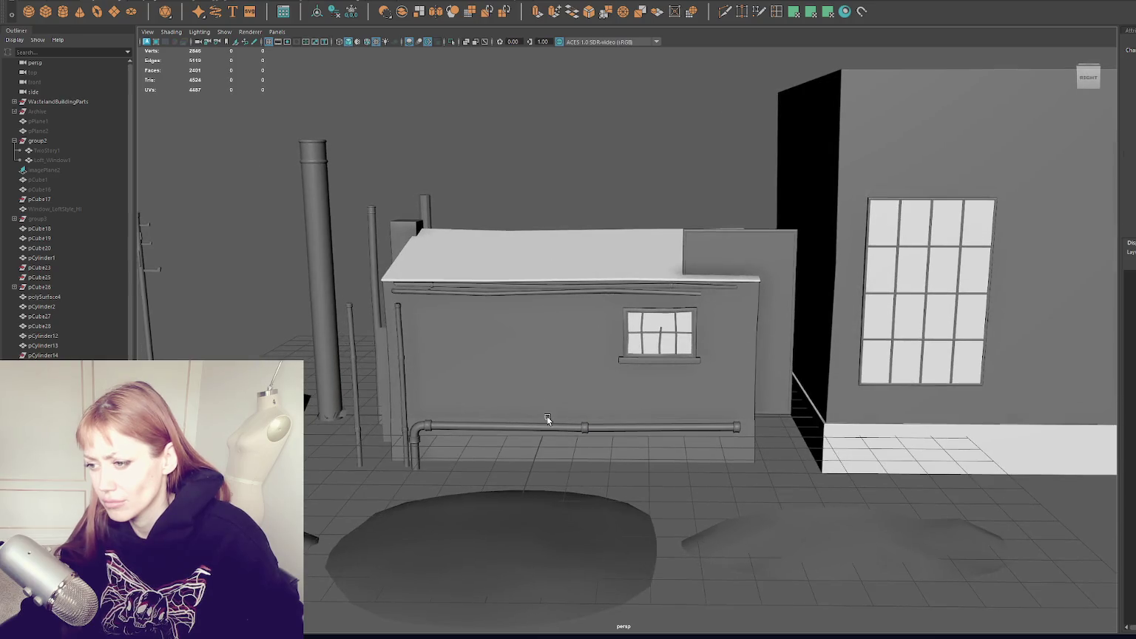
{"action": "left_click", "coordinate": [562, 430]}
Add the end cap and combine the elbow, pipe and cap into one mesh.
{"action": "left_click", "coordinate": [737, 427], "text": "shift"}
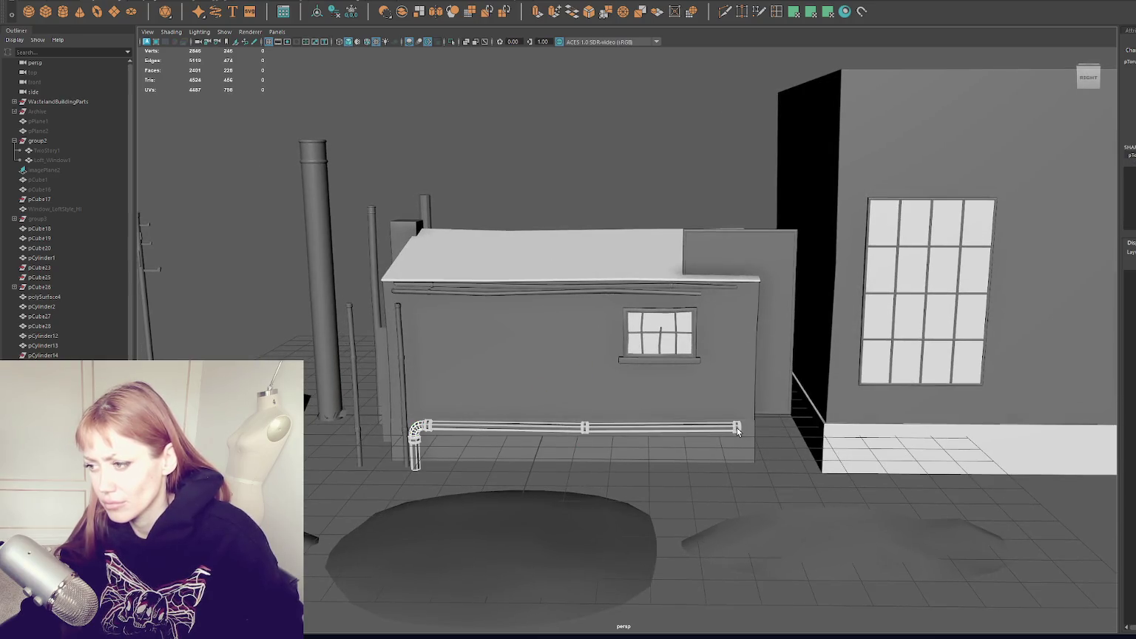
{"action": "left_click", "coordinate": [190, 2]}
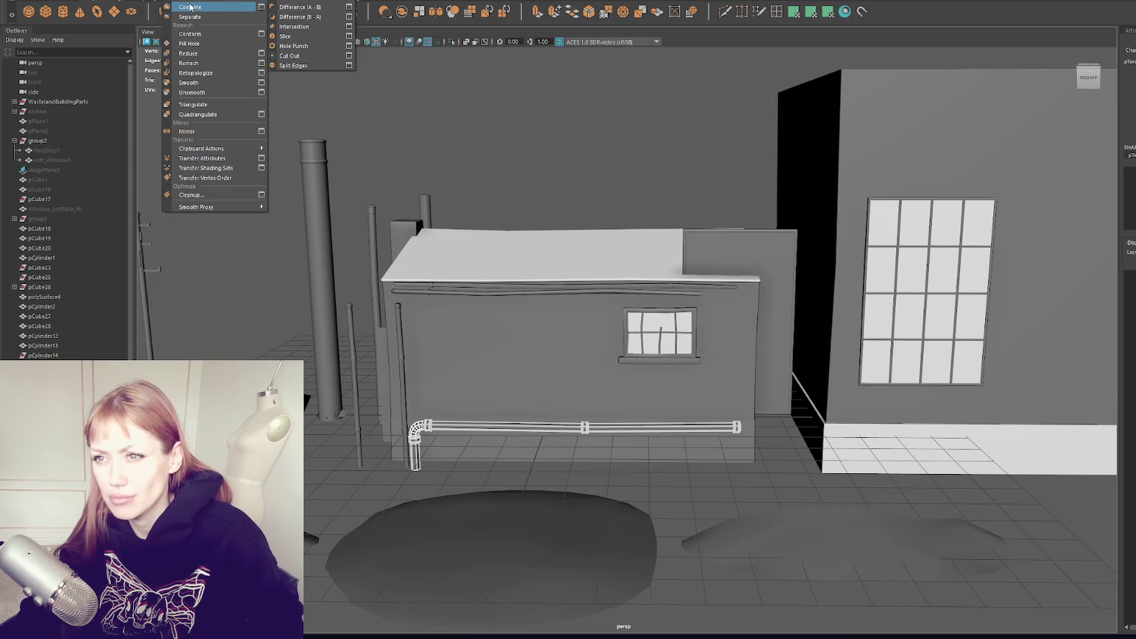
{"action": "left_click", "coordinate": [190, 6]}
Raise the combined pipe up the wall.
{"action": "mouse_move", "coordinate": [547, 185]}
{"action": "left_mouse_down", "text": "alt"}
{"action": "mouse_move", "coordinate": [504, 186]}
{"action": "mouse_move", "coordinate": [601, 229]}
{"action": "mouse_move", "coordinate": [660, 218]}
{"action": "mouse_move", "coordinate": [603, 236]}
{"action": "mouse_move", "coordinate": [723, 233]}
{"action": "mouse_move", "coordinate": [687, 221]}
{"action": "mouse_move", "coordinate": [720, 213]}
{"action": "mouse_move", "coordinate": [688, 244]}
{"action": "left_mouse_up", "text": "alt"}
{"action": "left_click", "coordinate": [684, 385]}
{"action": "key", "text": "w"}
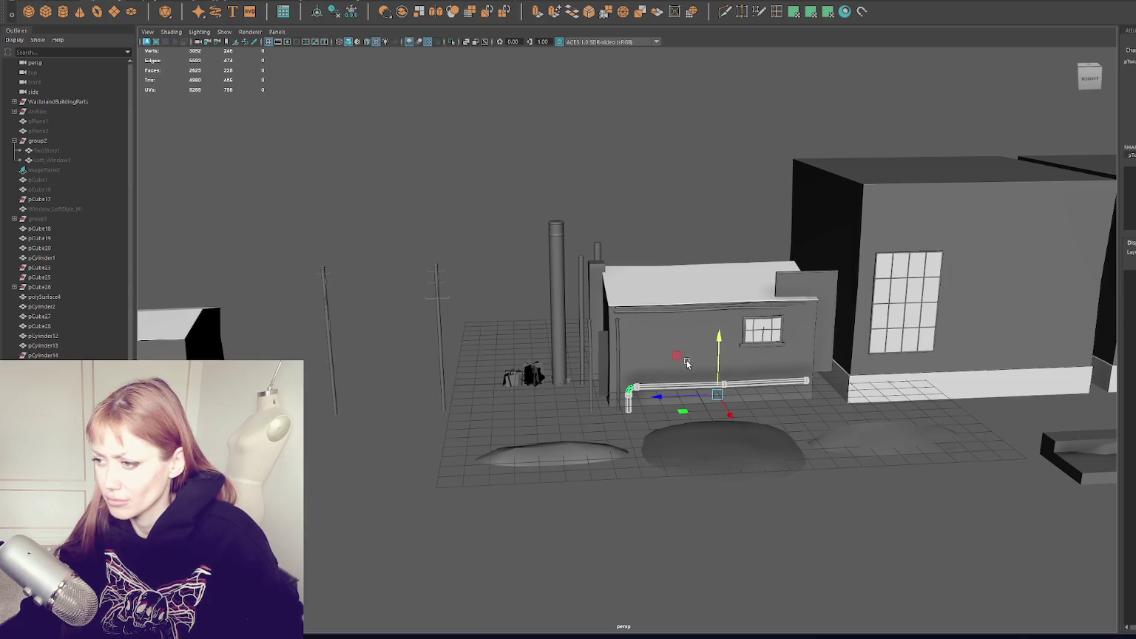
{"action": "middle_click_drag", "start_coordinate": [684, 363], "coordinate": [685, 321]}
{"action": "right_click_drag", "start_coordinate": [664, 112], "coordinate": [628, 109]}
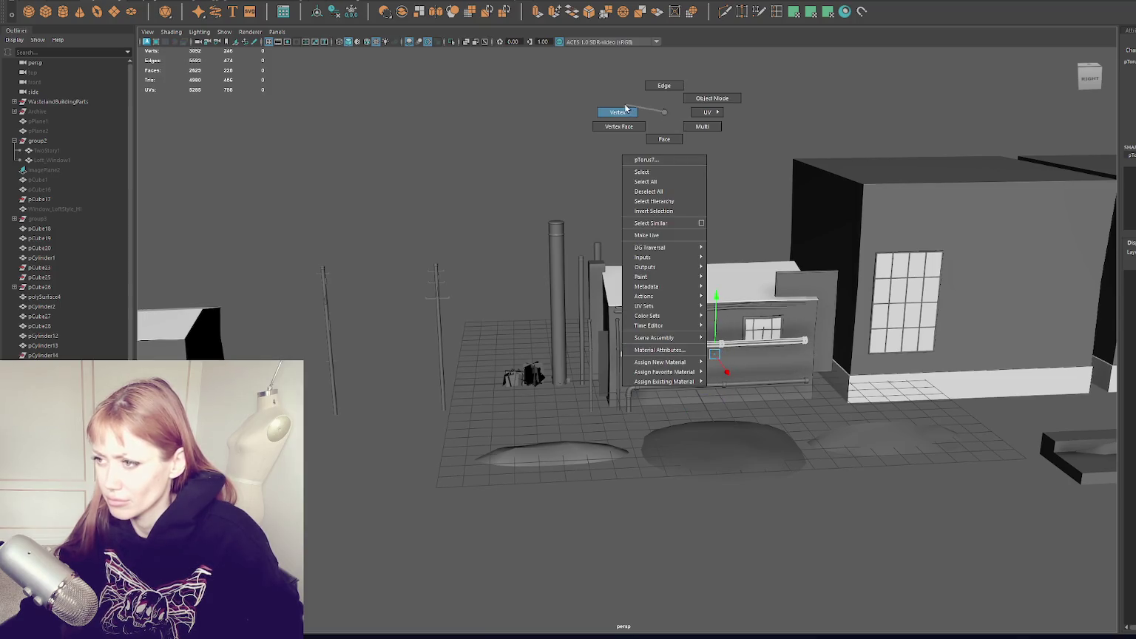
Extend the pipe's vertical drop toward the ground, then raise the whole pipe higher.
{"action": "mouse_move", "coordinate": [643, 304]}
{"action": "left_mouse_down"}
{"action": "mouse_move", "coordinate": [622, 392]}
{"action": "mouse_move", "coordinate": [621, 459]}
{"action": "left_mouse_up"}
{"action": "left_click", "coordinate": [703, 254]}
{"action": "left_click", "coordinate": [672, 343]}
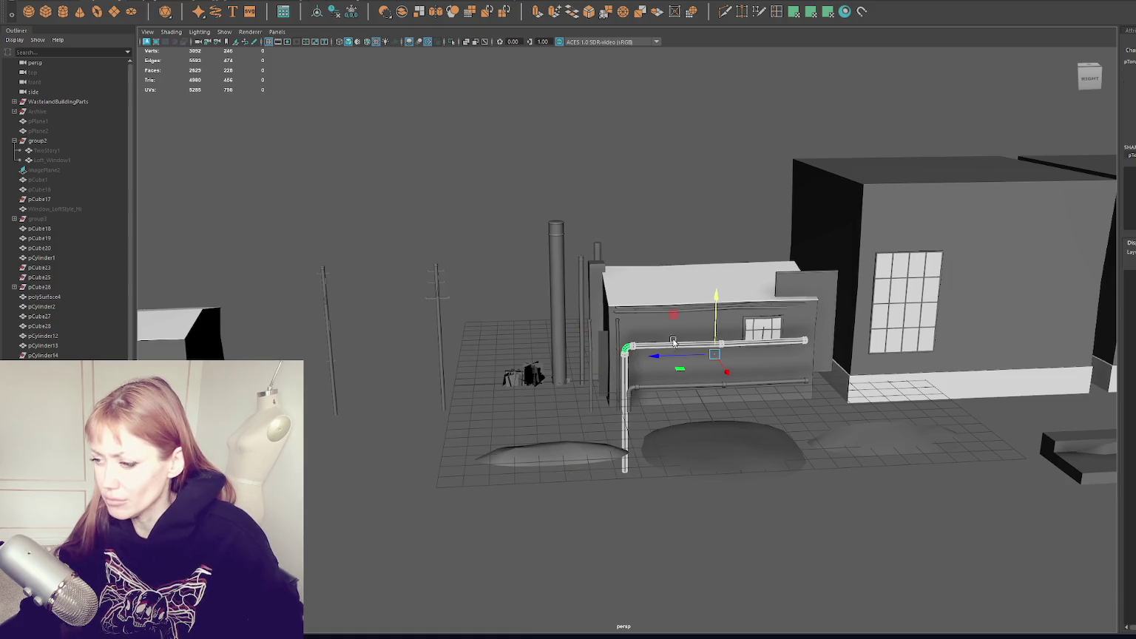
{"action": "left_click_drag", "start_coordinate": [713, 321], "coordinate": [718, 271]}
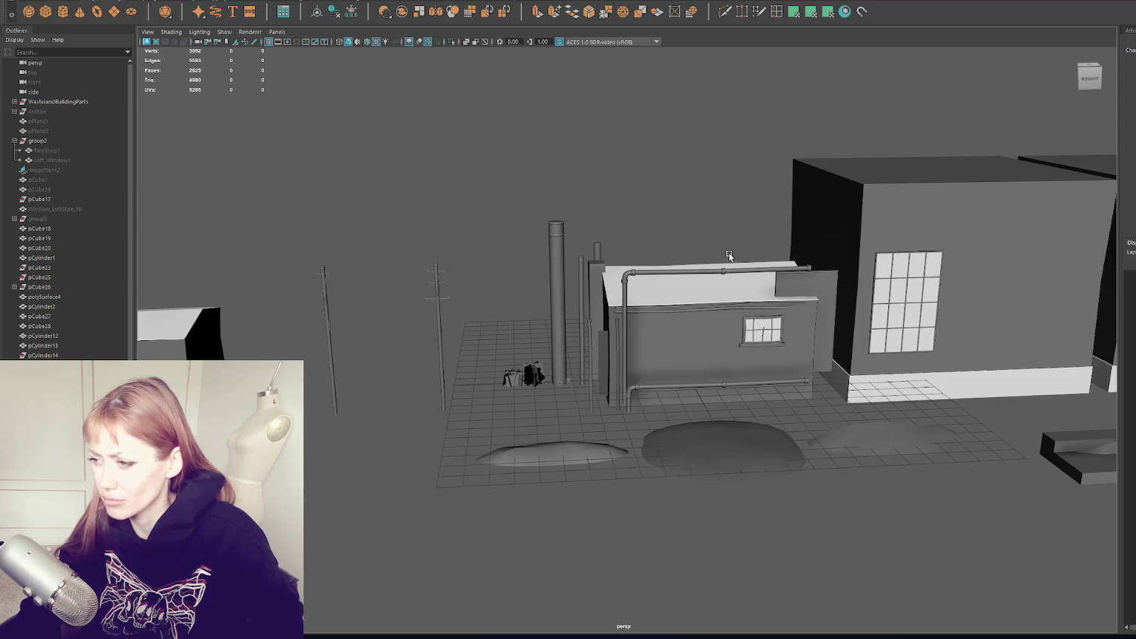
{"action": "scroll", "coordinate": [723, 260], "scroll_direction": "up", "scroll_amount": 5}
Push the elbow pipe back against the wall and lower it onto the upper wall.
{"action": "left_click", "coordinate": [677, 216]}
{"action": "left_click_drag", "start_coordinate": [679, 239], "coordinate": [597, 248]}
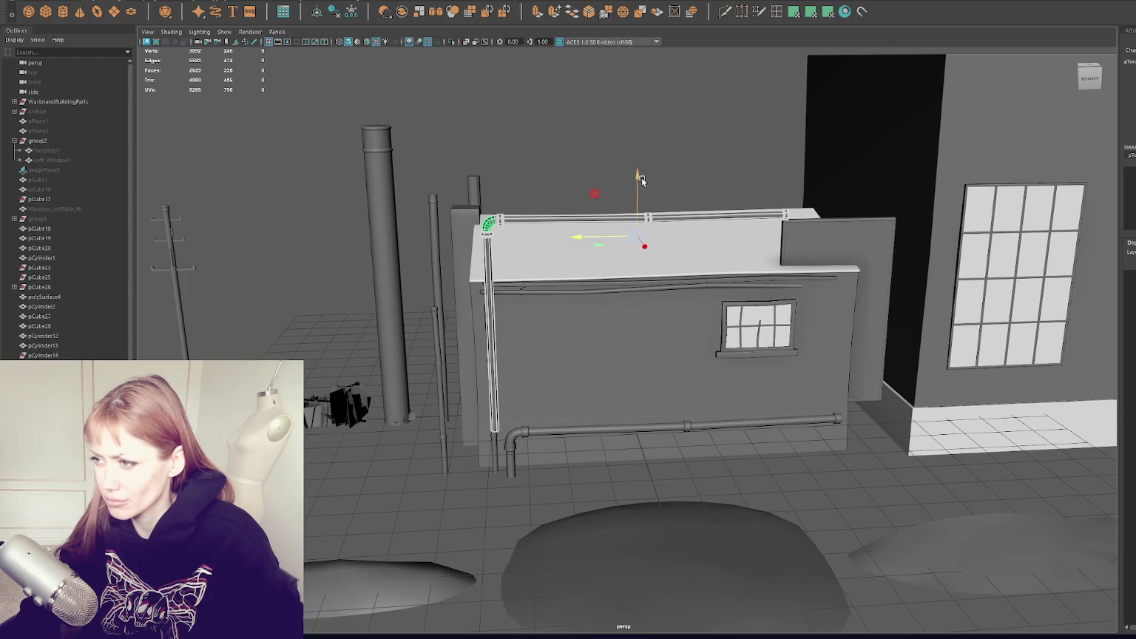
{"action": "left_click_drag", "start_coordinate": [638, 207], "coordinate": [637, 266]}
Stretch the pipe's end vertices out past the small window and shift the middle joint left.
{"action": "right_click", "coordinate": [613, 173]}
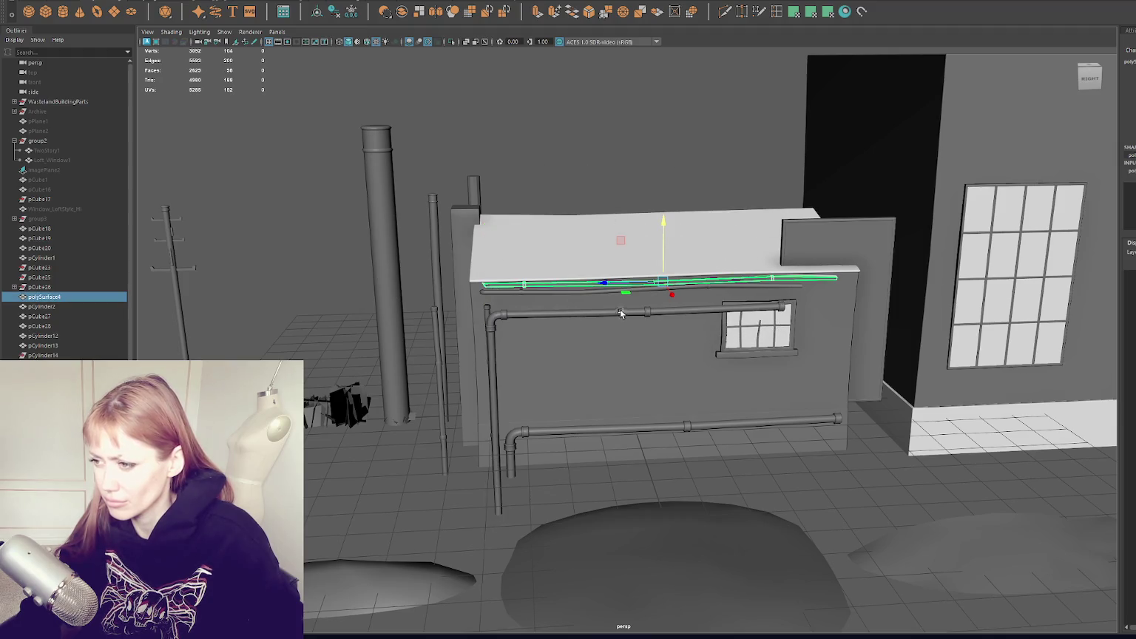
{"action": "left_click", "coordinate": [614, 314]}
{"action": "right_click", "coordinate": [613, 176]}
{"action": "left_click", "coordinate": [567, 172]}
{"action": "left_click_drag", "start_coordinate": [595, 300], "coordinate": [866, 392]}
{"action": "left_click_drag", "start_coordinate": [662, 316], "coordinate": [685, 313]}
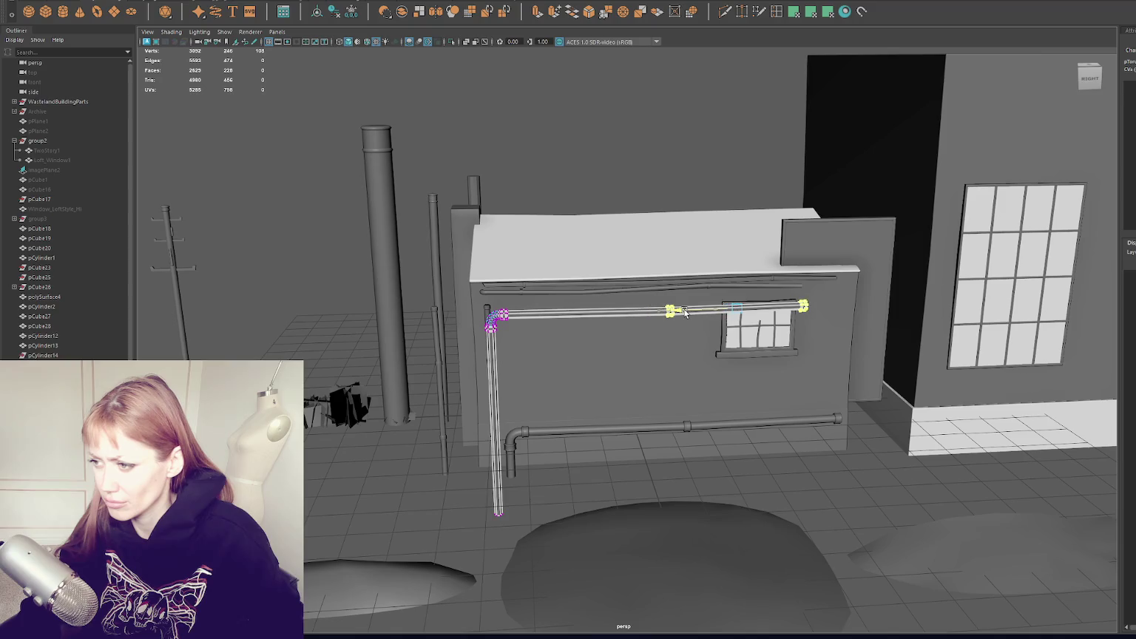
{"action": "key", "text": "ctrl+z"}
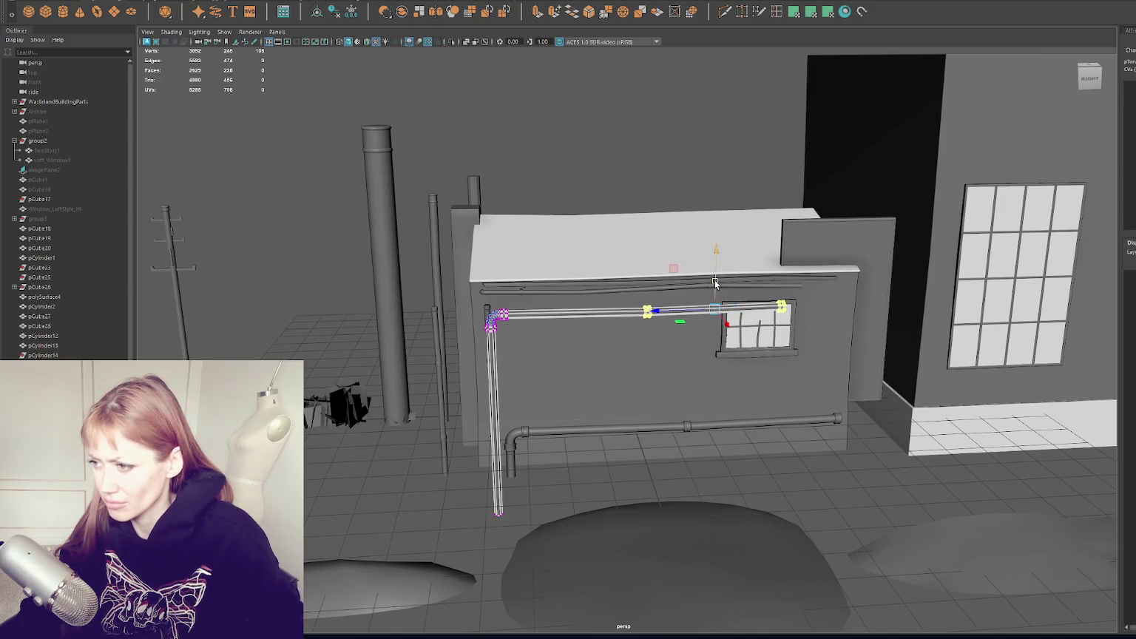
{"action": "left_click", "coordinate": [782, 303]}
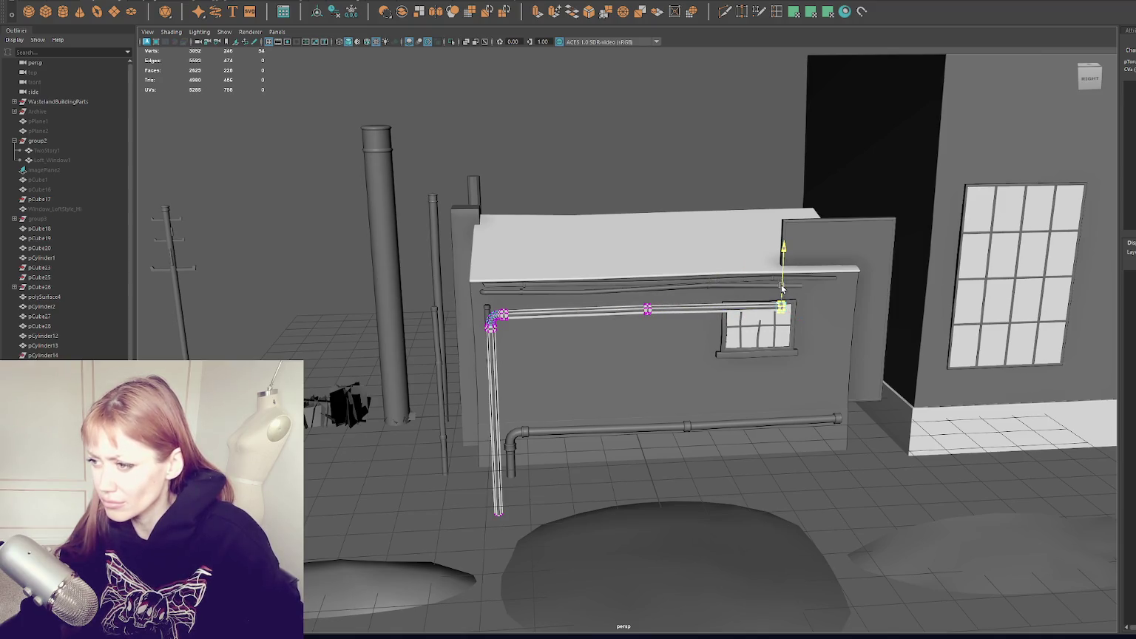
{"action": "left_click_drag", "start_coordinate": [754, 307], "coordinate": [788, 312]}
{"action": "left_click", "coordinate": [648, 310]}
{"action": "left_click_drag", "start_coordinate": [647, 309], "coordinate": [615, 309]}
{"action": "left_click", "coordinate": [788, 308]}
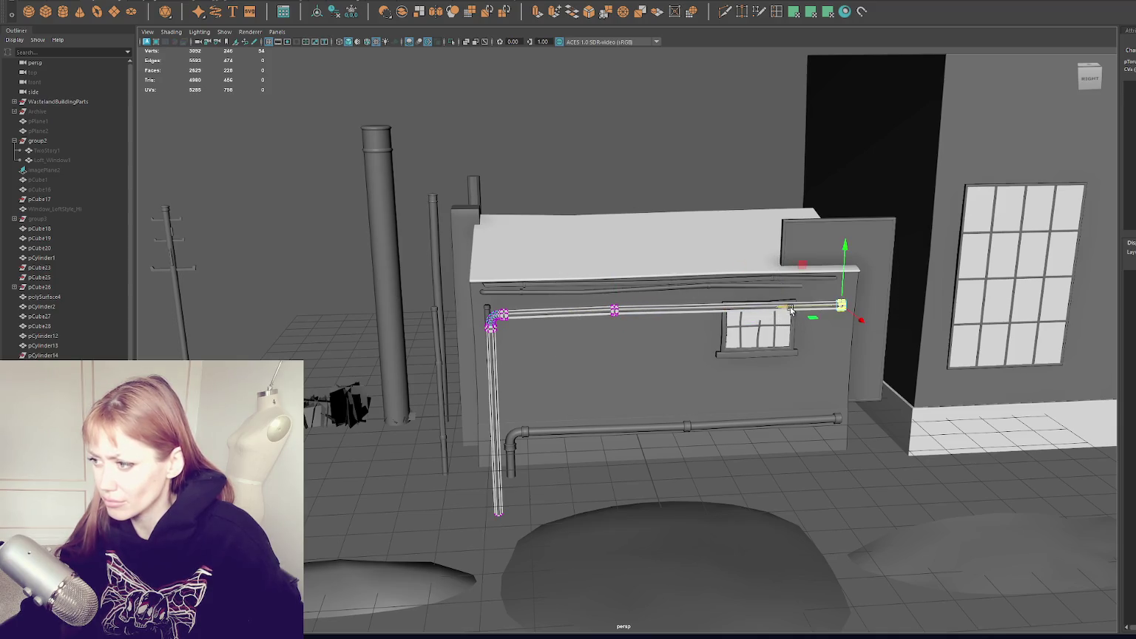
Orbit to a frontal view to check the reshaped upper pipe.
{"action": "left_click", "coordinate": [557, 197]}
{"action": "mouse_move", "coordinate": [558, 198]}
{"action": "left_mouse_down", "text": "alt"}
{"action": "mouse_move", "coordinate": [669, 160]}
{"action": "mouse_move", "coordinate": [634, 304]}
{"action": "mouse_move", "coordinate": [638, 331]}
{"action": "mouse_move", "coordinate": [647, 325]}
{"action": "mouse_move", "coordinate": [649, 315]}
{"action": "mouse_move", "coordinate": [620, 320]}
{"action": "left_mouse_up", "text": "alt"}
{"action": "left_click", "coordinate": [634, 304]}
{"action": "left_click", "coordinate": [697, 241]}
Shorten the lower horizontal pipe by pulling its right-end vertices left.
{"action": "mouse_move", "coordinate": [697, 241]}
{"action": "left_mouse_down", "text": "alt"}
{"action": "mouse_move", "coordinate": [639, 299]}
{"action": "mouse_move", "coordinate": [634, 260]}
{"action": "left_mouse_up", "text": "alt"}
{"action": "left_click", "coordinate": [639, 300]}
{"action": "left_click", "coordinate": [688, 234]}
{"action": "left_click_drag", "start_coordinate": [687, 234], "coordinate": [687, 229], "text": "alt"}
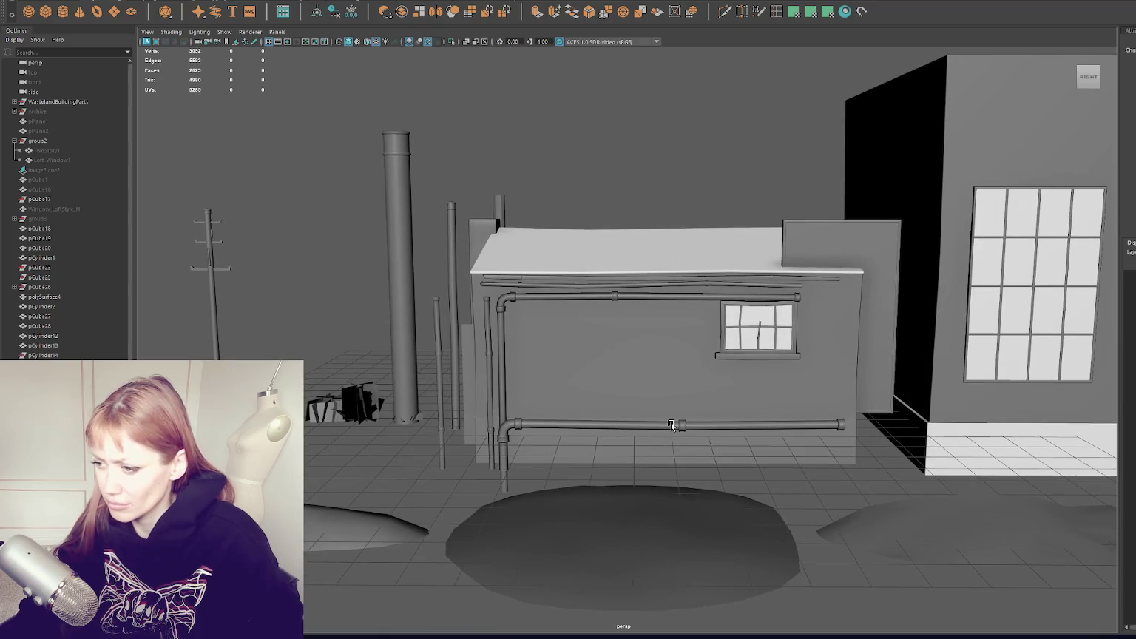
{"action": "left_click", "coordinate": [671, 423]}
{"action": "right_click_drag", "start_coordinate": [680, 183], "coordinate": [628, 183]}
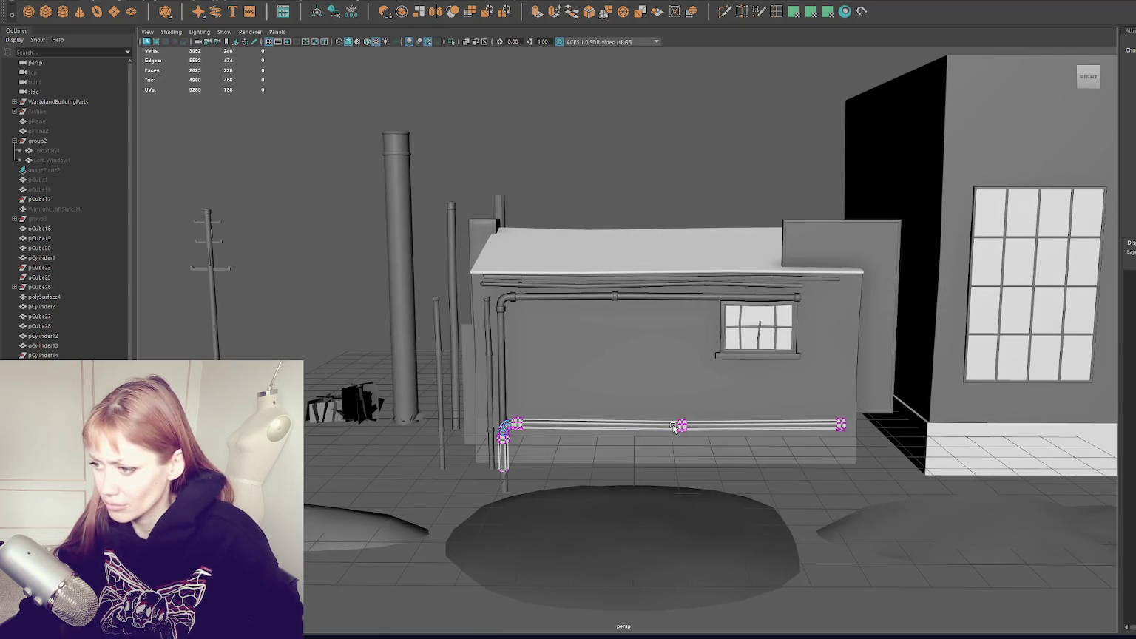
{"action": "left_click_drag", "start_coordinate": [635, 401], "coordinate": [921, 470]}
{"action": "left_click_drag", "start_coordinate": [788, 433], "coordinate": [769, 433]}
Tuck the whole lower pipe tighter against the wall.
{"action": "right_click_drag", "start_coordinate": [655, 174], "coordinate": [614, 159]}
{"action": "left_click", "coordinate": [629, 425]}
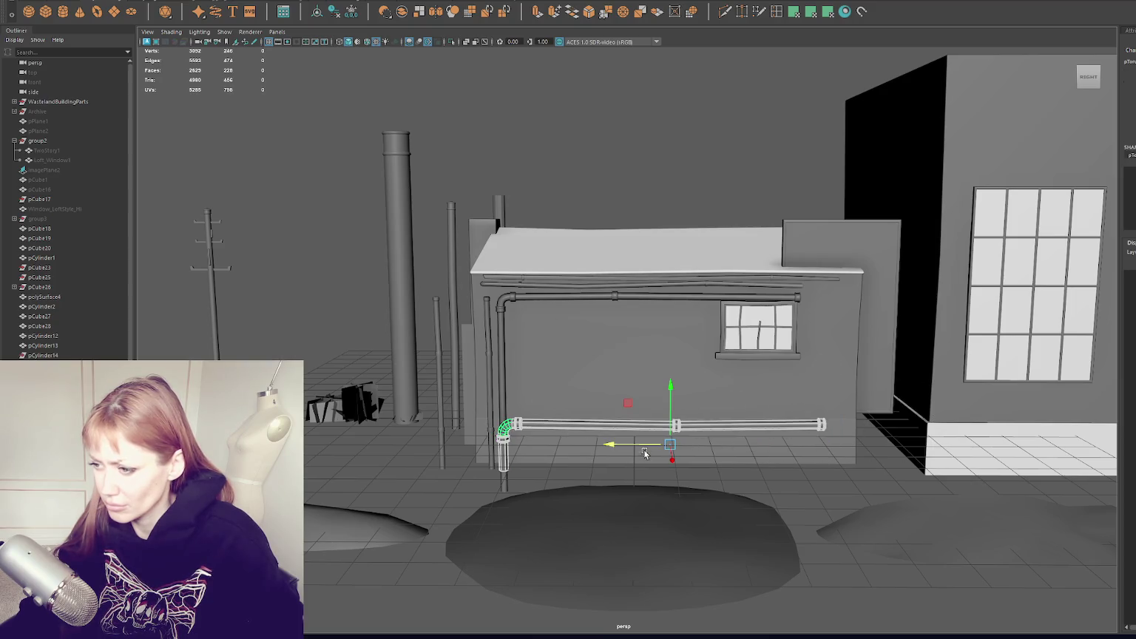
{"action": "middle_click_drag", "start_coordinate": [676, 461], "coordinate": [678, 448]}
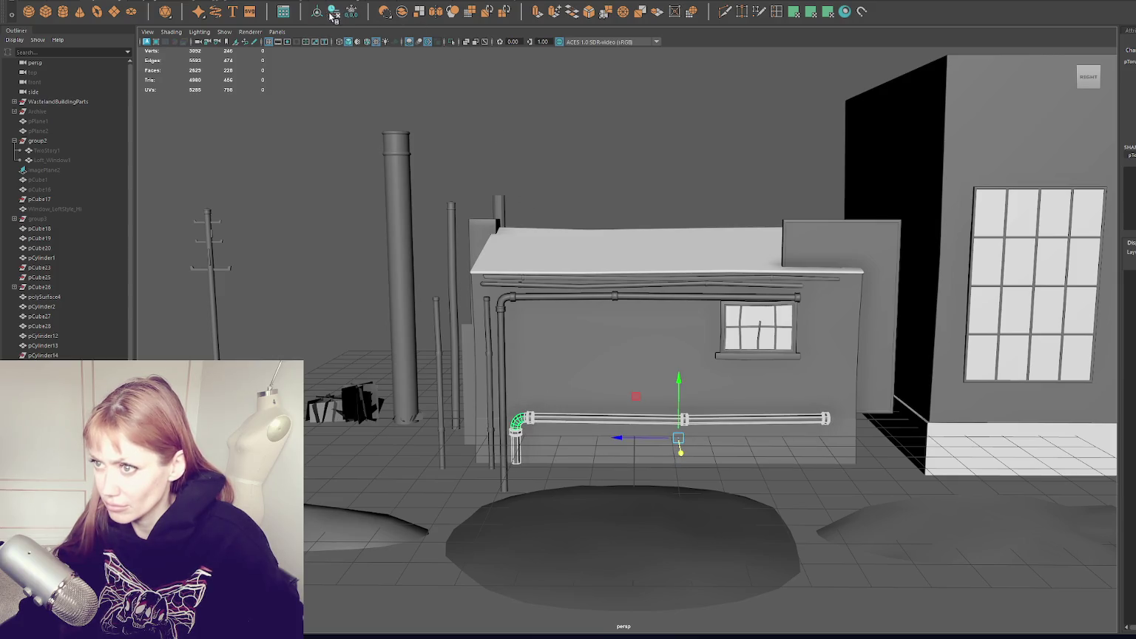
Frame the lower wall pipe and tumble to a three-quarter view of the building.
{"action": "left_click", "coordinate": [413, 95]}
{"action": "mouse_move", "coordinate": [413, 95]}
{"action": "left_mouse_down", "text": "alt"}
{"action": "mouse_move", "coordinate": [621, 209]}
{"action": "mouse_move", "coordinate": [584, 196]}
{"action": "mouse_move", "coordinate": [594, 196]}
{"action": "left_mouse_up", "text": "alt"}
{"action": "scroll", "coordinate": [594, 196], "scroll_direction": "down", "scroll_amount": 3}
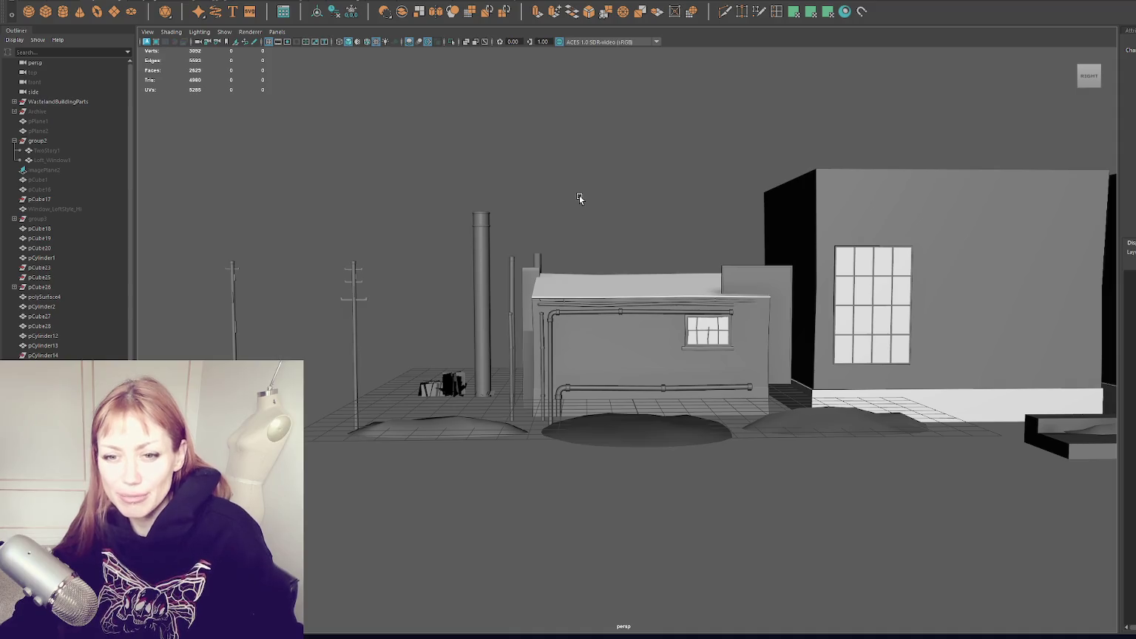
{"action": "left_click", "coordinate": [658, 388]}
{"action": "key", "text": "f"}
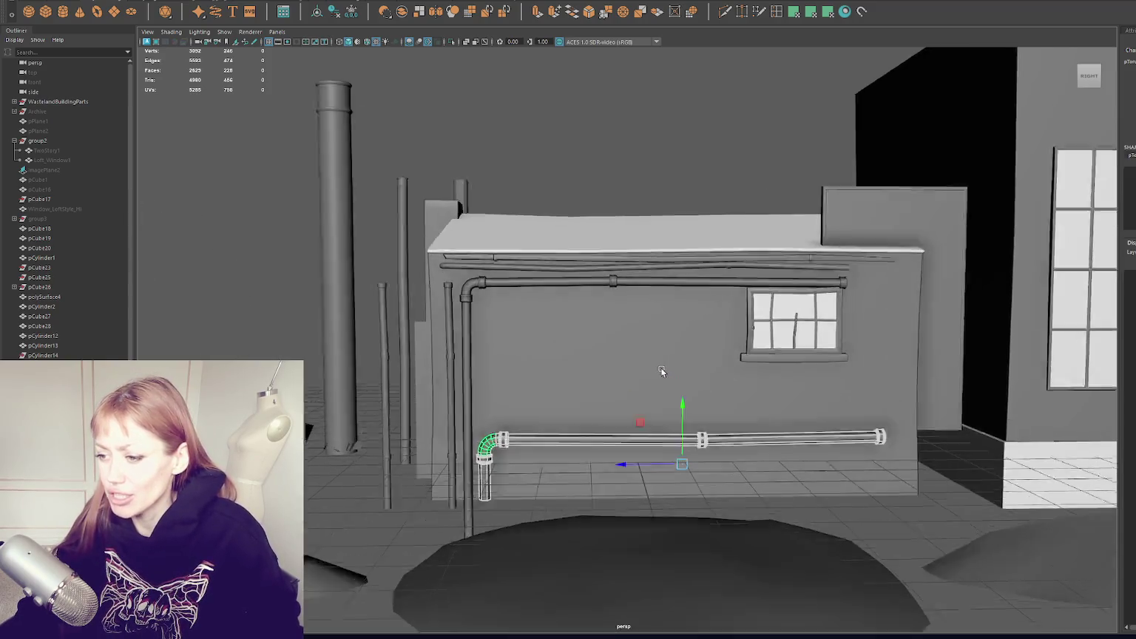
{"action": "right_click_drag", "start_coordinate": [660, 370], "coordinate": [543, 330], "text": "alt"}
{"action": "left_click_drag", "start_coordinate": [543, 329], "coordinate": [540, 360], "text": "alt"}
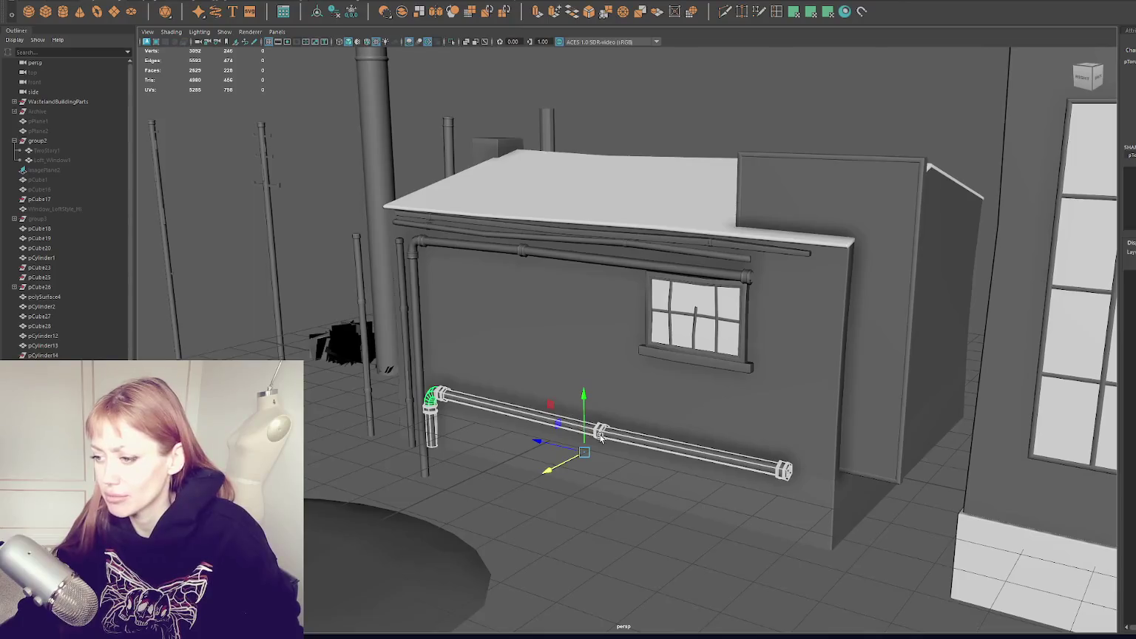
Extrude the lower pipe's end edge ring and Merge to Center to cap the far end.
{"action": "left_click_drag", "start_coordinate": [601, 438], "coordinate": [621, 446], "text": "alt"}
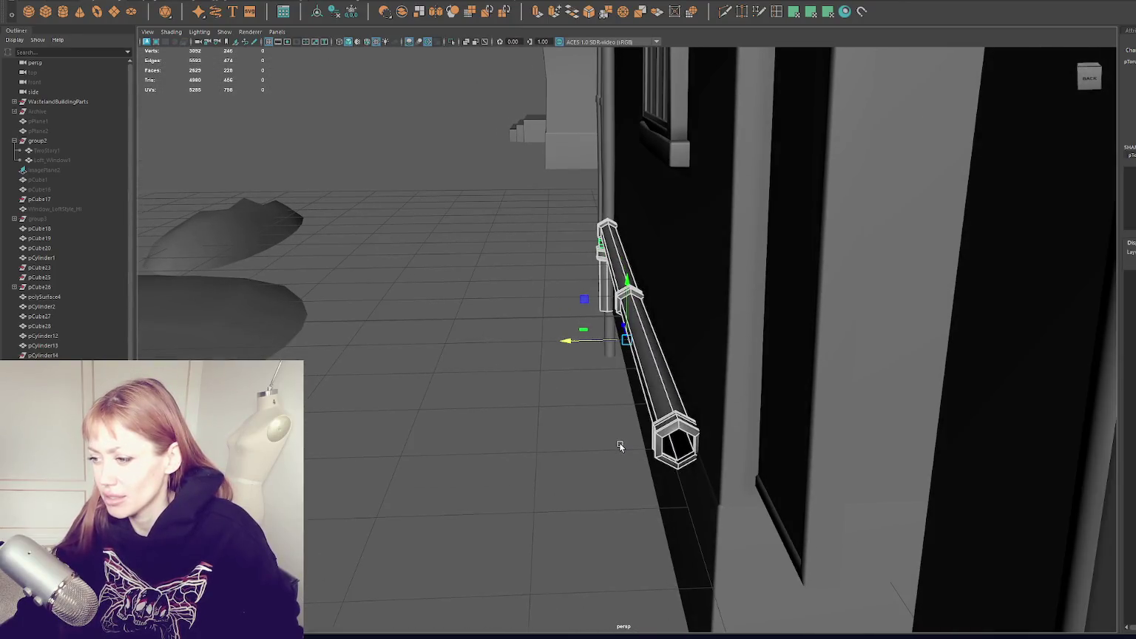
{"action": "right_click", "coordinate": [333, 287]}
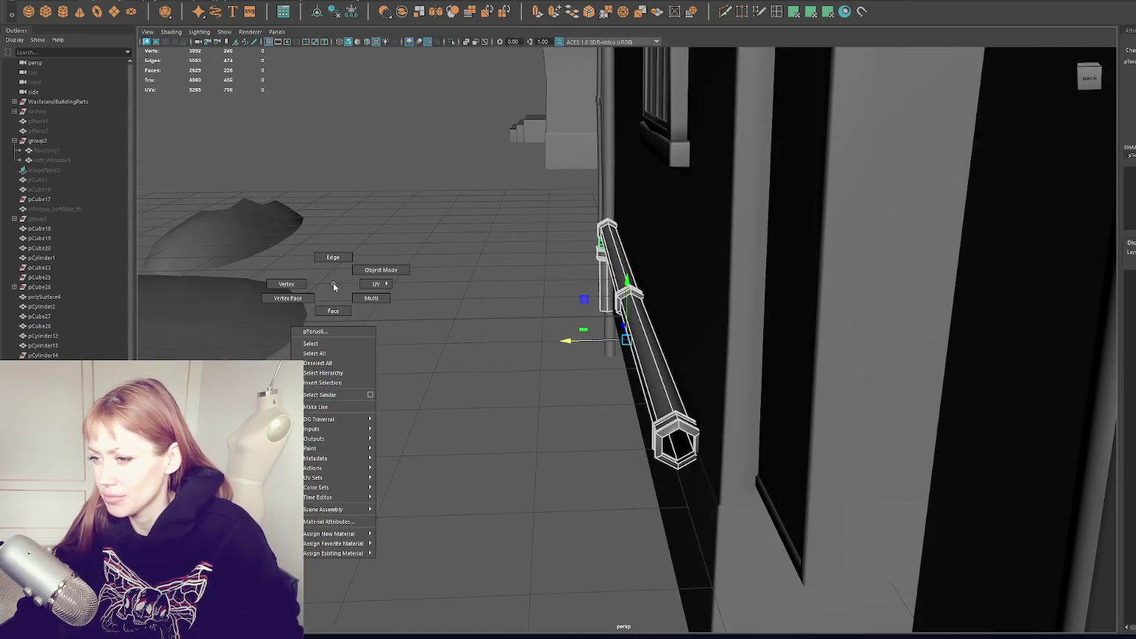
{"action": "right_click_drag", "start_coordinate": [333, 287], "coordinate": [333, 258]}
{"action": "double_click", "coordinate": [689, 437]}
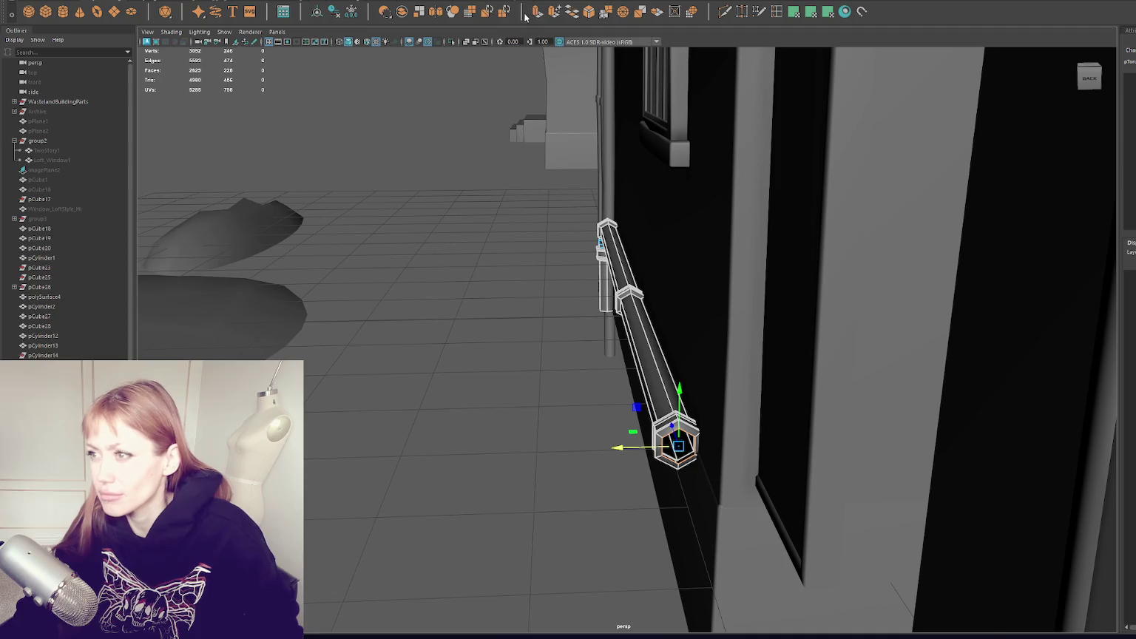
{"action": "key", "text": "ctrl+e"}
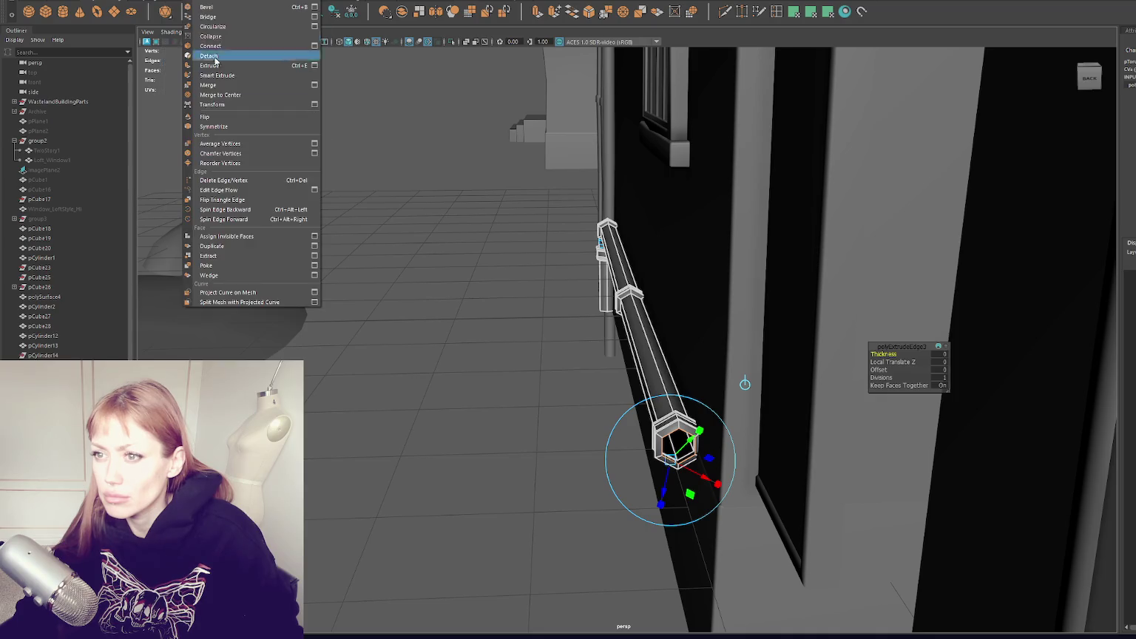
{"action": "left_click", "coordinate": [229, 96]}
{"action": "mouse_move", "coordinate": [350, 176]}
{"action": "left_mouse_down", "text": "alt"}
{"action": "mouse_move", "coordinate": [426, 150]}
{"action": "mouse_move", "coordinate": [432, 165]}
{"action": "left_mouse_up", "text": "alt"}
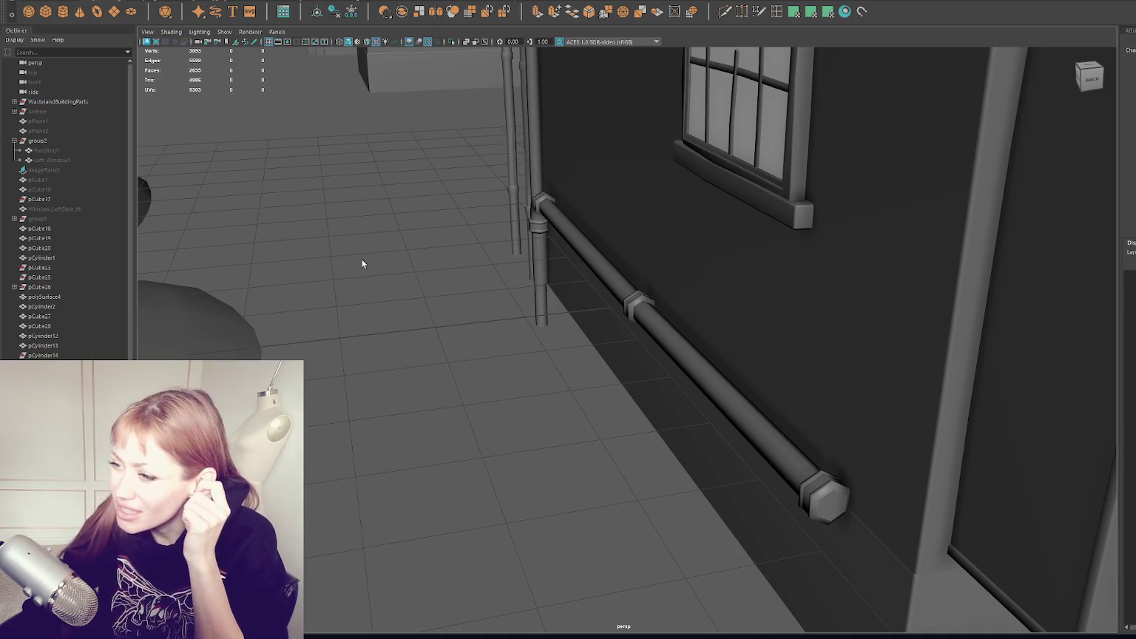
{"action": "left_click", "coordinate": [597, 270]}
{"action": "left_click", "coordinate": [425, 292]}
{"action": "mouse_move", "coordinate": [425, 292]}
{"action": "left_mouse_down", "text": "alt"}
{"action": "mouse_move", "coordinate": [460, 326]}
{"action": "mouse_move", "coordinate": [490, 311]}
{"action": "mouse_move", "coordinate": [667, 317]}
{"action": "mouse_move", "coordinate": [591, 297]}
{"action": "mouse_move", "coordinate": [419, 296]}
{"action": "left_mouse_up", "text": "alt"}
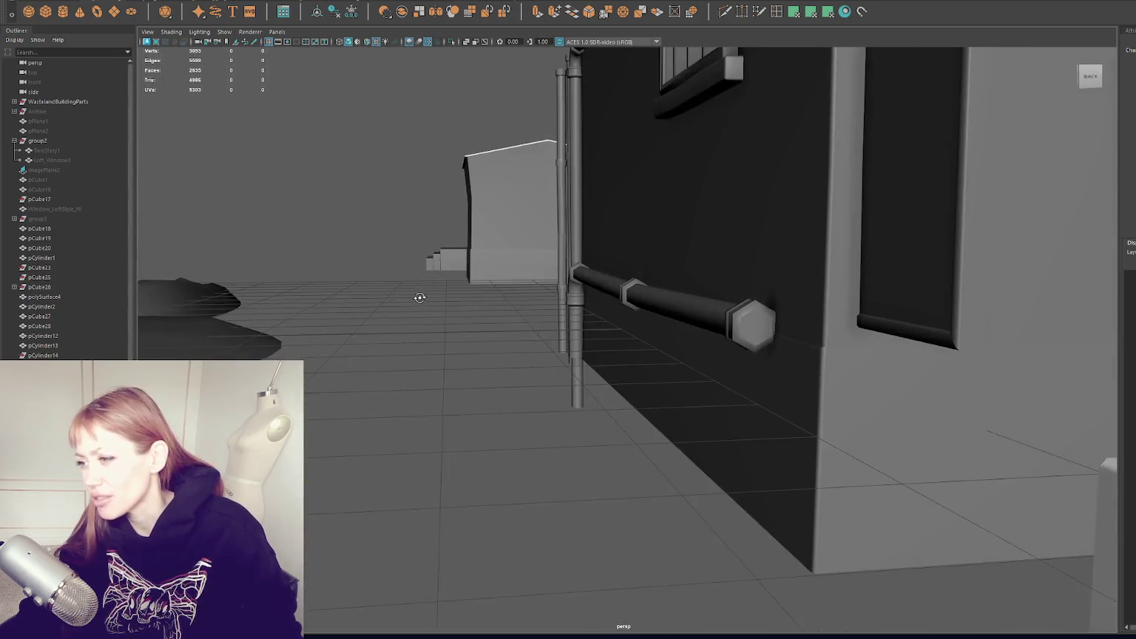
{"action": "scroll", "coordinate": [414, 299], "scroll_direction": "up", "scroll_amount": 3}
{"action": "scroll", "coordinate": [486, 278], "scroll_direction": "up", "scroll_amount": 3}
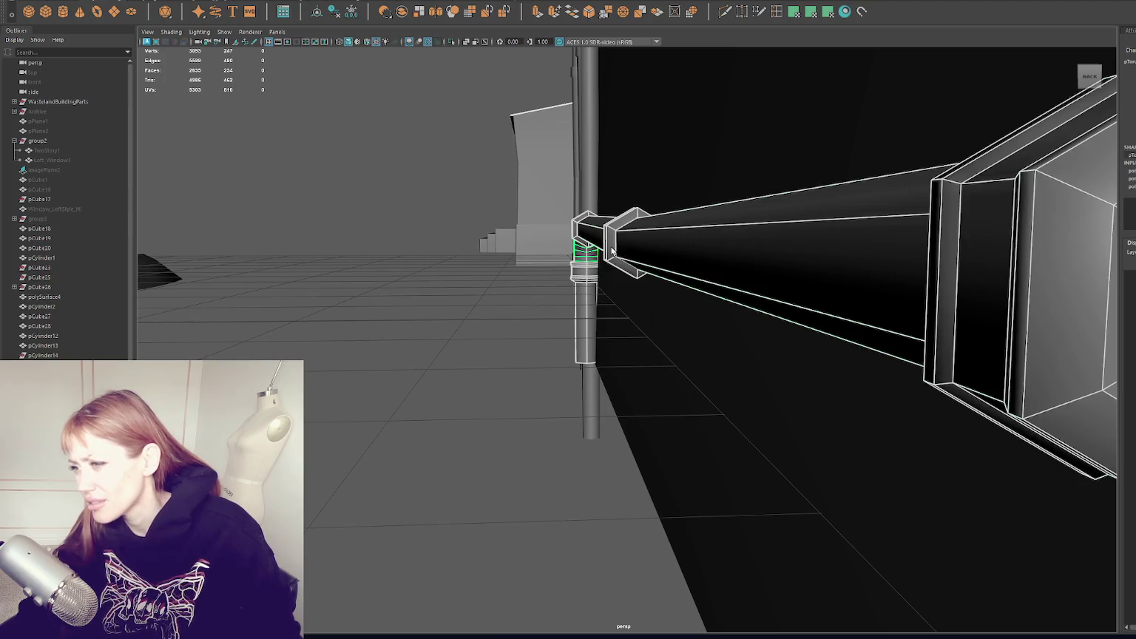
{"action": "scroll", "coordinate": [480, 259], "scroll_direction": "down", "scroll_amount": 3}
{"action": "scroll", "coordinate": [477, 265], "scroll_direction": "down", "scroll_amount": 3}
{"action": "mouse_move", "coordinate": [478, 267]}
{"action": "left_mouse_down", "text": "alt"}
{"action": "mouse_move", "coordinate": [547, 259]}
{"action": "mouse_move", "coordinate": [616, 272]}
{"action": "mouse_move", "coordinate": [564, 315]}
{"action": "left_mouse_up", "text": "alt"}
{"action": "left_click", "coordinate": [564, 315]}
{"action": "scroll", "coordinate": [588, 344], "scroll_direction": "down", "scroll_amount": 3}
{"action": "left_click", "coordinate": [663, 389]}
{"action": "mouse_move", "coordinate": [663, 389]}
{"action": "left_mouse_down", "text": "alt"}
{"action": "mouse_move", "coordinate": [693, 368]}
{"action": "mouse_move", "coordinate": [663, 318]}
{"action": "mouse_move", "coordinate": [903, 407]}
{"action": "mouse_move", "coordinate": [915, 398]}
{"action": "mouse_move", "coordinate": [805, 402]}
{"action": "mouse_move", "coordinate": [918, 393]}
{"action": "mouse_move", "coordinate": [832, 401]}
{"action": "left_mouse_up", "text": "alt"}
{"action": "left_click", "coordinate": [663, 318]}
{"action": "left_click", "coordinate": [903, 407]}
{"action": "scroll", "coordinate": [832, 401], "scroll_direction": "up", "scroll_amount": 3}
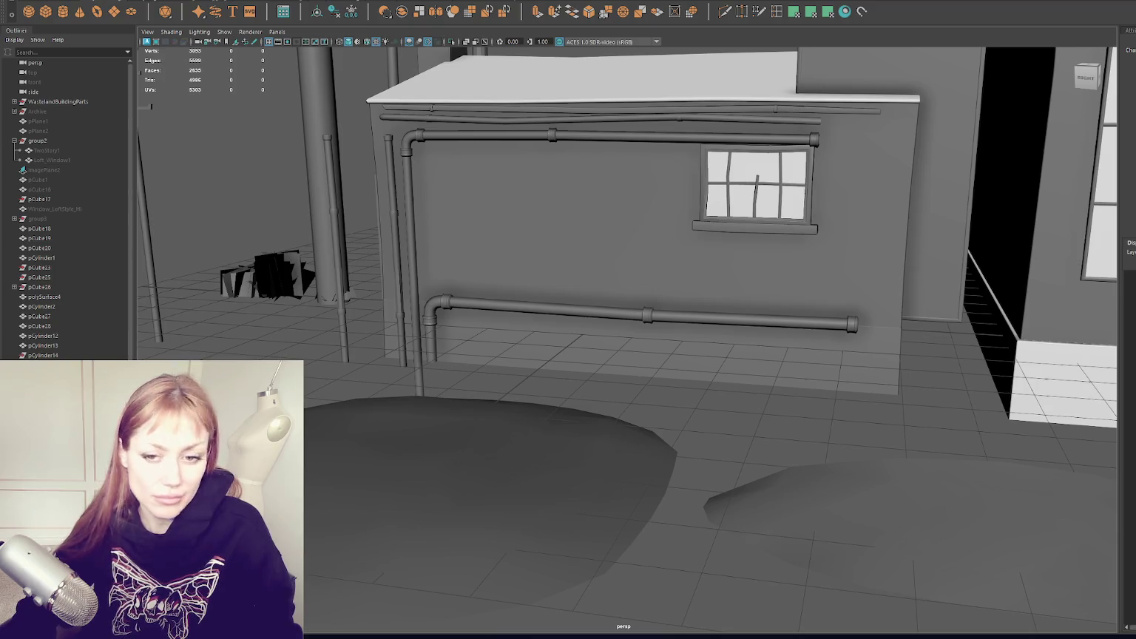
Select the thin vertical pipe and move it left beside the other pole.
{"action": "left_click", "coordinate": [475, 304]}
{"action": "key", "text": "f"}
{"action": "key", "text": "bracketleft"}
{"action": "left_click_drag", "start_coordinate": [502, 284], "coordinate": [299, 358], "text": "alt"}
{"action": "left_click", "coordinate": [298, 358]}
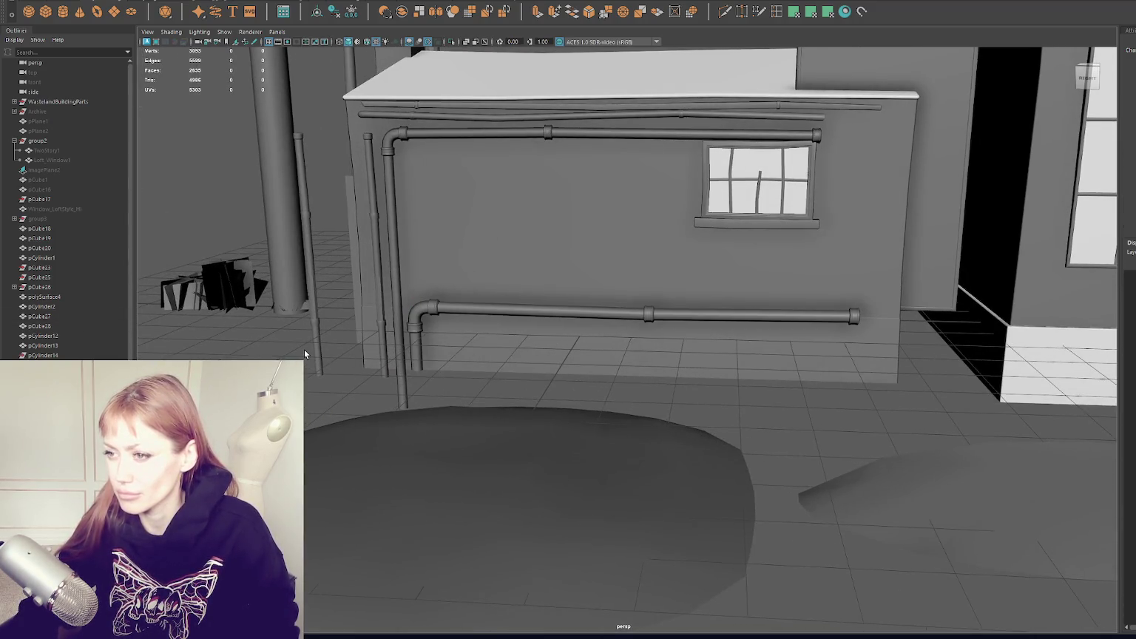
{"action": "scroll", "coordinate": [304, 354], "scroll_direction": "down", "scroll_amount": 3}
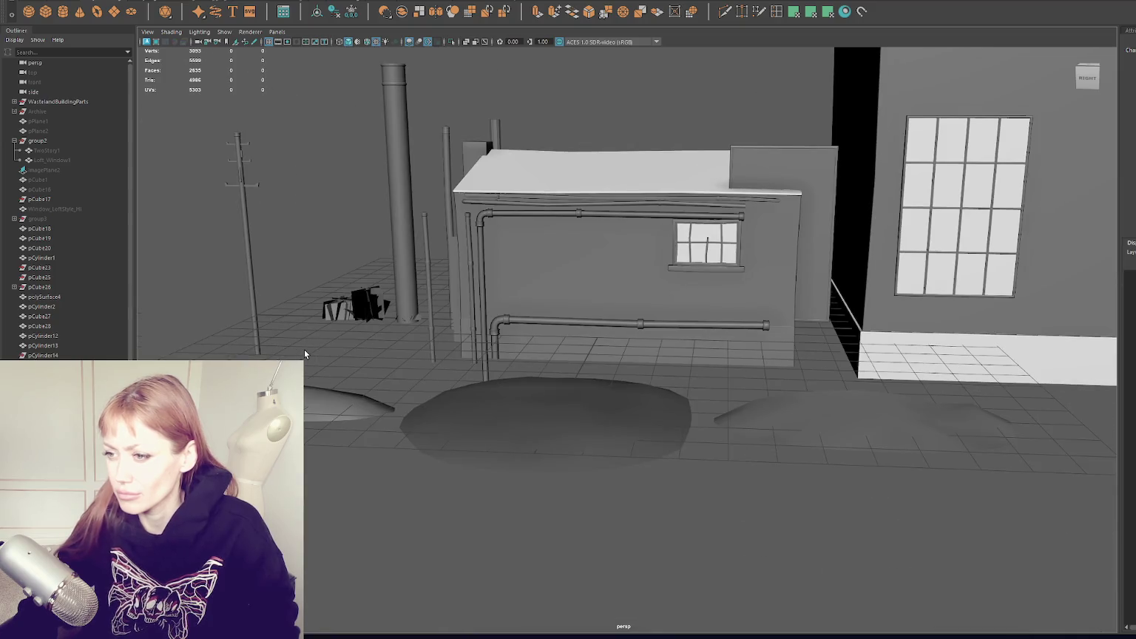
{"action": "left_click", "coordinate": [424, 257]}
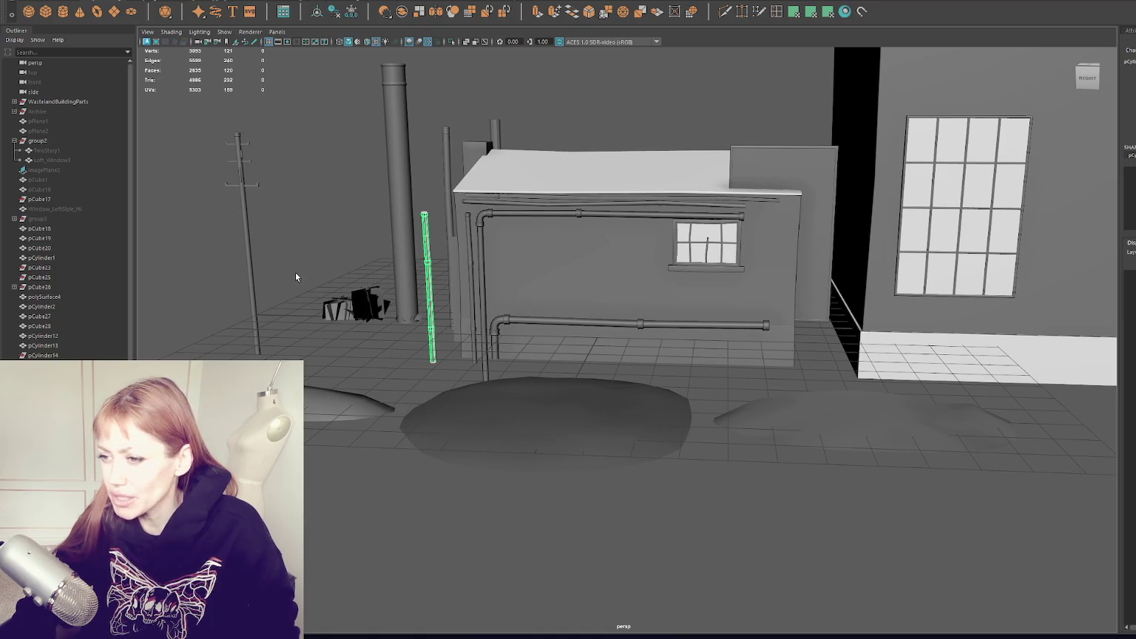
{"action": "left_click", "coordinate": [295, 272]}
{"action": "scroll", "coordinate": [294, 272], "scroll_direction": "up", "scroll_amount": 5}
{"action": "middle_click_drag", "start_coordinate": [293, 272], "coordinate": [414, 270], "text": "alt"}
{"action": "left_click", "coordinate": [399, 259]}
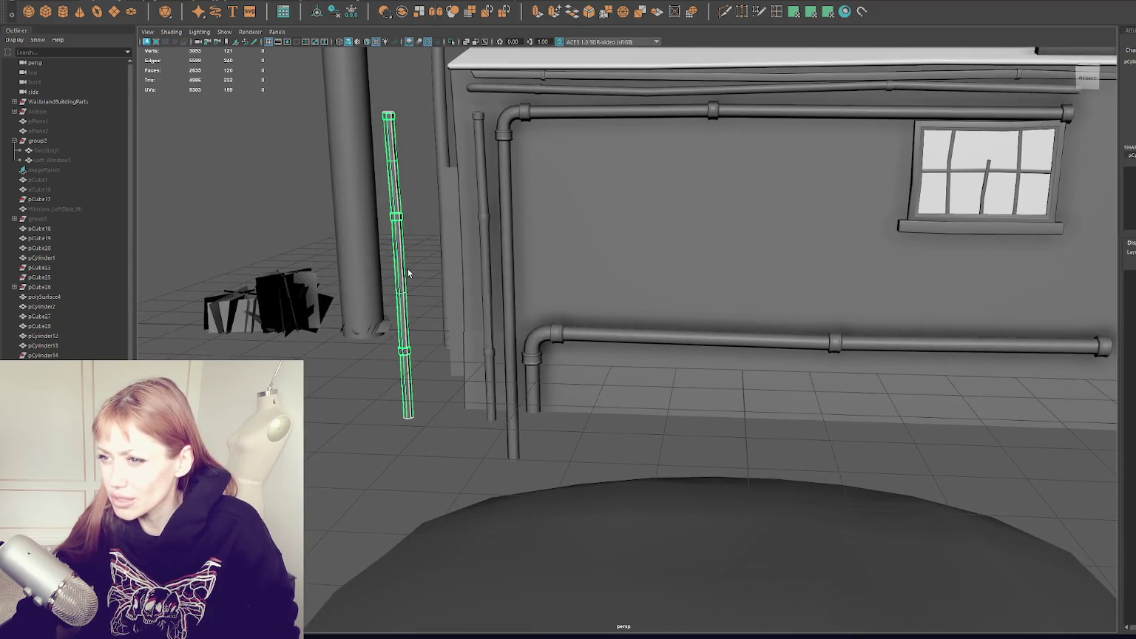
{"action": "key", "text": "a"}
{"action": "left_click_drag", "start_coordinate": [493, 309], "coordinate": [296, 310]}
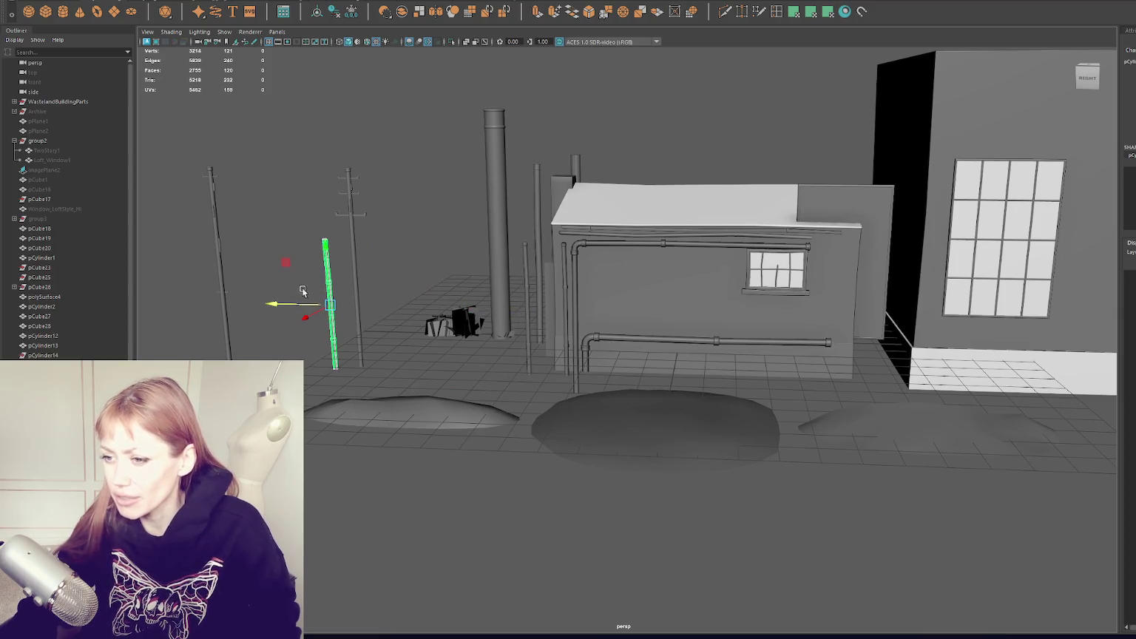
{"action": "key", "text": "f"}
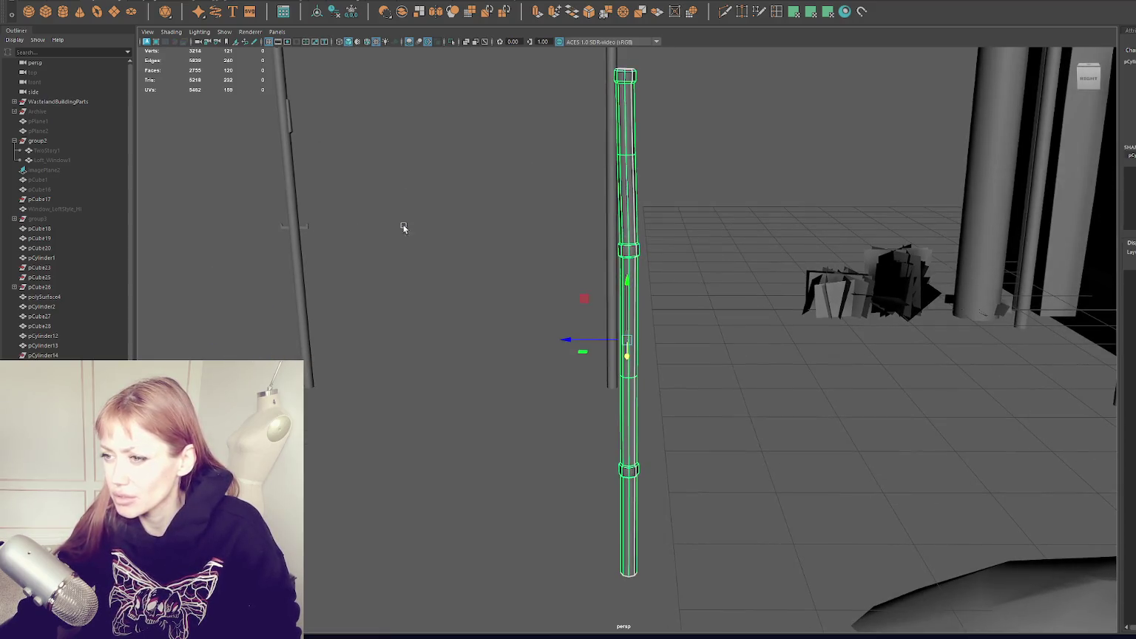
{"action": "scroll", "coordinate": [407, 233], "scroll_direction": "down", "scroll_amount": 3}
Delete the pole's lower faces and extrude its open bottom edge downward.
{"action": "key", "text": "F11"}
{"action": "left_click_drag", "start_coordinate": [421, 276], "coordinate": [774, 563]}
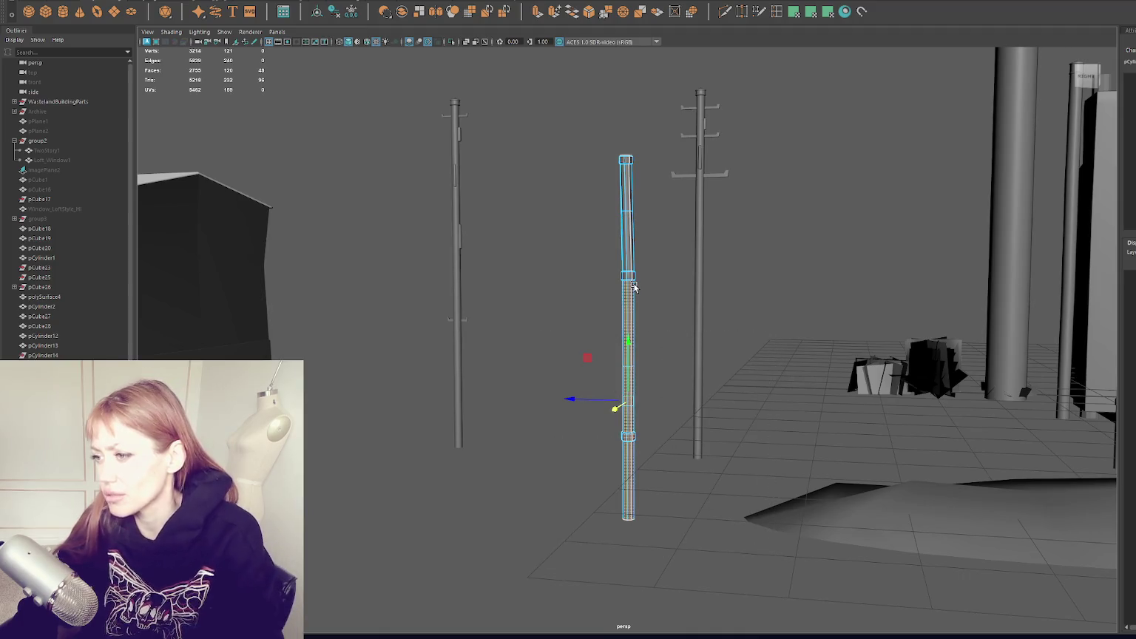
{"action": "key", "text": "Delete"}
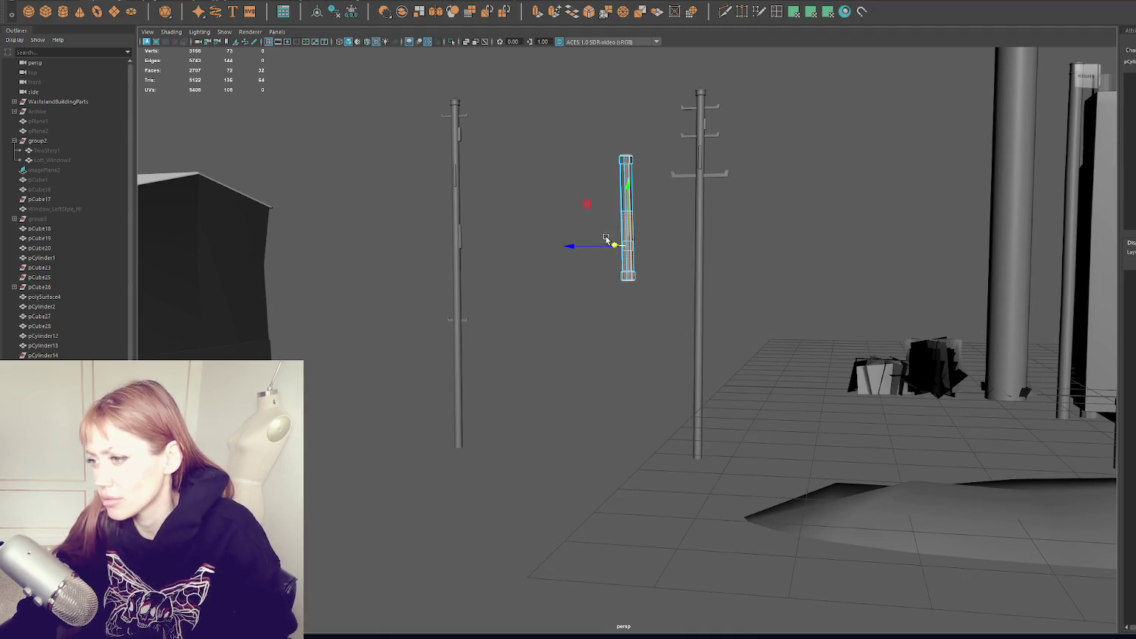
{"action": "key", "text": "Delete"}
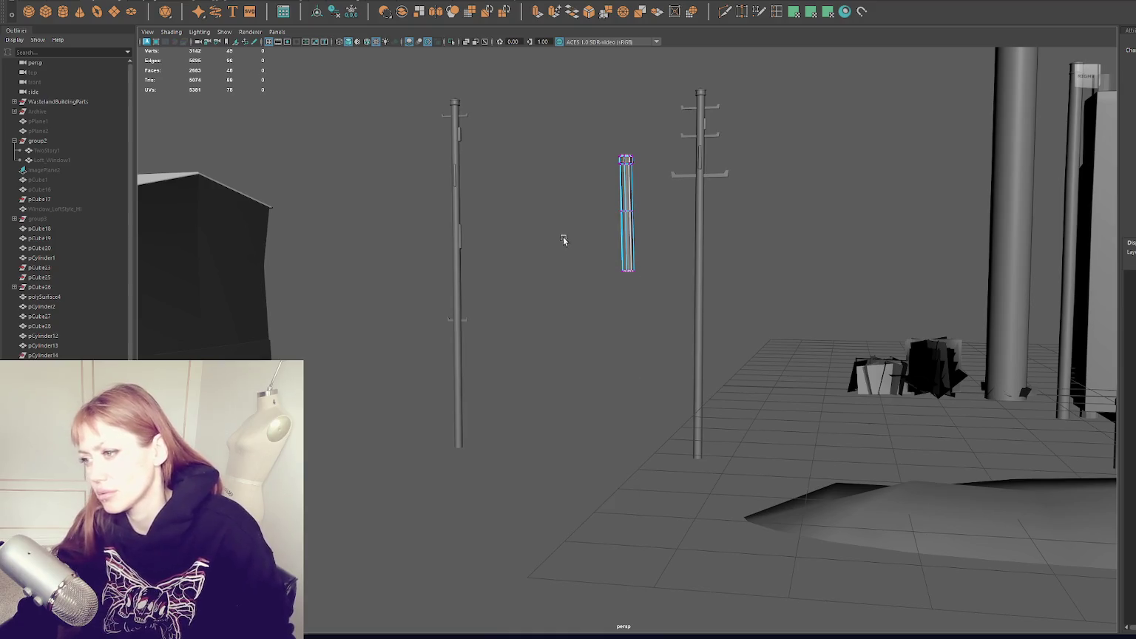
{"action": "double_click", "coordinate": [627, 271]}
{"action": "left_click_drag", "start_coordinate": [627, 271], "coordinate": [626, 342], "text": "shift"}
Shift the short pole left and pull its bottom vertices down to the ground.
{"action": "left_click", "coordinate": [620, 198]}
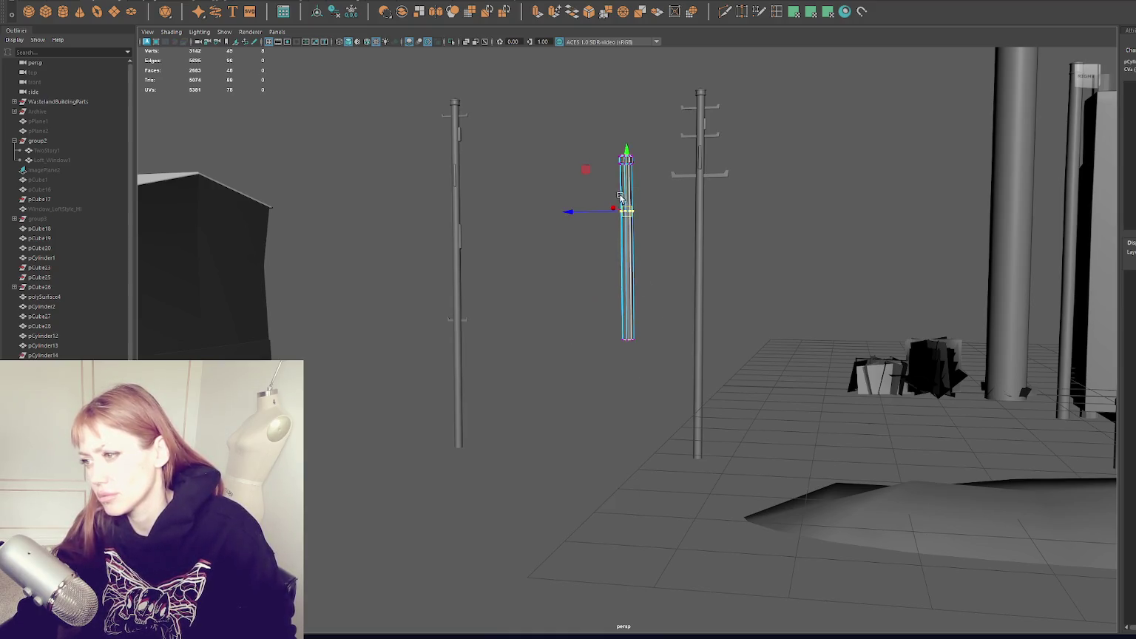
{"action": "left_click", "coordinate": [521, 226]}
{"action": "left_click_drag", "start_coordinate": [521, 227], "coordinate": [602, 271], "text": "alt"}
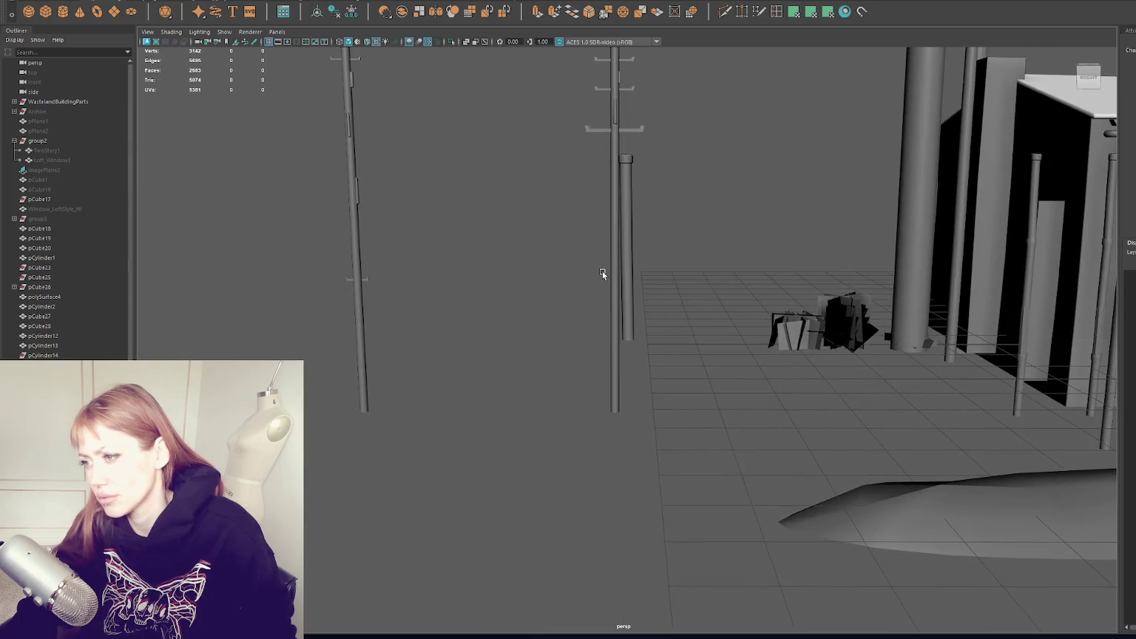
{"action": "left_click", "coordinate": [626, 271]}
{"action": "left_click_drag", "start_coordinate": [574, 328], "coordinate": [481, 329]}
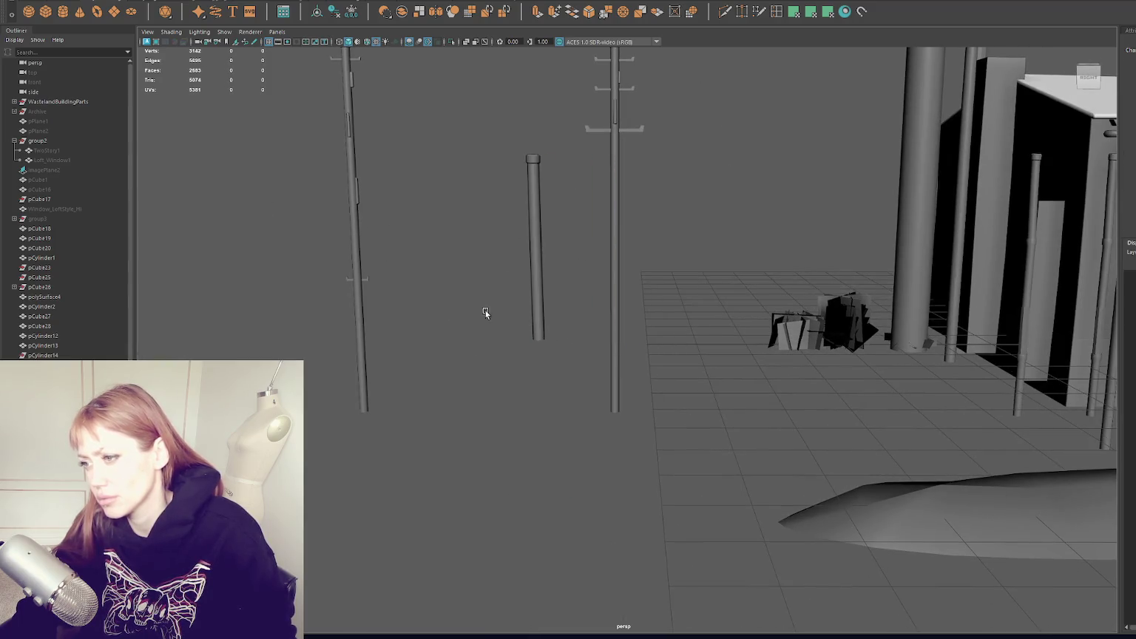
{"action": "left_click", "coordinate": [537, 215]}
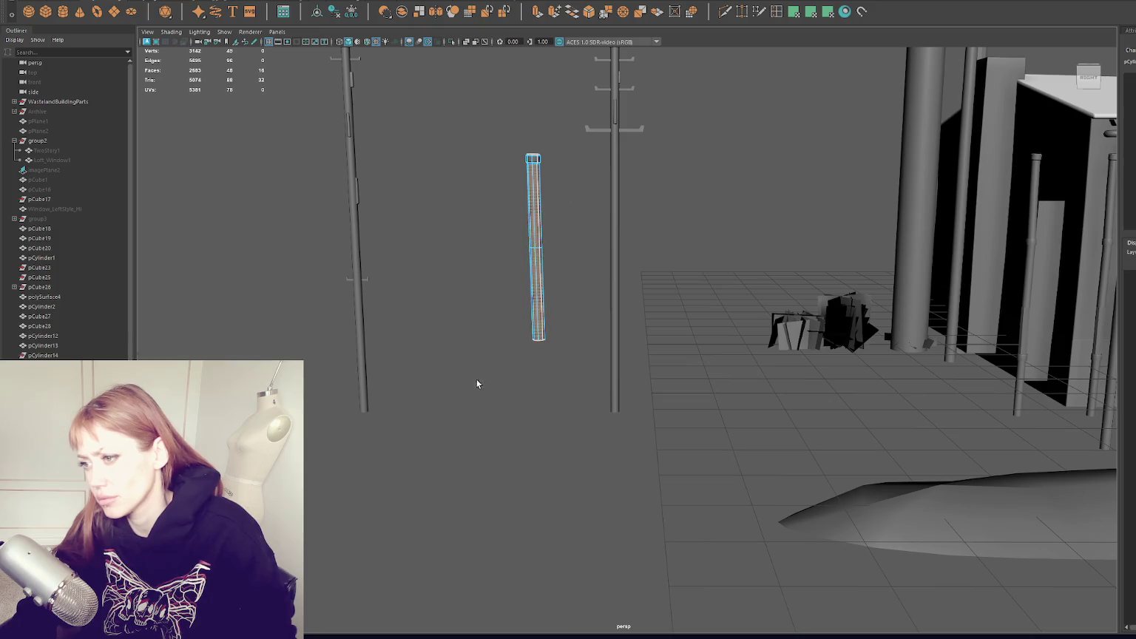
{"action": "key", "text": "w"}
{"action": "left_click", "coordinate": [488, 222]}
{"action": "left_click", "coordinate": [534, 275]}
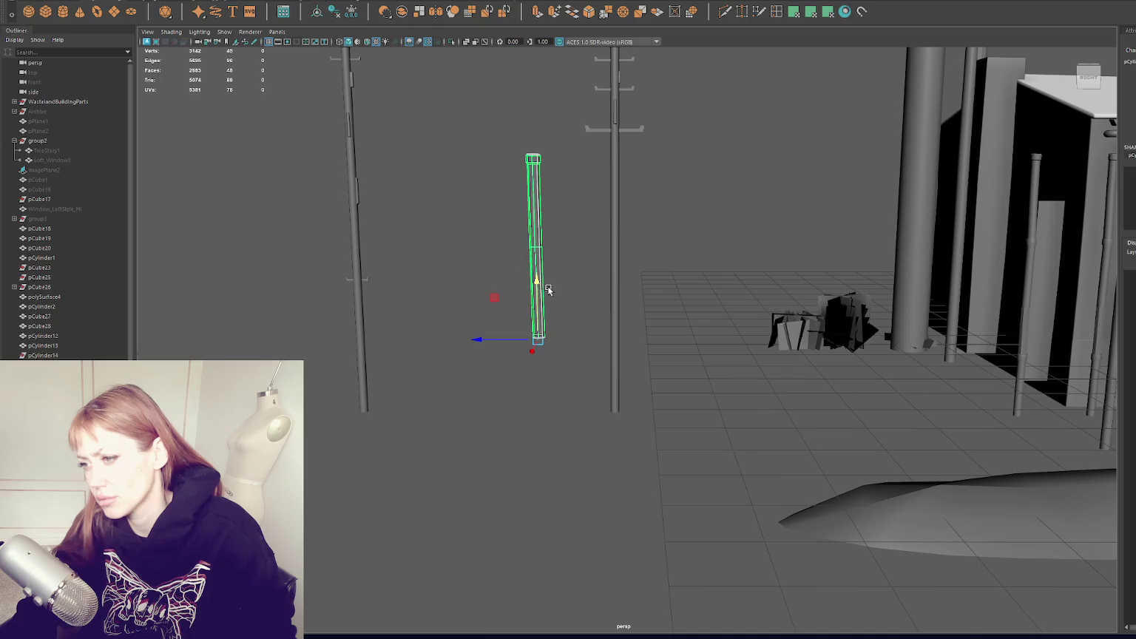
{"action": "left_click_drag", "start_coordinate": [546, 310], "coordinate": [546, 394]}
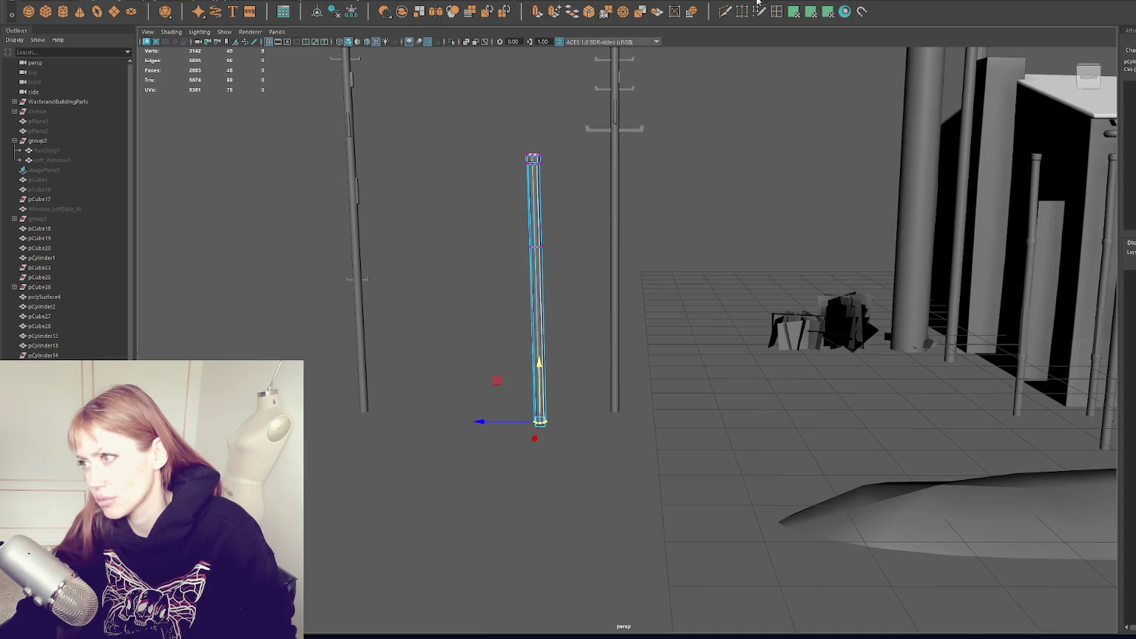
Insert an extra edge loop around the pole's lower section.
{"action": "double_click", "coordinate": [777, 11]}
{"action": "left_click", "coordinate": [545, 335]}
{"action": "left_click", "coordinate": [926, 164]}
{"action": "right_click_drag", "start_coordinate": [459, 236], "coordinate": [516, 218]}
{"action": "mouse_move", "coordinate": [461, 283]}
{"action": "left_mouse_down"}
{"action": "mouse_move", "coordinate": [566, 362]}
{"action": "mouse_move", "coordinate": [622, 335]}
{"action": "mouse_move", "coordinate": [625, 370]}
{"action": "left_mouse_up"}
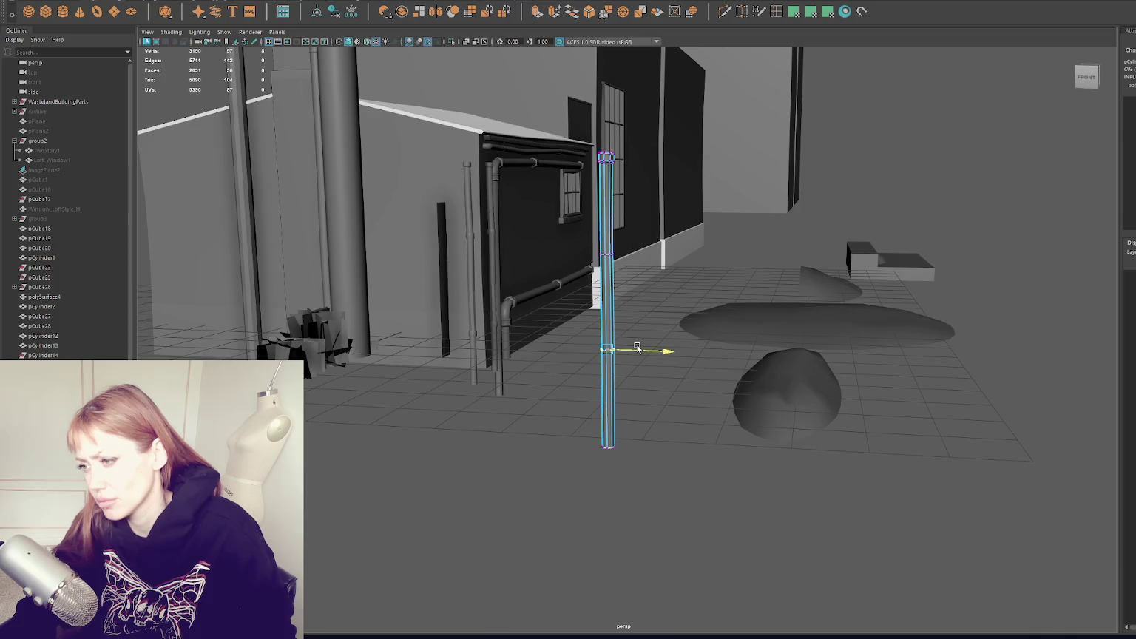
{"action": "key", "text": "e"}
{"action": "mouse_move", "coordinate": [679, 321]}
{"action": "left_mouse_down", "text": "alt"}
{"action": "mouse_move", "coordinate": [425, 186]}
{"action": "mouse_move", "coordinate": [460, 173]}
{"action": "mouse_move", "coordinate": [583, 294]}
{"action": "mouse_move", "coordinate": [606, 239]}
{"action": "mouse_move", "coordinate": [266, 236]}
{"action": "mouse_move", "coordinate": [568, 259]}
{"action": "mouse_move", "coordinate": [532, 263]}
{"action": "left_mouse_up", "text": "alt"}
{"action": "left_click", "coordinate": [425, 186]}
{"action": "left_click", "coordinate": [573, 296]}
{"action": "scroll", "coordinate": [383, 339], "scroll_direction": "up", "scroll_amount": 3}
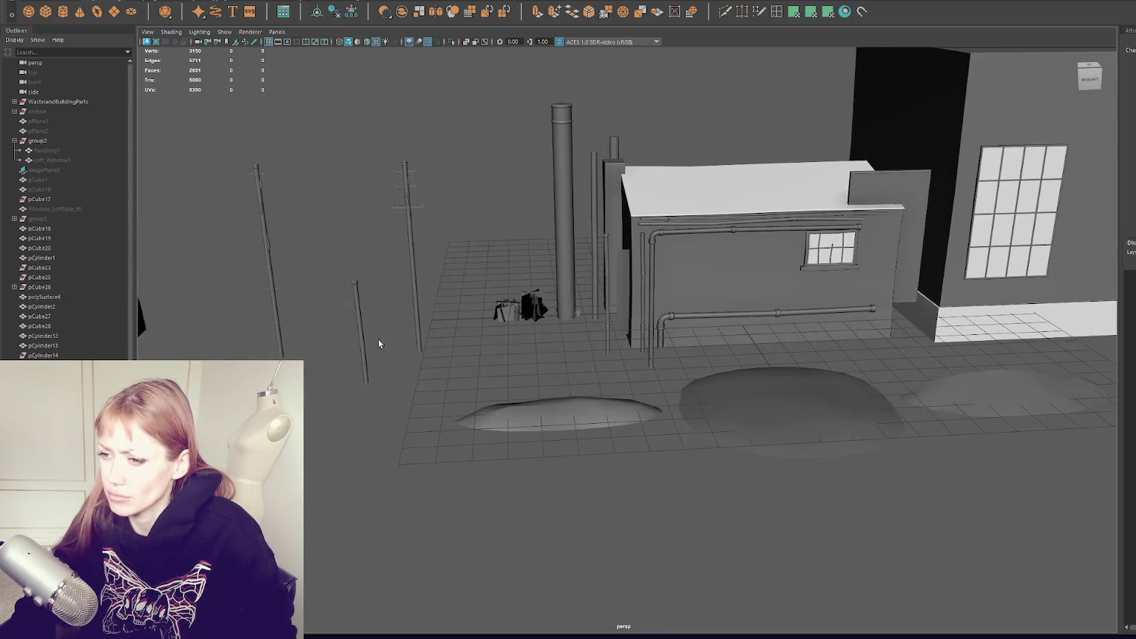
Slide the thin pole against the building wall and pick out the wall pipes.
{"action": "left_click", "coordinate": [355, 310]}
{"action": "mouse_move", "coordinate": [353, 299]}
{"action": "left_mouse_down"}
{"action": "mouse_move", "coordinate": [377, 296]}
{"action": "mouse_move", "coordinate": [367, 315]}
{"action": "mouse_move", "coordinate": [426, 338]}
{"action": "mouse_move", "coordinate": [561, 283]}
{"action": "left_mouse_up"}
{"action": "left_click", "coordinate": [569, 270]}
{"action": "left_click", "coordinate": [605, 255], "text": "shift"}
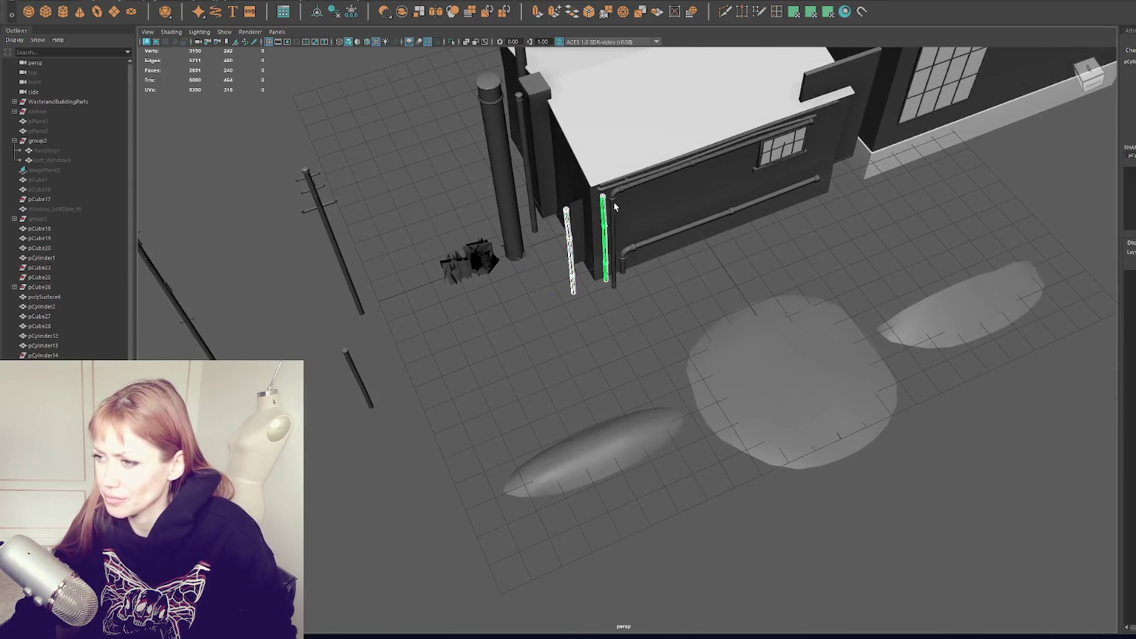
{"action": "left_click", "coordinate": [622, 190], "text": "shift"}
{"action": "left_click", "coordinate": [639, 245]}
Orbit around the lower wall pipe and the wall to inspect the pipe runs.
{"action": "mouse_move", "coordinate": [639, 245]}
{"action": "left_mouse_down", "text": "alt"}
{"action": "mouse_move", "coordinate": [698, 278]}
{"action": "mouse_move", "coordinate": [666, 253]}
{"action": "mouse_move", "coordinate": [737, 271]}
{"action": "mouse_move", "coordinate": [694, 243]}
{"action": "left_mouse_up", "text": "alt"}
{"action": "key", "text": "f"}
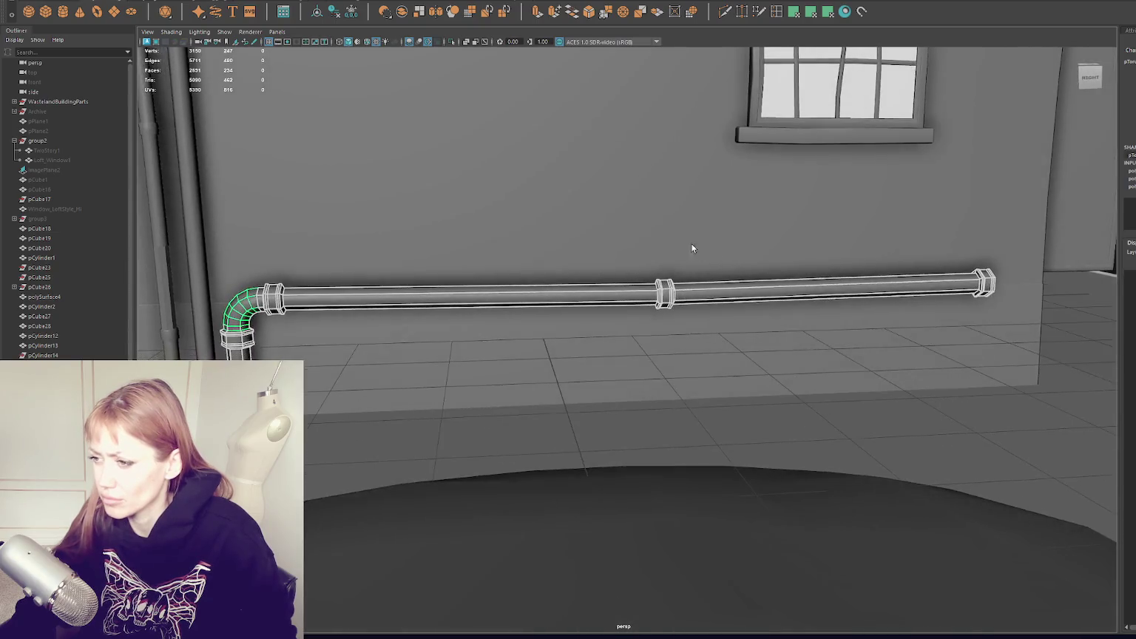
{"action": "scroll", "coordinate": [693, 243], "scroll_direction": "down", "scroll_amount": 5}
{"action": "mouse_move", "coordinate": [641, 288]}
{"action": "left_mouse_down", "text": "alt"}
{"action": "mouse_move", "coordinate": [581, 287]}
{"action": "mouse_move", "coordinate": [563, 360]}
{"action": "left_mouse_up", "text": "alt"}
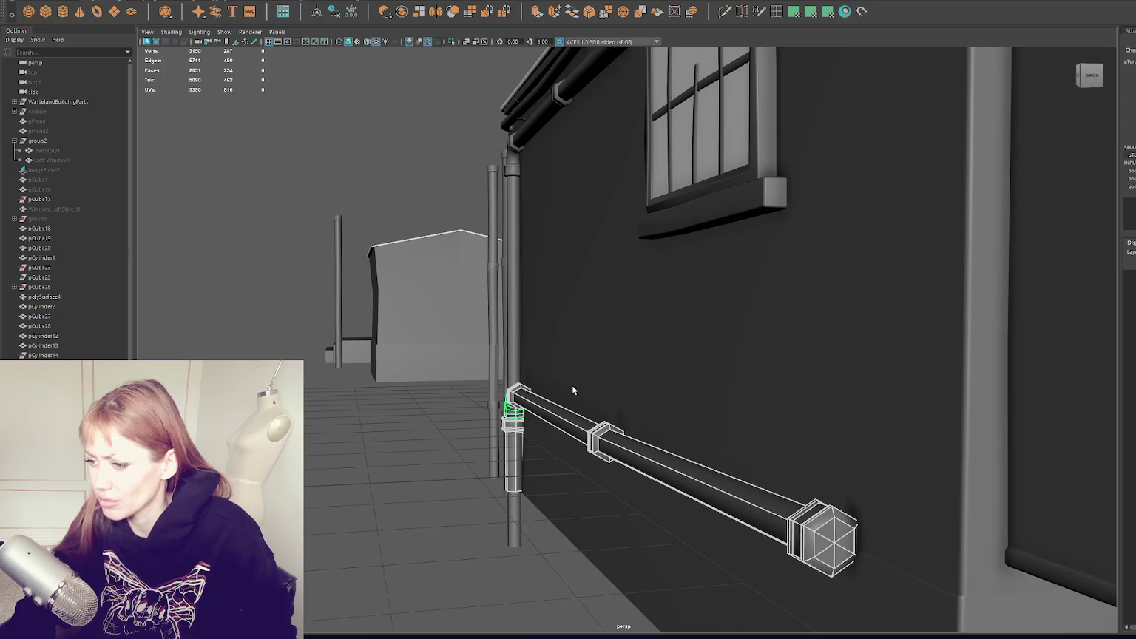
{"action": "mouse_move", "coordinate": [513, 386]}
{"action": "left_mouse_down", "text": "alt"}
{"action": "mouse_move", "coordinate": [499, 363]}
{"action": "mouse_move", "coordinate": [637, 360]}
{"action": "mouse_move", "coordinate": [468, 354]}
{"action": "left_mouse_up", "text": "alt"}
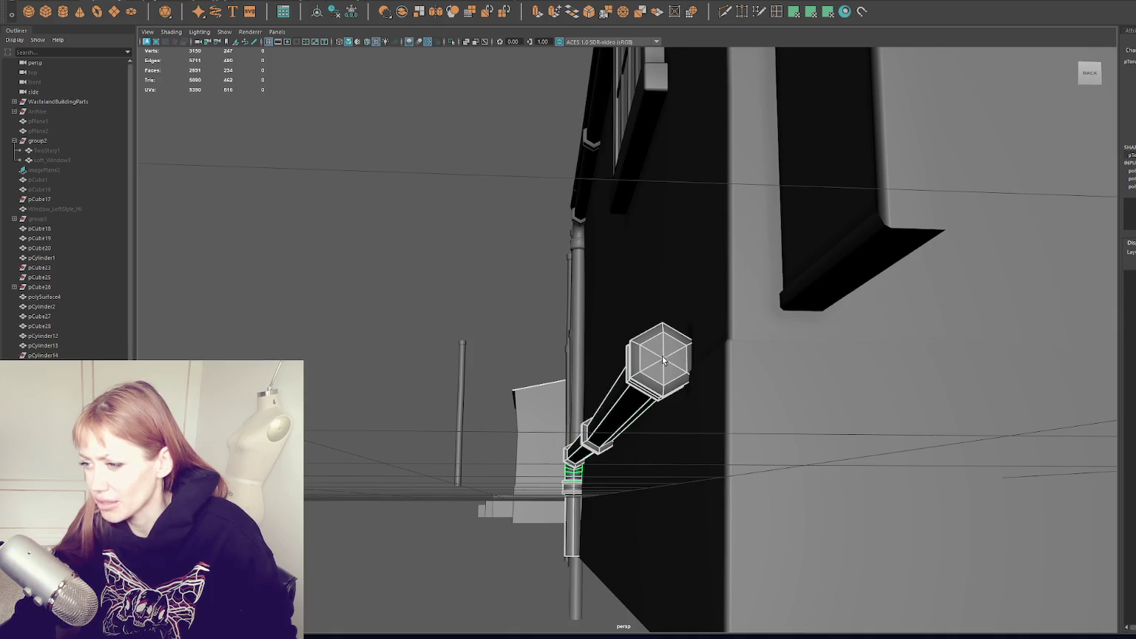
{"action": "left_click_drag", "start_coordinate": [664, 365], "coordinate": [819, 401], "text": "alt"}
{"action": "scroll", "coordinate": [774, 388], "scroll_direction": "down", "scroll_amount": 5}
{"action": "scroll", "coordinate": [722, 404], "scroll_direction": "up", "scroll_amount": 5}
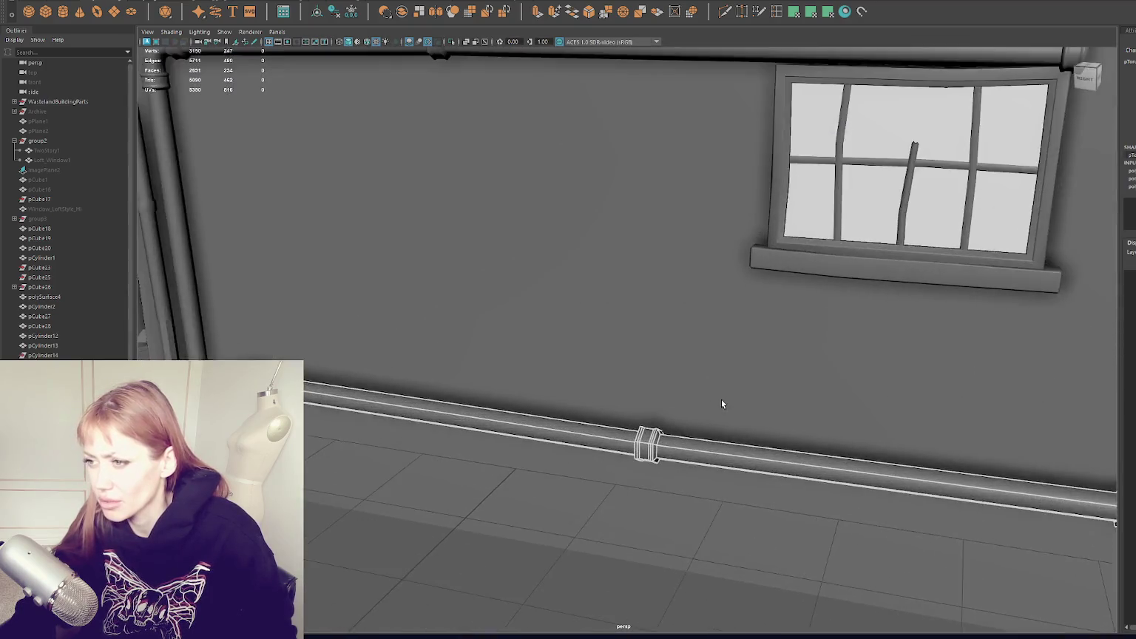
{"action": "scroll", "coordinate": [722, 404], "scroll_direction": "down", "scroll_amount": 5}
{"action": "scroll", "coordinate": [742, 375], "scroll_direction": "up", "scroll_amount": 5}
{"action": "scroll", "coordinate": [689, 372], "scroll_direction": "down", "scroll_amount": 5}
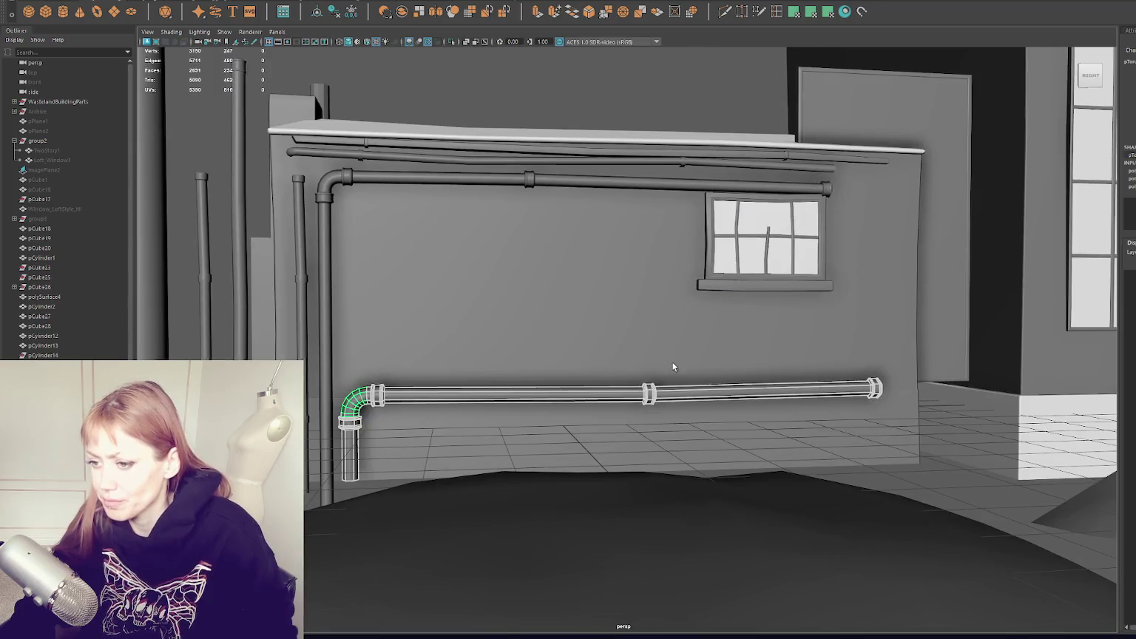
{"action": "scroll", "coordinate": [689, 372], "scroll_direction": "down", "scroll_amount": 5}
{"action": "left_click", "coordinate": [521, 222]}
{"action": "left_click", "coordinate": [520, 198]}
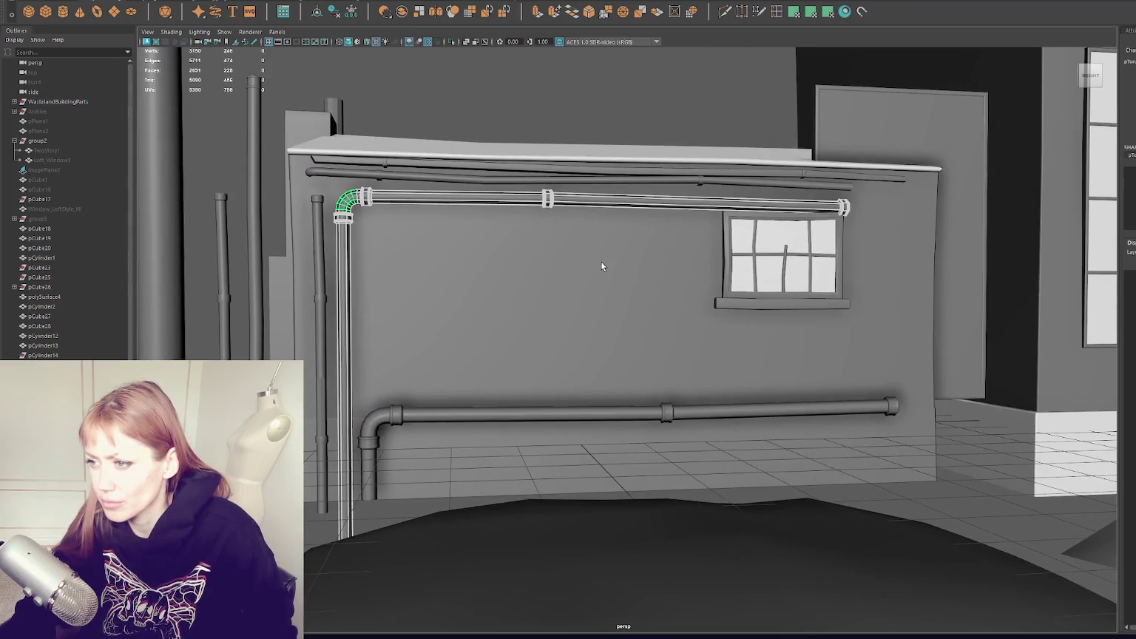
{"action": "scroll", "coordinate": [540, 266], "scroll_direction": "down", "scroll_amount": 5}
{"action": "left_click_drag", "start_coordinate": [540, 266], "coordinate": [528, 266], "text": "alt"}
{"action": "scroll", "coordinate": [586, 270], "scroll_direction": "up", "scroll_amount": 5}
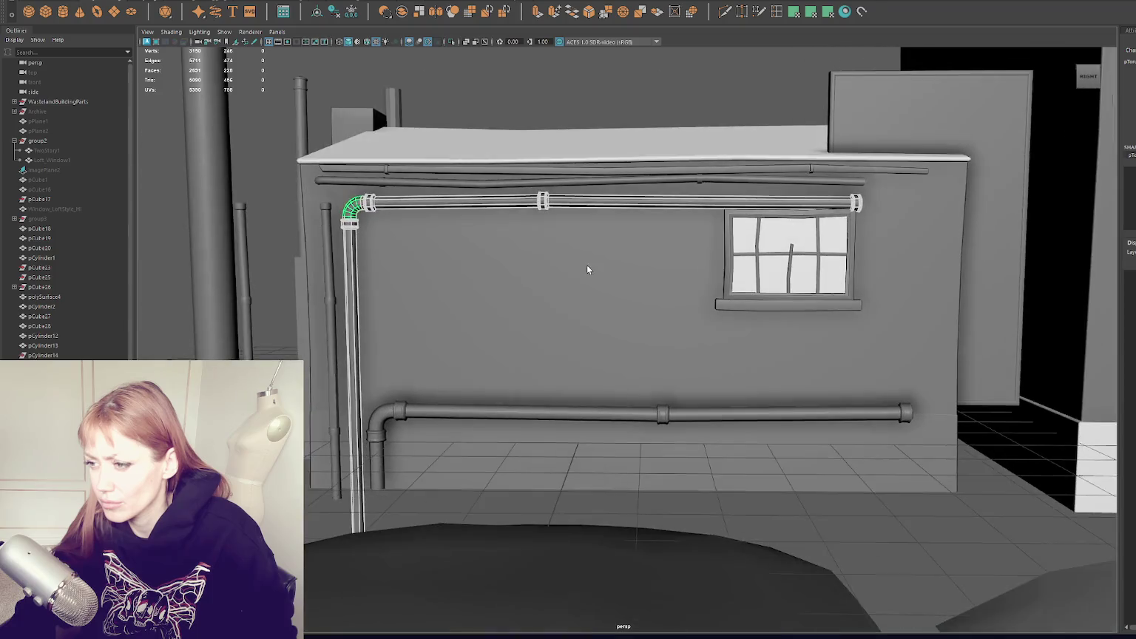
{"action": "left_click", "coordinate": [558, 416]}
{"action": "left_click", "coordinate": [517, 74]}
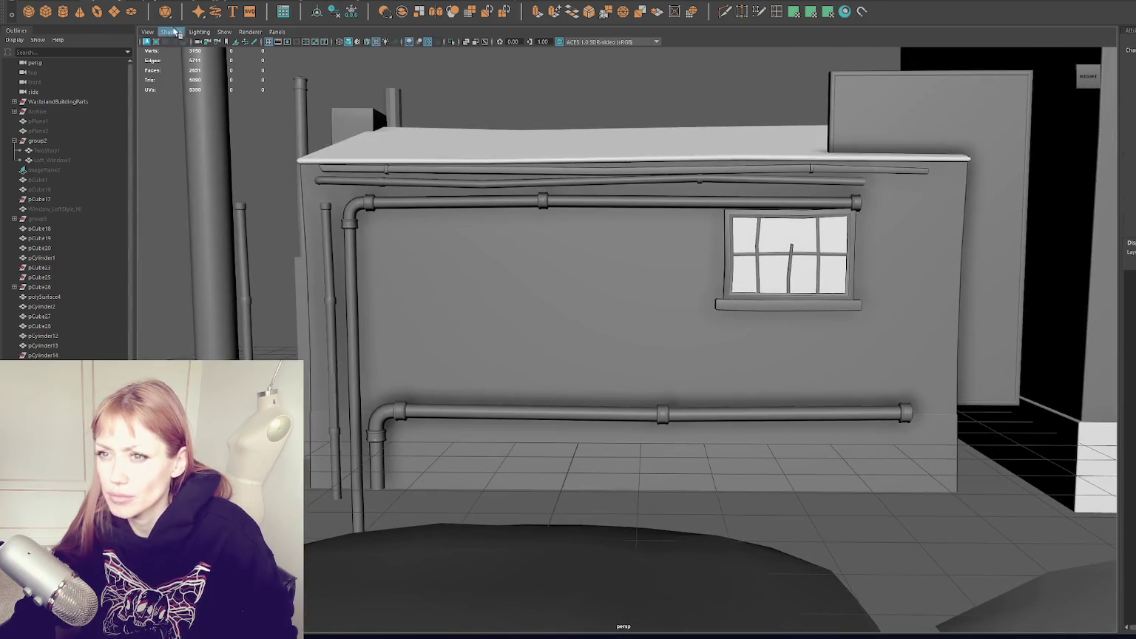
Add a new polygon cube from the shelf and view the whole scene.
{"action": "left_click", "coordinate": [46, 11]}
{"action": "scroll", "coordinate": [516, 381], "scroll_direction": "down", "scroll_amount": 5}
{"action": "scroll", "coordinate": [525, 366], "scroll_direction": "down", "scroll_amount": 3}
{"action": "left_click_drag", "start_coordinate": [525, 365], "coordinate": [524, 371], "text": "alt"}
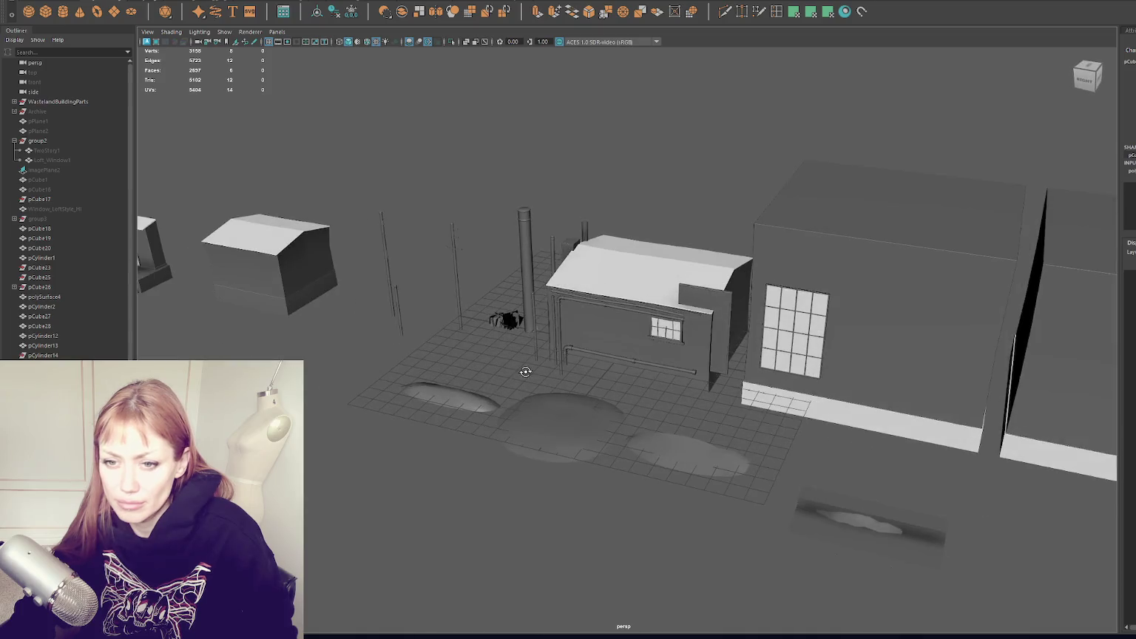
{"action": "key", "text": "w"}
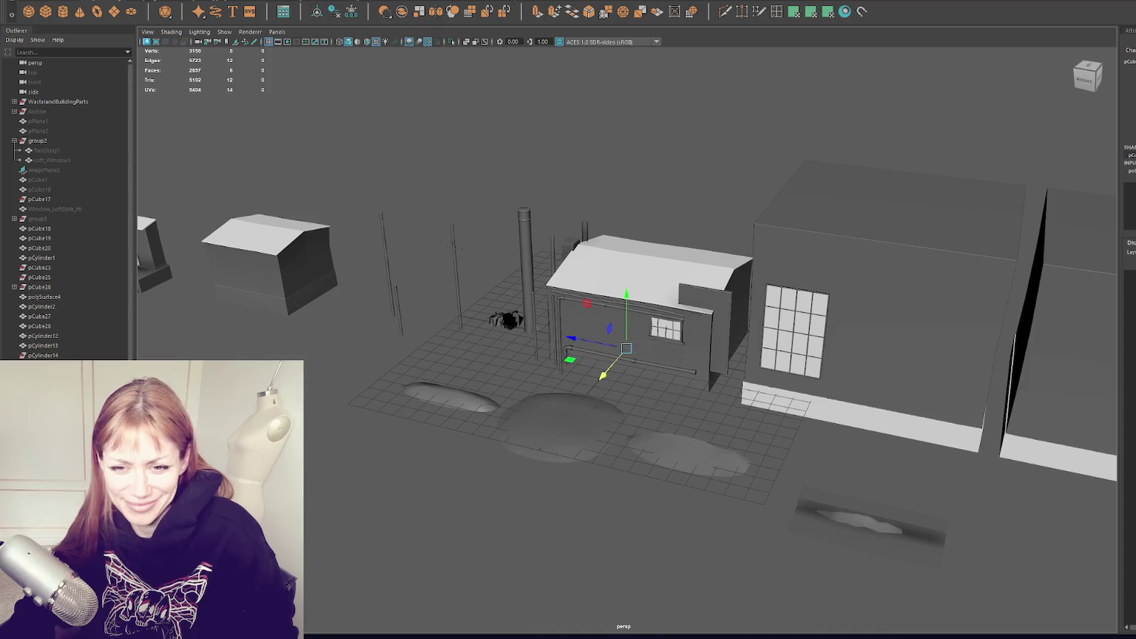
{"action": "scroll", "coordinate": [383, 414], "scroll_direction": "up", "scroll_amount": 5}
{"action": "scroll", "coordinate": [383, 414], "scroll_direction": "up", "scroll_amount": 3}
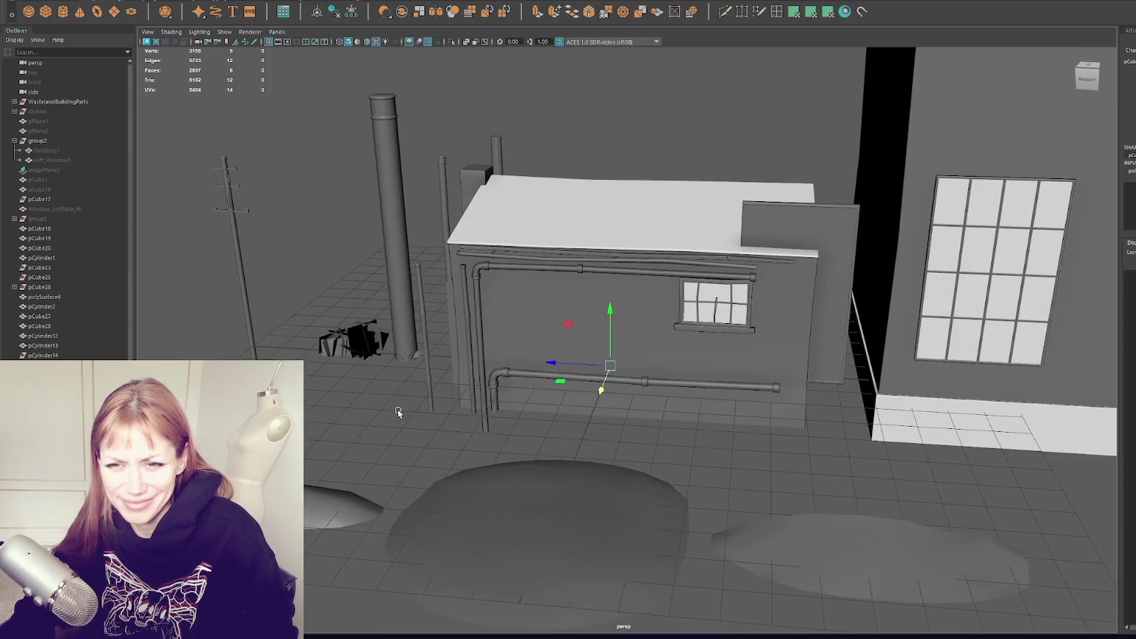
{"action": "left_click", "coordinate": [439, 402]}
{"action": "left_click", "coordinate": [396, 261]}
{"action": "left_click", "coordinate": [344, 504]}
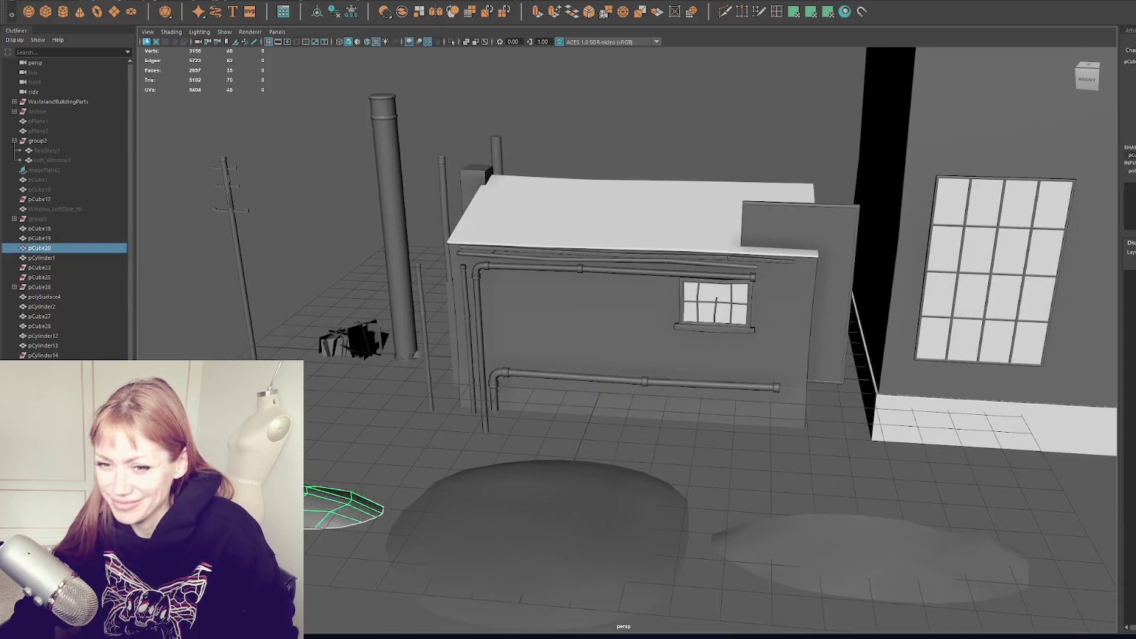
{"action": "left_click_drag", "start_coordinate": [344, 503], "coordinate": [423, 426], "text": "alt"}
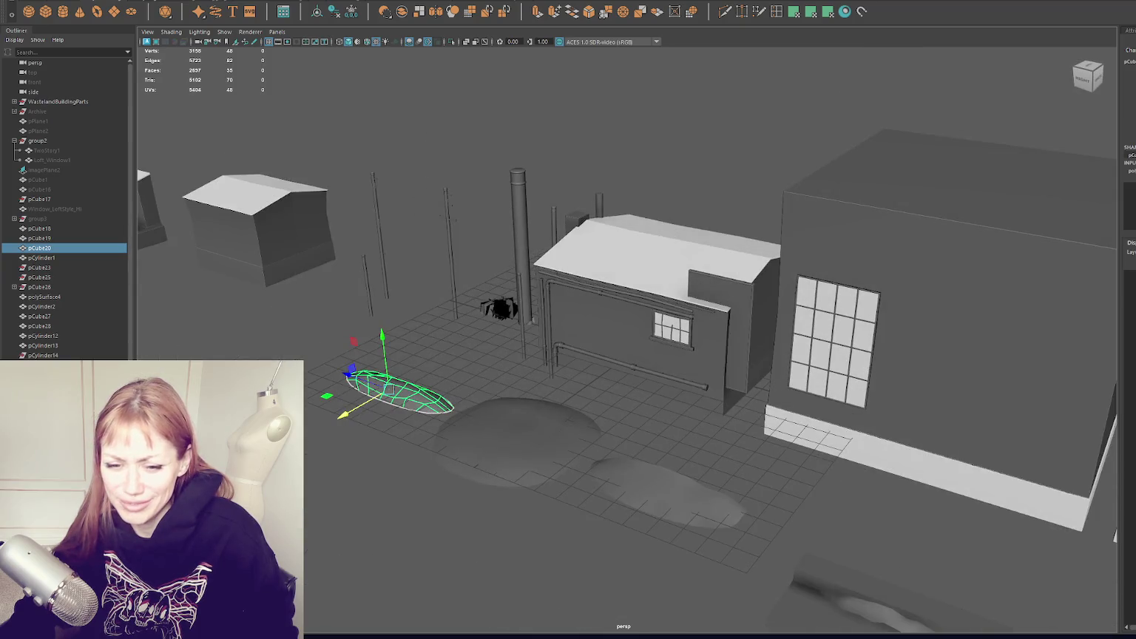
{"action": "left_click_drag", "start_coordinate": [518, 385], "coordinate": [599, 375], "text": "alt"}
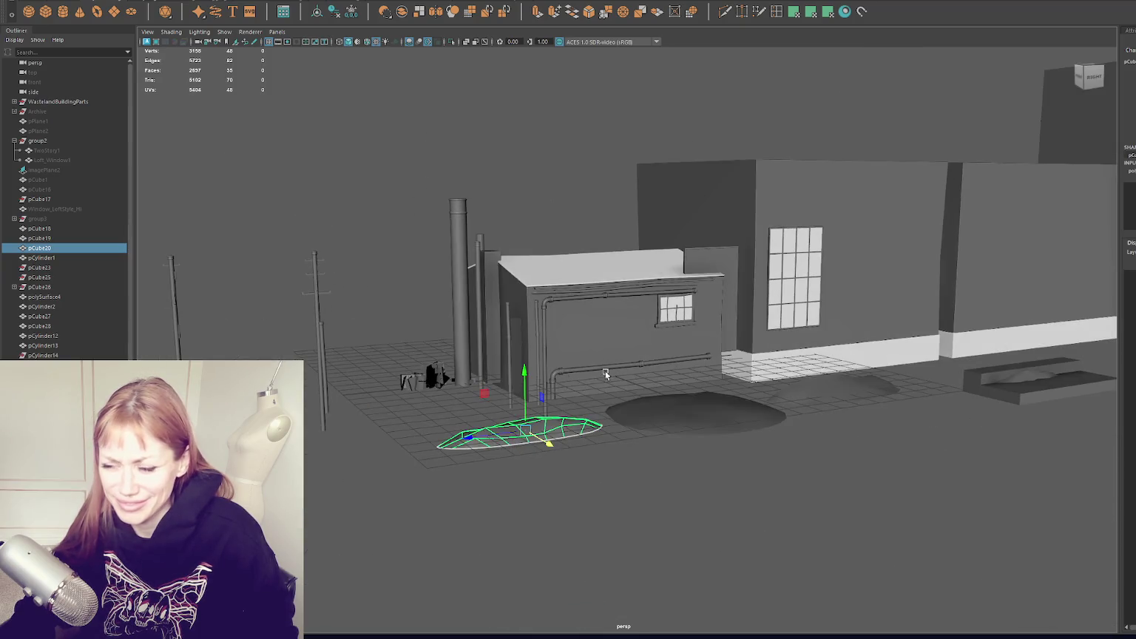
{"action": "left_click_drag", "start_coordinate": [631, 336], "coordinate": [586, 357], "text": "alt"}
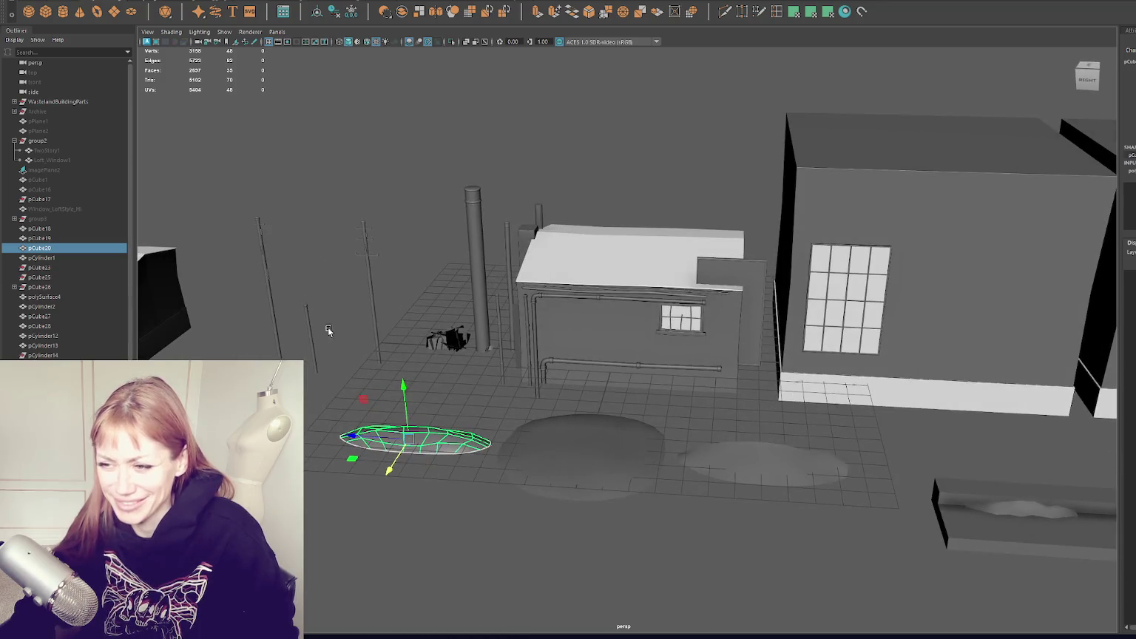
{"action": "left_click", "coordinate": [535, 355]}
{"action": "key", "text": "f"}
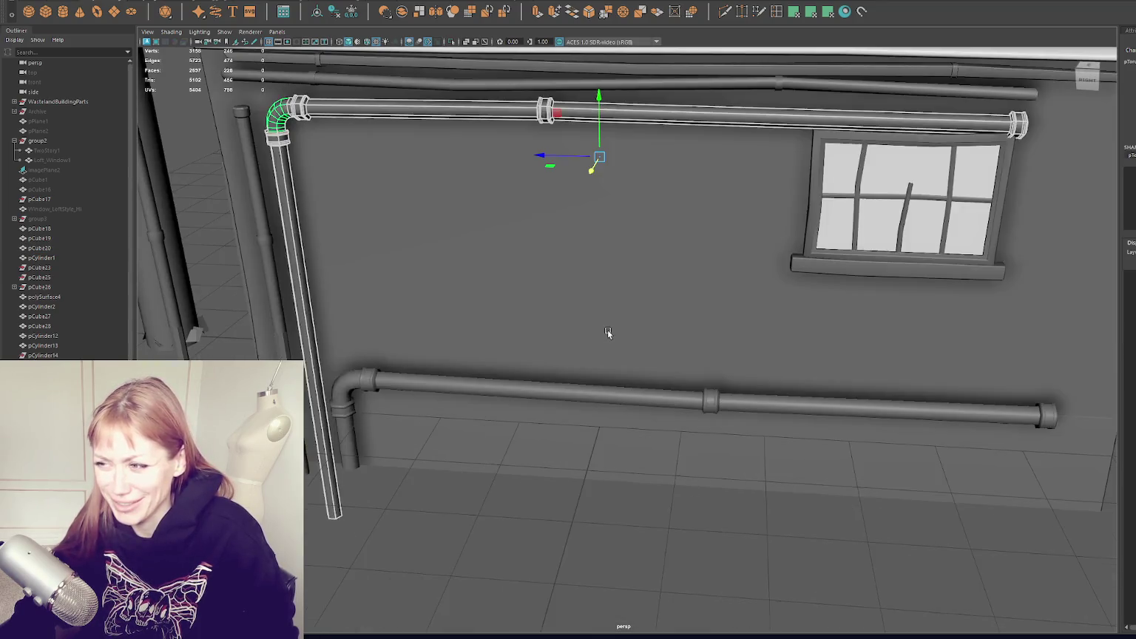
Cap the pipe's open end by extruding its end edge and merging it to center.
{"action": "scroll", "coordinate": [607, 329], "scroll_direction": "down", "scroll_amount": 5}
{"action": "mouse_move", "coordinate": [606, 327]}
{"action": "left_mouse_down", "text": "alt"}
{"action": "mouse_move", "coordinate": [696, 311]}
{"action": "mouse_move", "coordinate": [521, 310]}
{"action": "mouse_move", "coordinate": [660, 292]}
{"action": "mouse_move", "coordinate": [545, 335]}
{"action": "left_mouse_up", "text": "alt"}
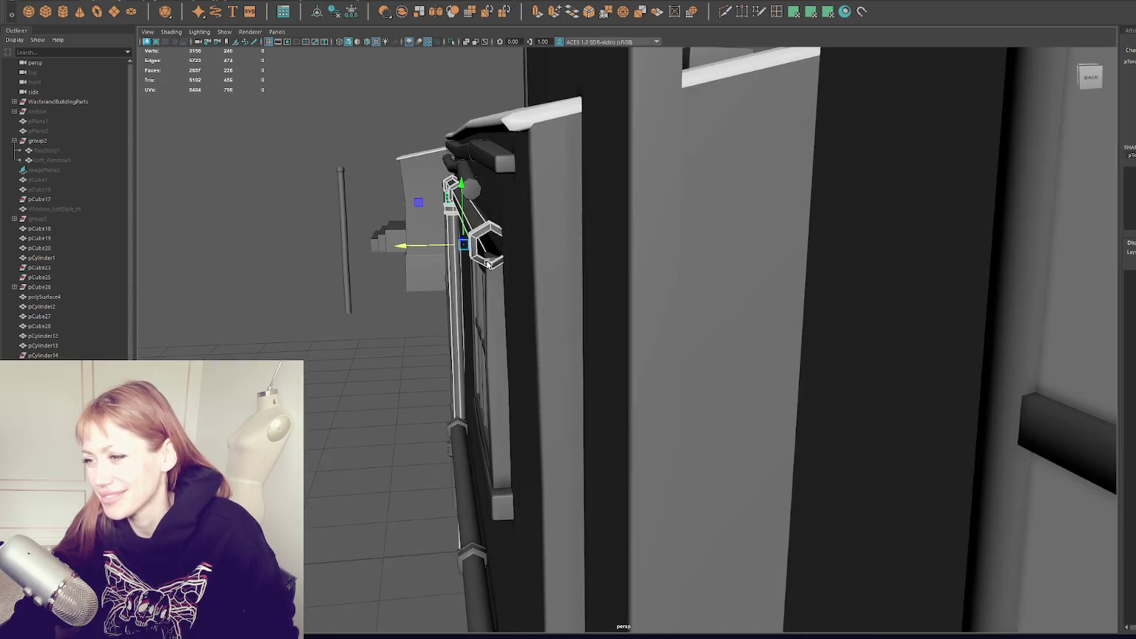
{"action": "right_click_drag", "start_coordinate": [332, 194], "coordinate": [337, 173]}
{"action": "left_click", "coordinate": [478, 236]}
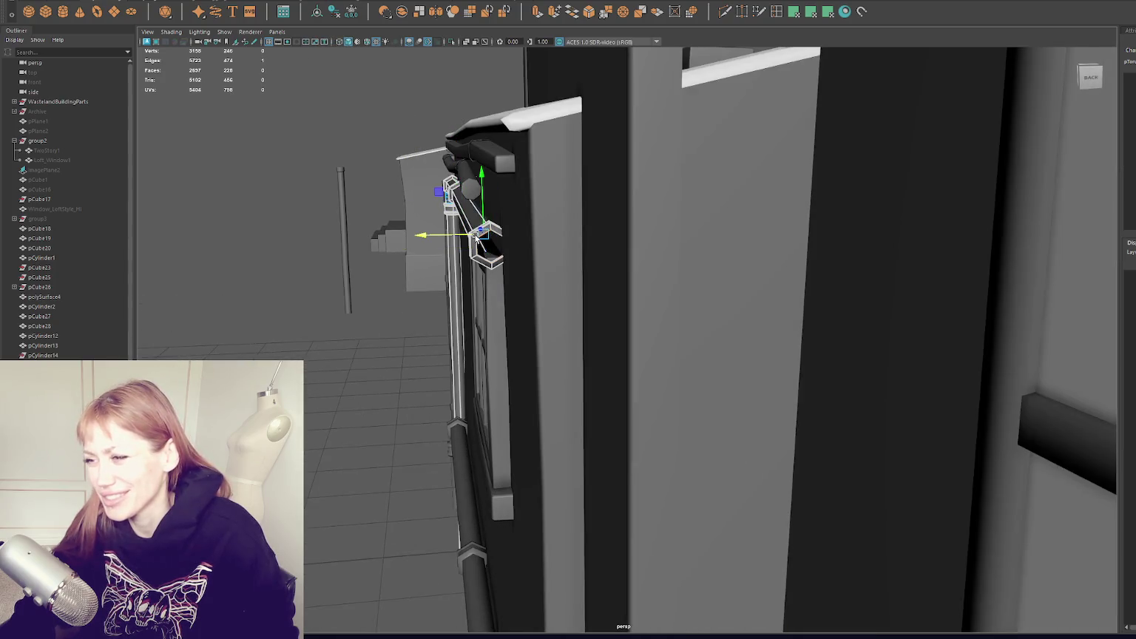
{"action": "key", "text": "q"}
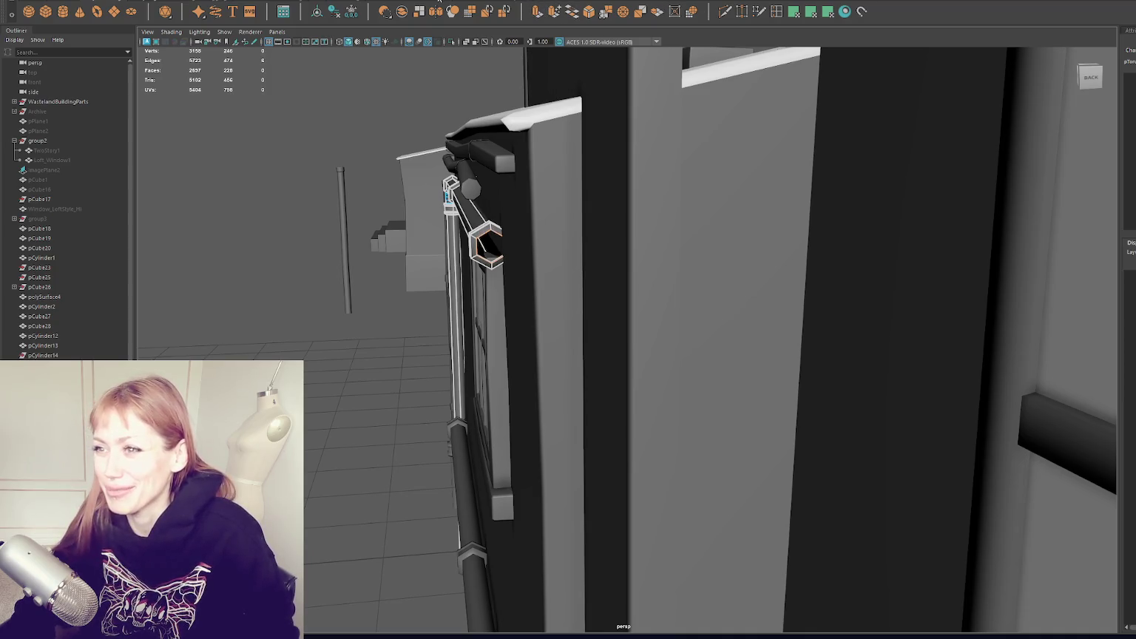
{"action": "key", "text": "ctrl+e"}
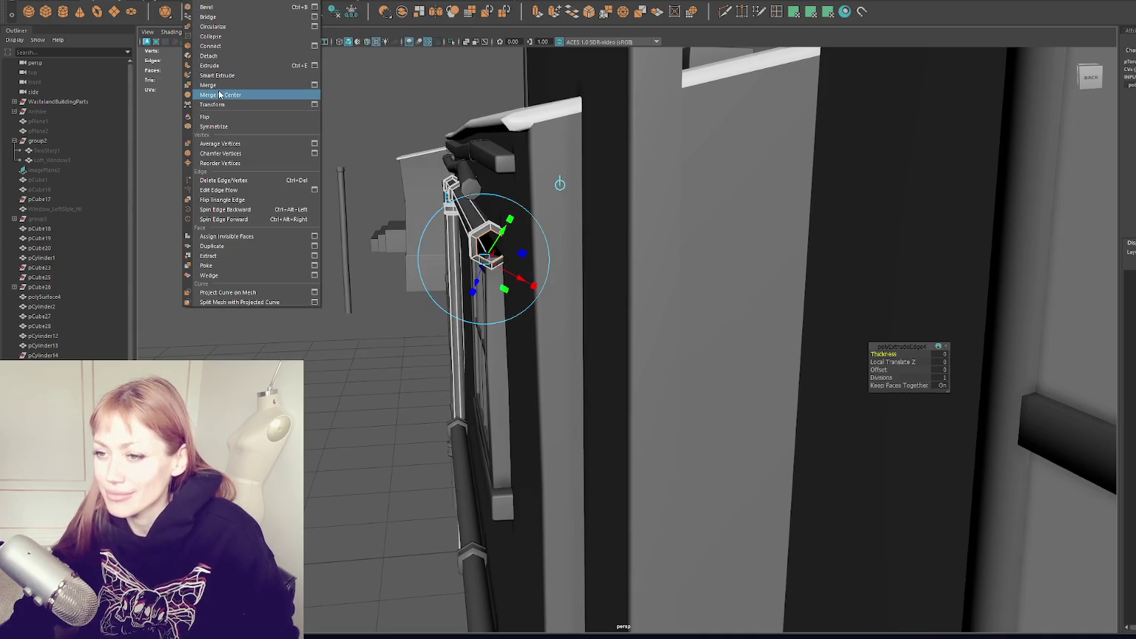
{"action": "left_click", "coordinate": [209, 85]}
Select the upper pipe and raise its bottom vertices to shorten the vertical drop.
{"action": "right_click_drag", "start_coordinate": [225, 148], "coordinate": [572, 184], "text": "alt"}
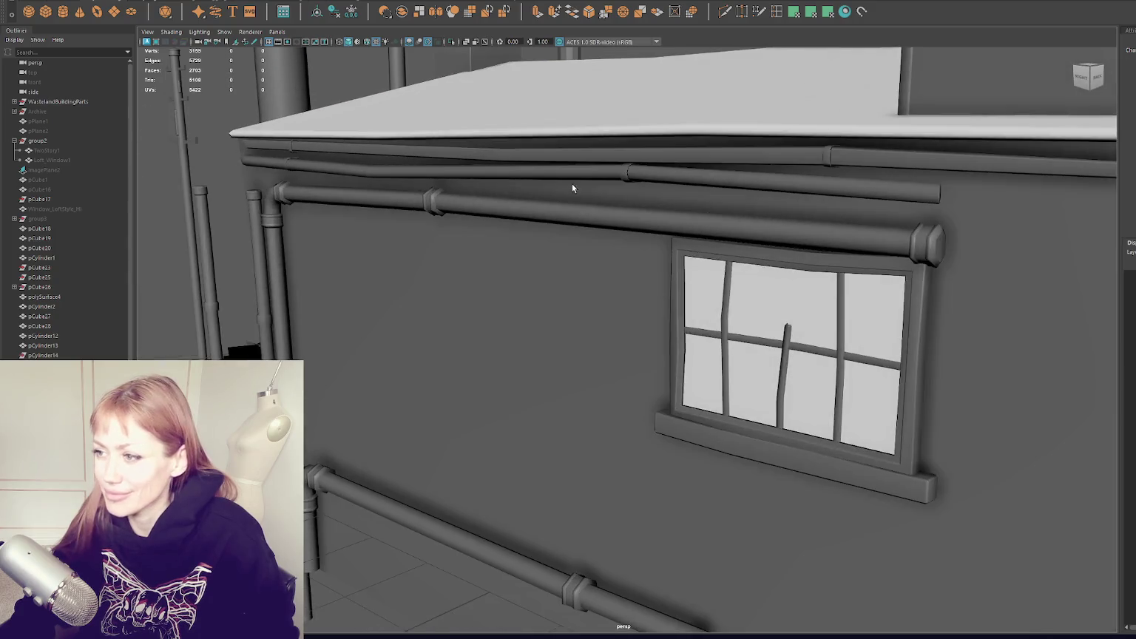
{"action": "left_click", "coordinate": [572, 184]}
{"action": "left_click_drag", "start_coordinate": [572, 183], "coordinate": [572, 203], "text": "alt"}
{"action": "left_click", "coordinate": [582, 221]}
{"action": "scroll", "coordinate": [582, 220], "scroll_direction": "down", "scroll_amount": 3}
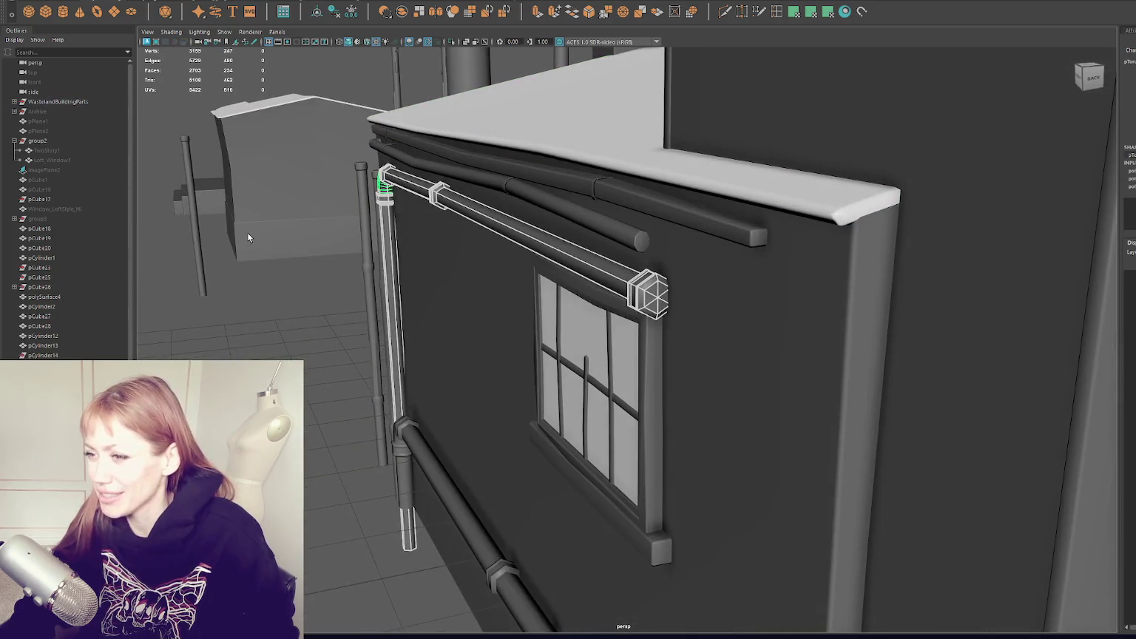
{"action": "left_click", "coordinate": [247, 232]}
{"action": "mouse_move", "coordinate": [291, 289]}
{"action": "left_mouse_down", "text": "alt"}
{"action": "mouse_move", "coordinate": [395, 218]}
{"action": "mouse_move", "coordinate": [552, 154]}
{"action": "mouse_move", "coordinate": [533, 178]}
{"action": "mouse_move", "coordinate": [551, 171]}
{"action": "left_mouse_up", "text": "alt"}
{"action": "scroll", "coordinate": [395, 220], "scroll_direction": "down", "scroll_amount": 3}
{"action": "key", "text": "F9"}
{"action": "left_click_drag", "start_coordinate": [425, 392], "coordinate": [474, 418]}
{"action": "mouse_move", "coordinate": [470, 359]}
{"action": "left_mouse_down"}
{"action": "mouse_move", "coordinate": [470, 323]}
{"action": "mouse_move", "coordinate": [555, 327]}
{"action": "mouse_move", "coordinate": [573, 180]}
{"action": "left_mouse_up"}
{"action": "left_click", "coordinate": [594, 169]}
{"action": "scroll", "coordinate": [558, 258], "scroll_direction": "up", "scroll_amount": 3}
{"action": "scroll", "coordinate": [558, 258], "scroll_direction": "up", "scroll_amount": 2}
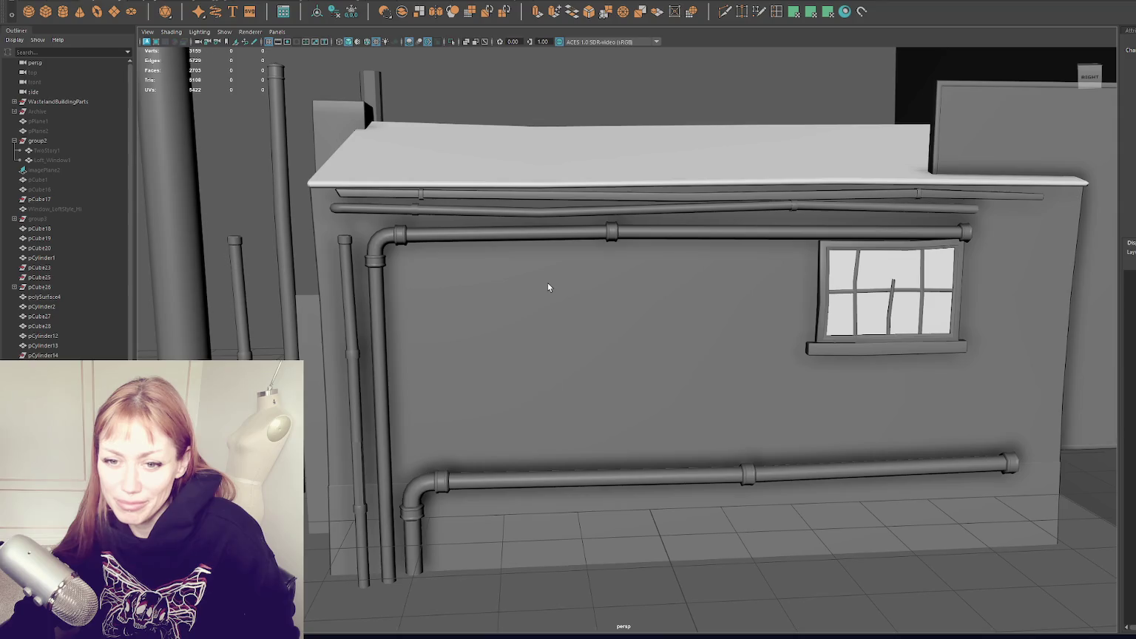
Insert an extra edge loop on the vertical part of the upper L-shaped pipe.
{"action": "left_click", "coordinate": [627, 235]}
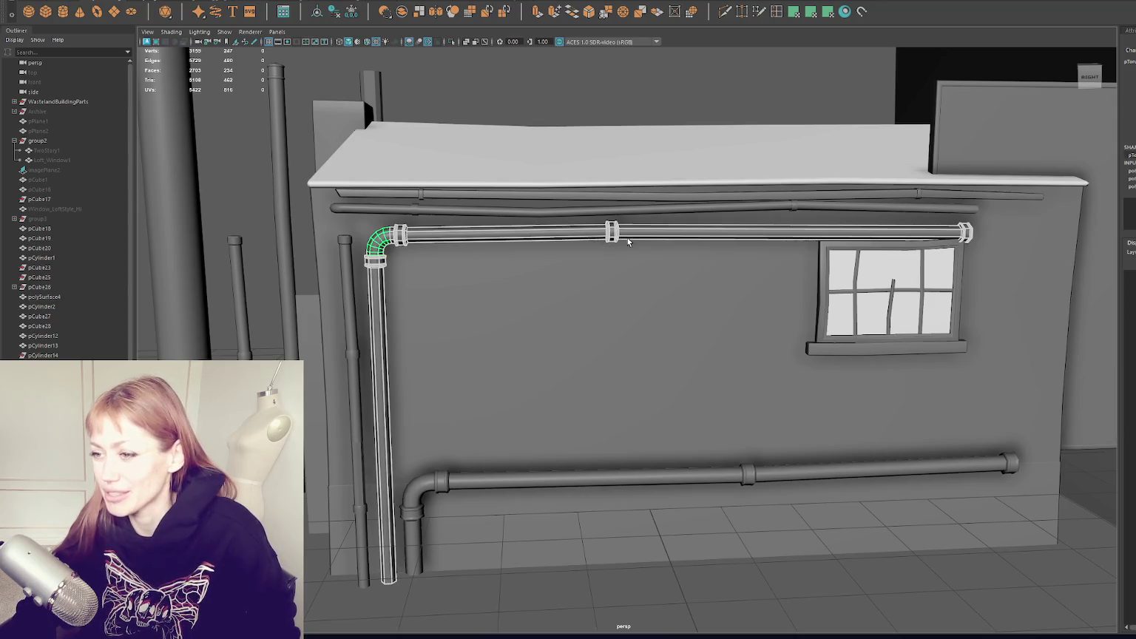
{"action": "left_click", "coordinate": [635, 127]}
{"action": "scroll", "coordinate": [651, 131], "scroll_direction": "down", "scroll_amount": 3}
{"action": "left_click", "coordinate": [678, 137]}
{"action": "mouse_move", "coordinate": [685, 139]}
{"action": "left_mouse_down", "text": "alt"}
{"action": "mouse_move", "coordinate": [536, 139]}
{"action": "mouse_move", "coordinate": [648, 189]}
{"action": "left_mouse_up", "text": "alt"}
{"action": "scroll", "coordinate": [536, 139], "scroll_direction": "up", "scroll_amount": 3}
{"action": "left_click", "coordinate": [538, 256]}
{"action": "left_click", "coordinate": [649, 248]}
{"action": "mouse_move", "coordinate": [650, 259]}
{"action": "left_mouse_down", "text": "alt"}
{"action": "mouse_move", "coordinate": [562, 256]}
{"action": "mouse_move", "coordinate": [643, 255]}
{"action": "left_mouse_up", "text": "alt"}
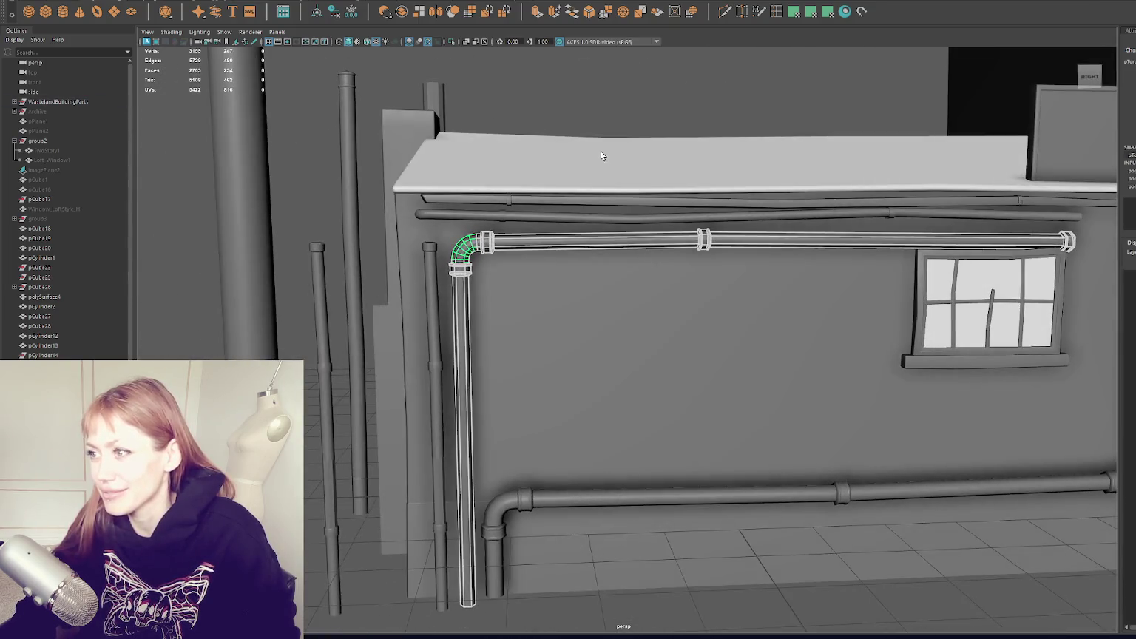
{"action": "left_click", "coordinate": [742, 12]}
{"action": "left_click", "coordinate": [463, 420]}
{"action": "right_click_drag", "start_coordinate": [395, 389], "coordinate": [439, 404]}
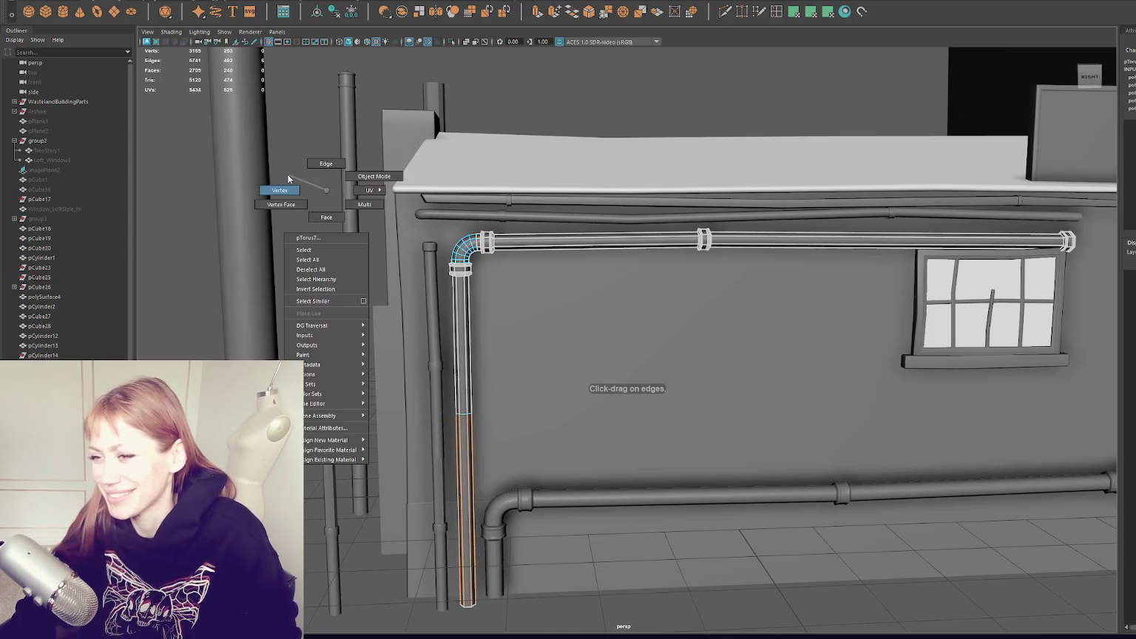
Nudge the pipe's bottom edge loop slightly to the right.
{"action": "key", "text": "w"}
{"action": "key", "text": "e"}
{"action": "key", "text": "w"}
{"action": "key", "text": "e"}
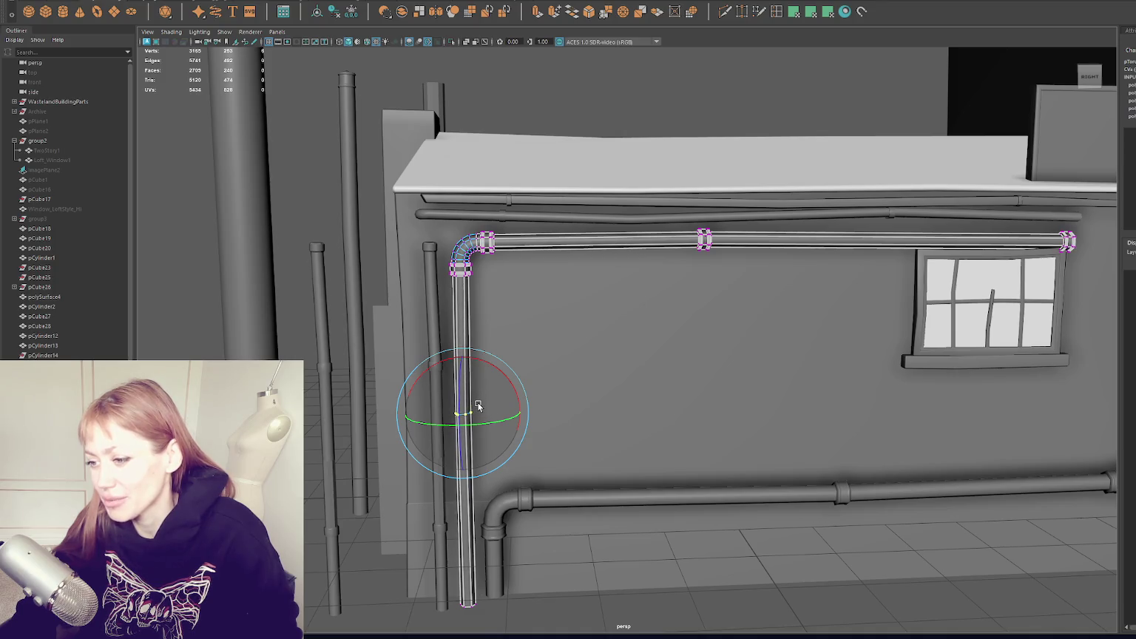
{"action": "key", "text": "r"}
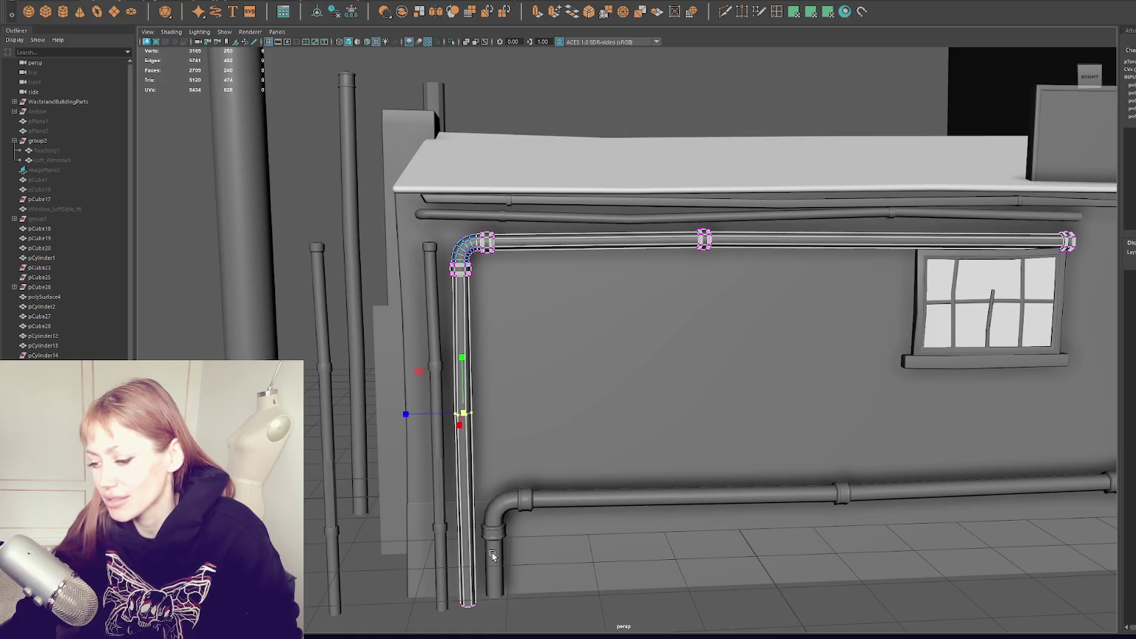
{"action": "key", "text": "w"}
{"action": "left_click_drag", "start_coordinate": [435, 602], "coordinate": [451, 609]}
{"action": "key", "text": "e"}
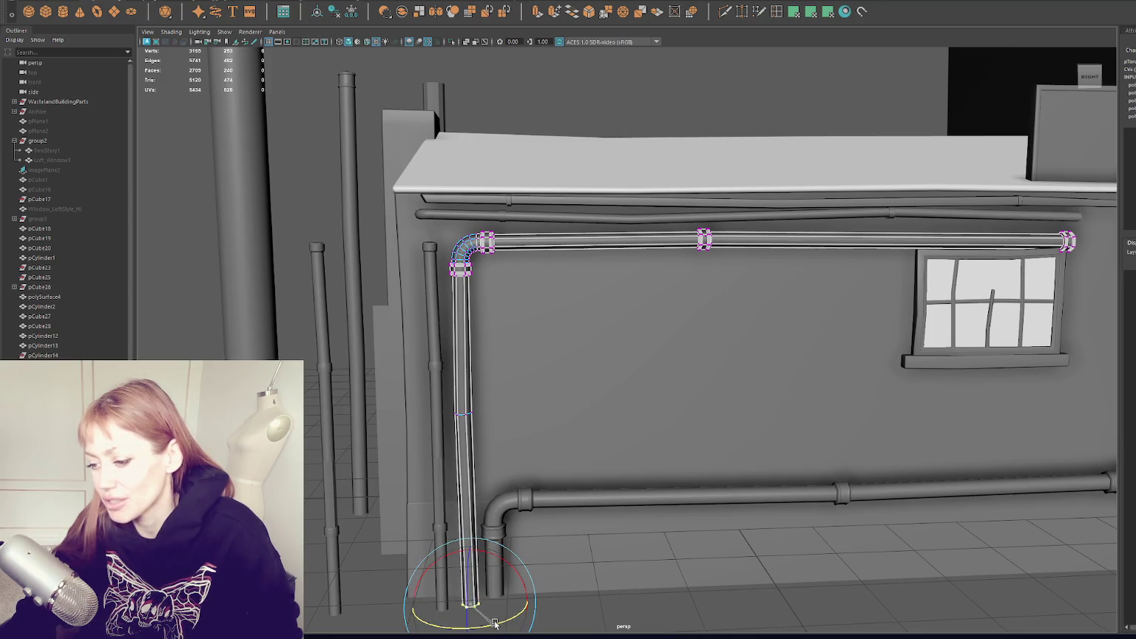
{"action": "right_click", "coordinate": [544, 157]}
{"action": "mouse_move", "coordinate": [472, 151]}
{"action": "left_mouse_down", "text": "alt"}
{"action": "mouse_move", "coordinate": [563, 162]}
{"action": "mouse_move", "coordinate": [718, 221]}
{"action": "mouse_move", "coordinate": [551, 225]}
{"action": "mouse_move", "coordinate": [691, 239]}
{"action": "left_mouse_up", "text": "alt"}
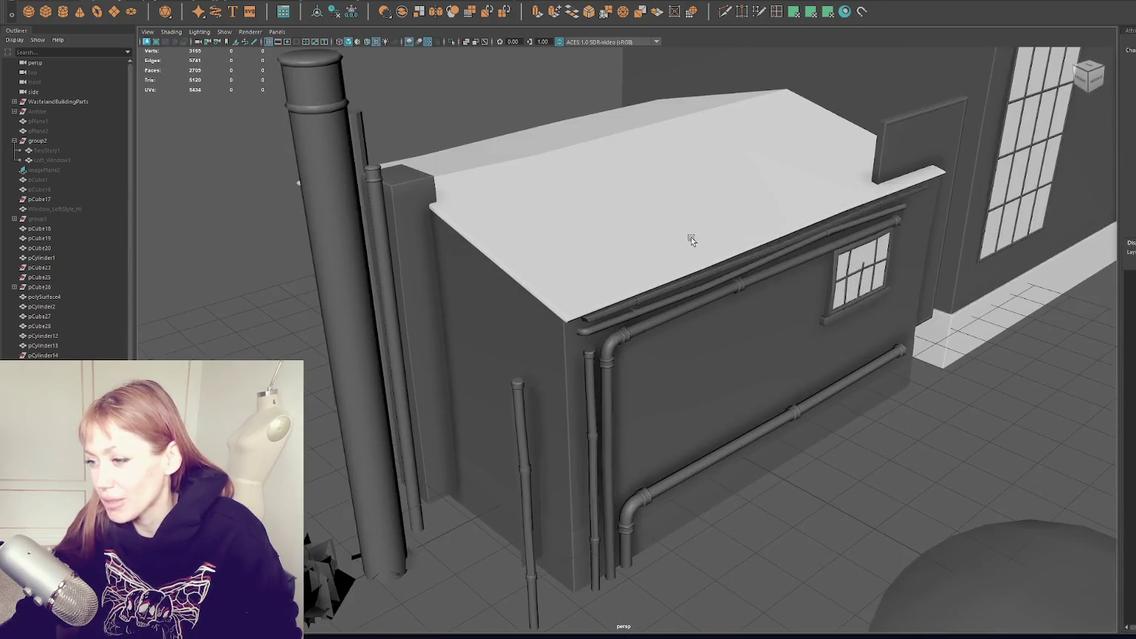
{"action": "mouse_move", "coordinate": [256, 243]}
{"action": "left_mouse_down", "text": "alt"}
{"action": "mouse_move", "coordinate": [738, 363]}
{"action": "mouse_move", "coordinate": [758, 348]}
{"action": "left_mouse_up", "text": "alt"}
{"action": "scroll", "coordinate": [565, 281], "scroll_direction": "up", "scroll_amount": 5}
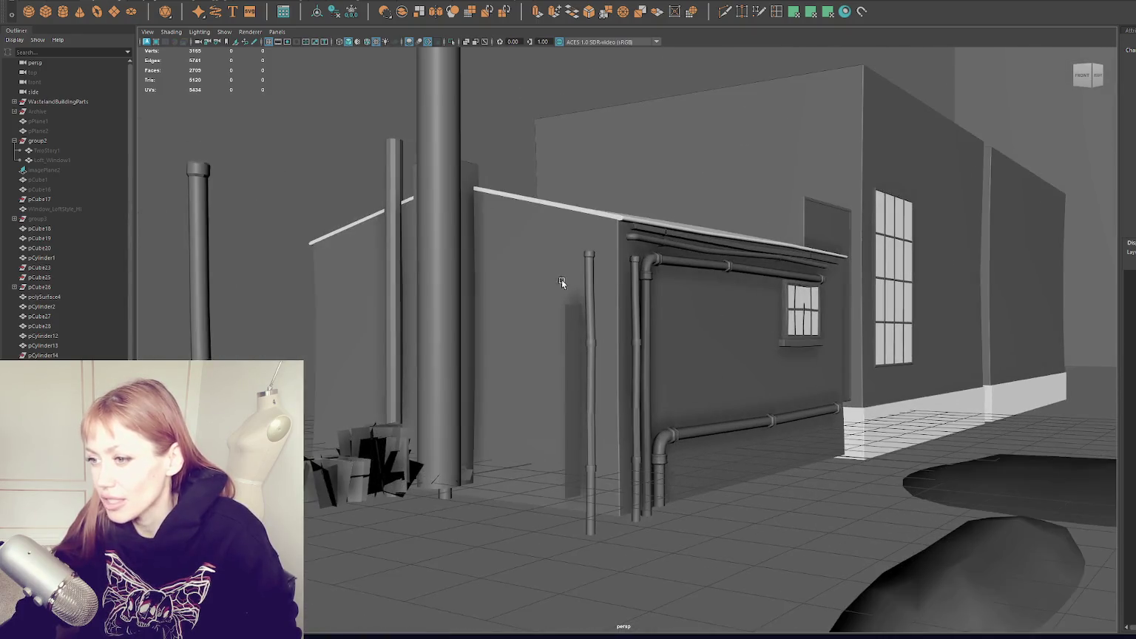
{"action": "left_click", "coordinate": [389, 215]}
{"action": "key", "text": "f"}
{"action": "mouse_move", "coordinate": [599, 271]}
{"action": "left_mouse_down", "text": "alt"}
{"action": "mouse_move", "coordinate": [662, 356]}
{"action": "mouse_move", "coordinate": [724, 336]}
{"action": "mouse_move", "coordinate": [271, 352]}
{"action": "mouse_move", "coordinate": [568, 333]}
{"action": "mouse_move", "coordinate": [200, 333]}
{"action": "mouse_move", "coordinate": [296, 311]}
{"action": "left_mouse_up", "text": "alt"}
{"action": "mouse_move", "coordinate": [634, 278]}
{"action": "left_mouse_down", "text": "alt"}
{"action": "mouse_move", "coordinate": [664, 269]}
{"action": "mouse_move", "coordinate": [665, 233]}
{"action": "mouse_move", "coordinate": [528, 290]}
{"action": "mouse_move", "coordinate": [540, 281]}
{"action": "left_mouse_up", "text": "alt"}
{"action": "mouse_move", "coordinate": [613, 265]}
{"action": "left_mouse_down", "text": "alt"}
{"action": "mouse_move", "coordinate": [678, 251]}
{"action": "mouse_move", "coordinate": [651, 246]}
{"action": "mouse_move", "coordinate": [464, 329]}
{"action": "mouse_move", "coordinate": [505, 358]}
{"action": "left_mouse_up", "text": "alt"}
{"action": "scroll", "coordinate": [651, 246], "scroll_direction": "down", "scroll_amount": 3}
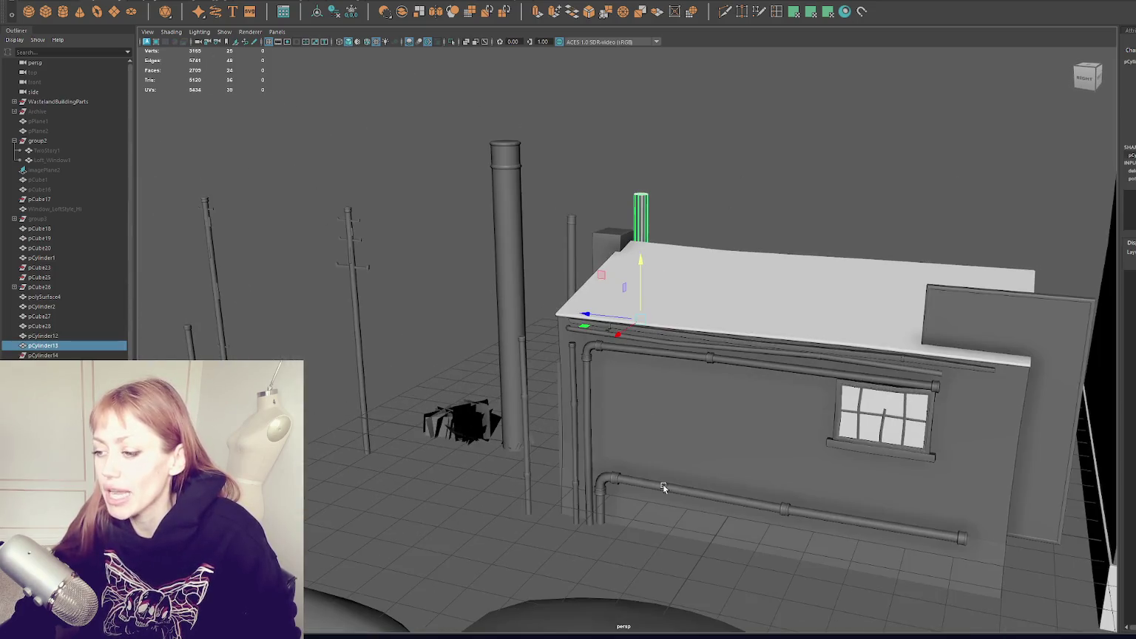
{"action": "left_click", "coordinate": [663, 484]}
{"action": "key", "text": "f"}
{"action": "mouse_move", "coordinate": [667, 489]}
{"action": "left_mouse_down", "text": "alt"}
{"action": "mouse_move", "coordinate": [617, 401]}
{"action": "mouse_move", "coordinate": [628, 260]}
{"action": "left_mouse_up", "text": "alt"}
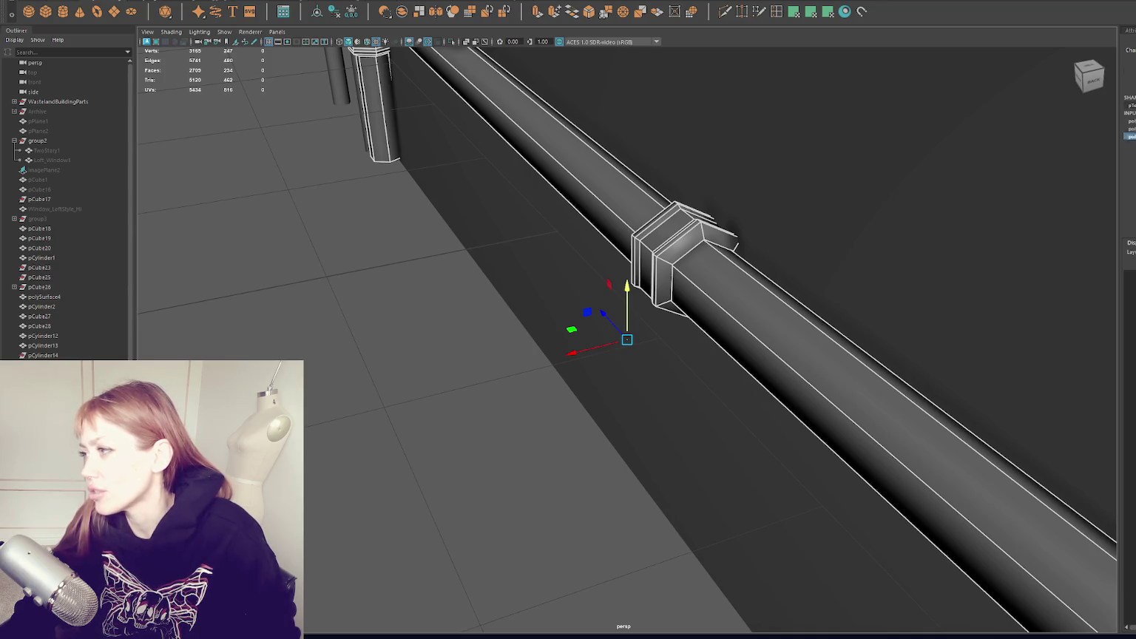
{"action": "left_click", "coordinate": [968, 227]}
{"action": "mouse_move", "coordinate": [968, 227]}
{"action": "left_mouse_down", "text": "alt"}
{"action": "mouse_move", "coordinate": [421, 274]}
{"action": "mouse_move", "coordinate": [520, 259]}
{"action": "mouse_move", "coordinate": [611, 263]}
{"action": "left_mouse_up", "text": "alt"}
{"action": "scroll", "coordinate": [611, 264], "scroll_direction": "up", "scroll_amount": 3}
{"action": "left_click", "coordinate": [655, 192]}
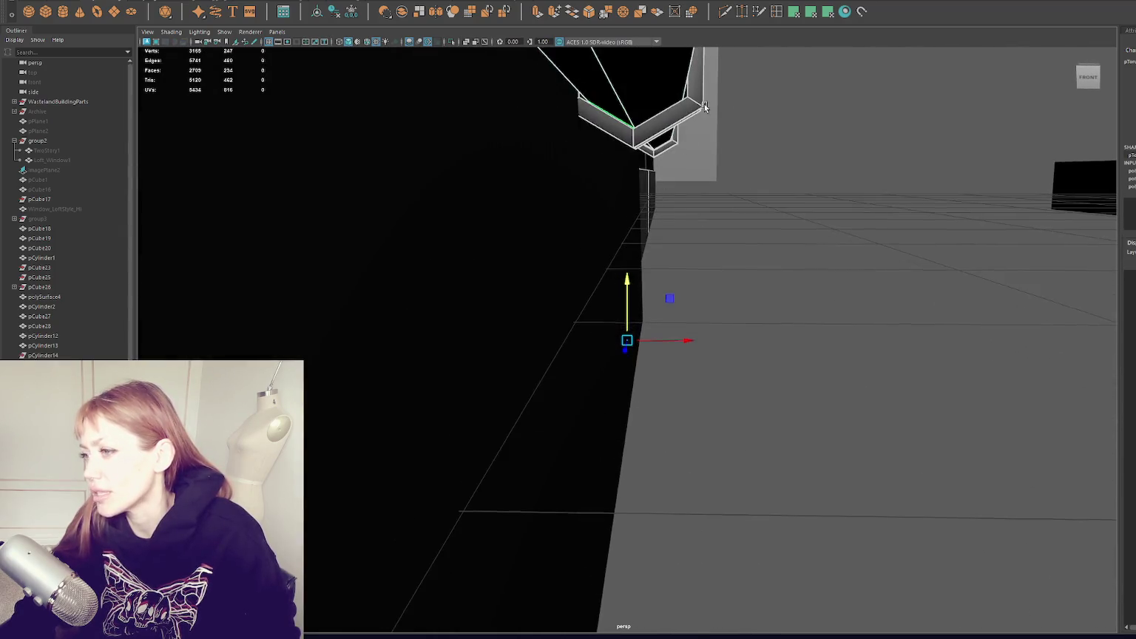
{"action": "key", "text": "4"}
{"action": "left_click_drag", "start_coordinate": [693, 224], "coordinate": [700, 192], "text": "alt"}
{"action": "left_click", "coordinate": [730, 156]}
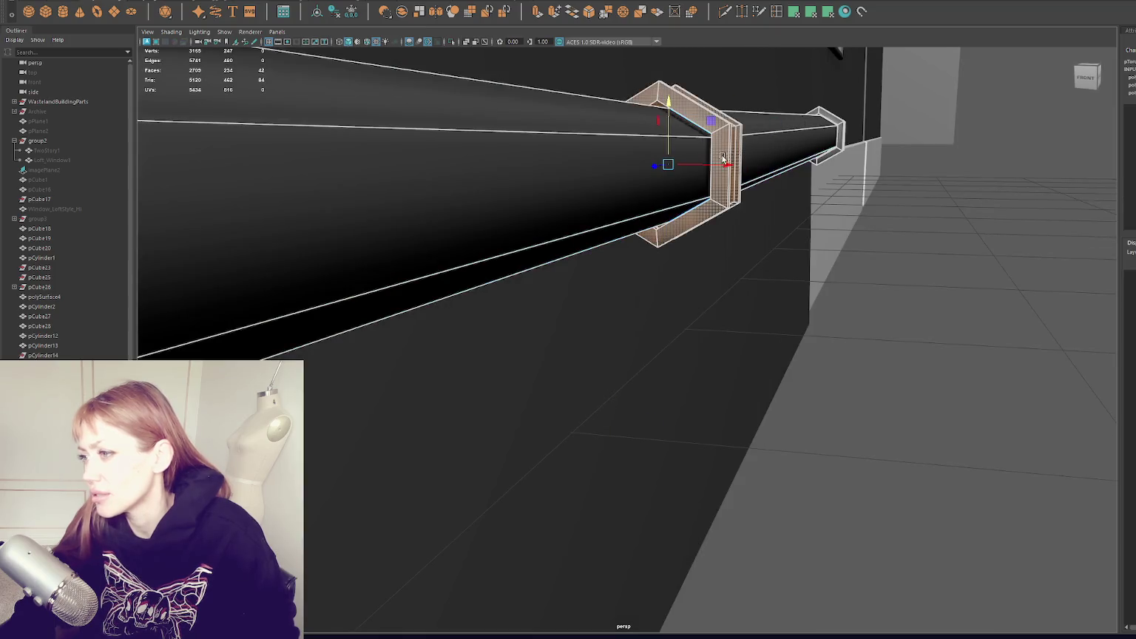
{"action": "key", "text": "F10"}
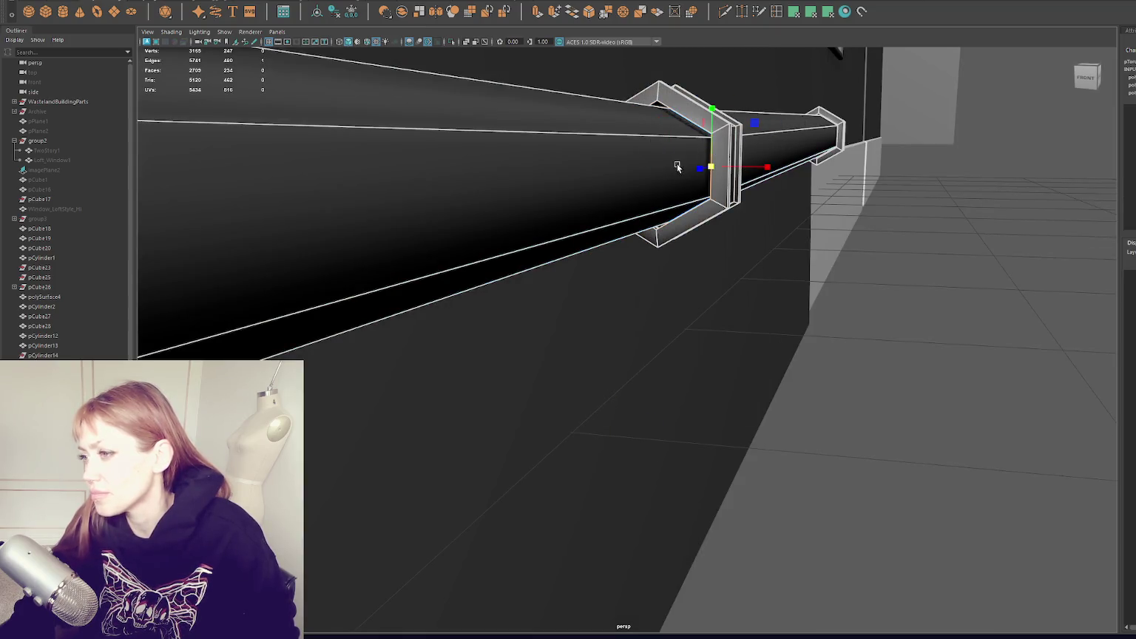
{"action": "key", "text": "q"}
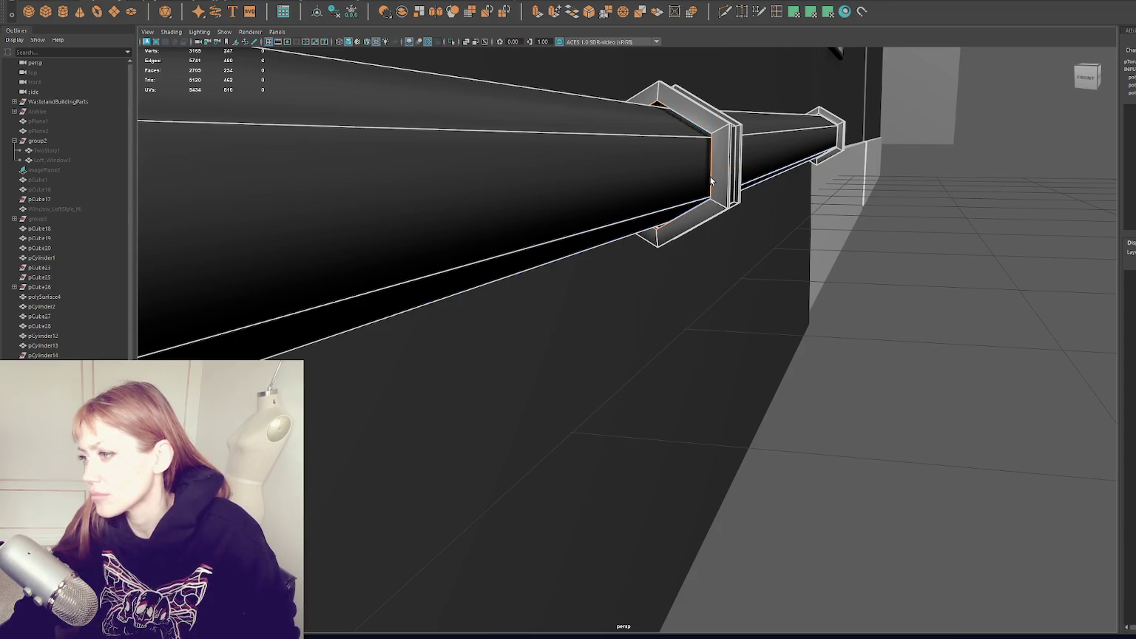
{"action": "left_click_drag", "start_coordinate": [644, 166], "coordinate": [576, 179], "text": "alt"}
{"action": "mouse_move", "coordinate": [654, 194]}
{"action": "left_mouse_down", "text": "alt"}
{"action": "mouse_move", "coordinate": [956, 218]}
{"action": "mouse_move", "coordinate": [509, 236]}
{"action": "left_mouse_up", "text": "alt"}
{"action": "left_click", "coordinate": [737, 194]}
{"action": "mouse_move", "coordinate": [509, 236]}
{"action": "right_mouse_down", "text": "alt"}
{"action": "mouse_move", "coordinate": [724, 238]}
{"action": "mouse_move", "coordinate": [540, 219]}
{"action": "right_mouse_up", "text": "alt"}
{"action": "mouse_move", "coordinate": [540, 219]}
{"action": "left_mouse_down", "text": "alt"}
{"action": "mouse_move", "coordinate": [722, 251]}
{"action": "mouse_move", "coordinate": [764, 179]}
{"action": "mouse_move", "coordinate": [735, 203]}
{"action": "mouse_move", "coordinate": [465, 251]}
{"action": "mouse_move", "coordinate": [522, 226]}
{"action": "left_mouse_up", "text": "alt"}
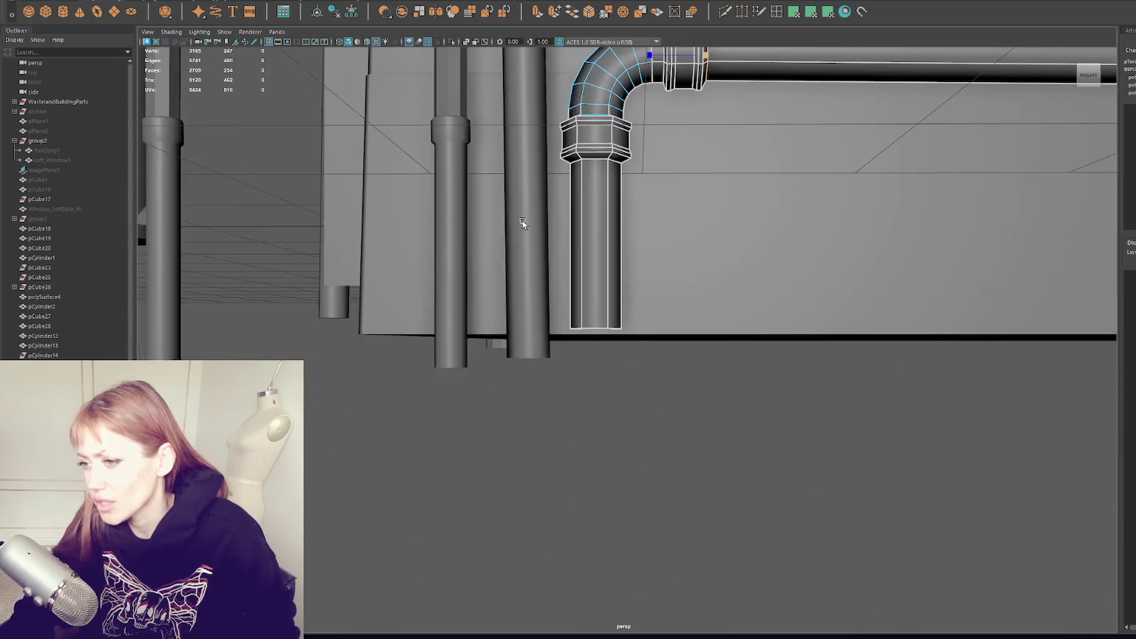
{"action": "right_click_drag", "start_coordinate": [592, 162], "coordinate": [674, 144], "text": "alt"}
{"action": "mouse_move", "coordinate": [674, 145]}
{"action": "left_mouse_down", "text": "alt"}
{"action": "mouse_move", "coordinate": [601, 202]}
{"action": "mouse_move", "coordinate": [553, 411]}
{"action": "mouse_move", "coordinate": [736, 409]}
{"action": "mouse_move", "coordinate": [351, 312]}
{"action": "left_mouse_up", "text": "alt"}
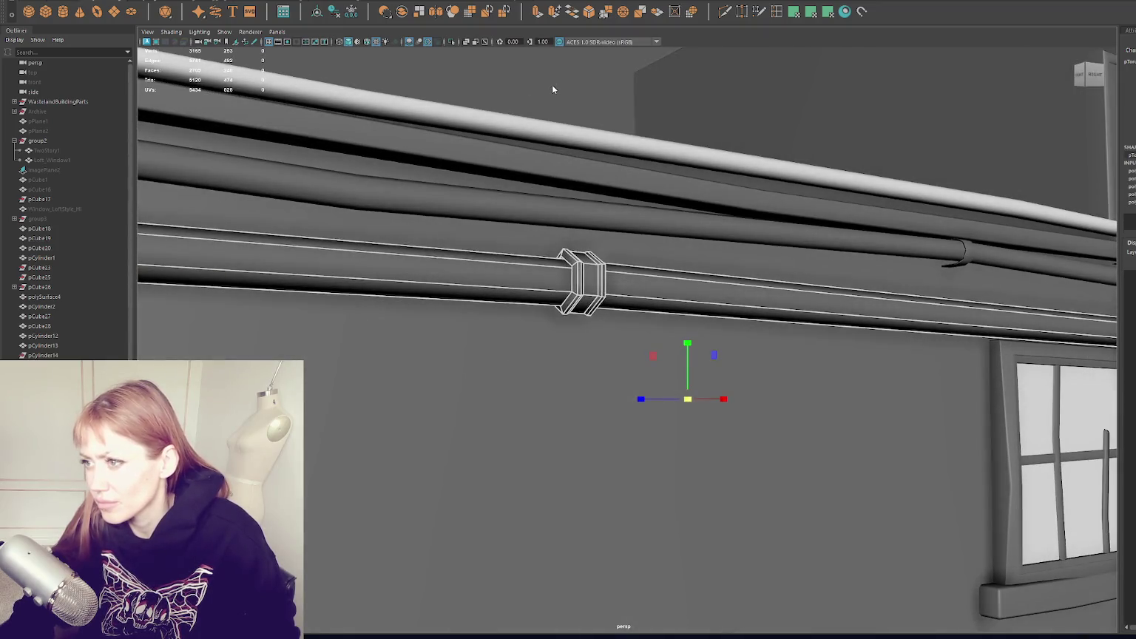
{"action": "right_click_drag", "start_coordinate": [552, 88], "coordinate": [570, 291], "text": "alt"}
{"action": "left_click_drag", "start_coordinate": [571, 291], "coordinate": [518, 236], "text": "alt"}
{"action": "left_click", "coordinate": [513, 230]}
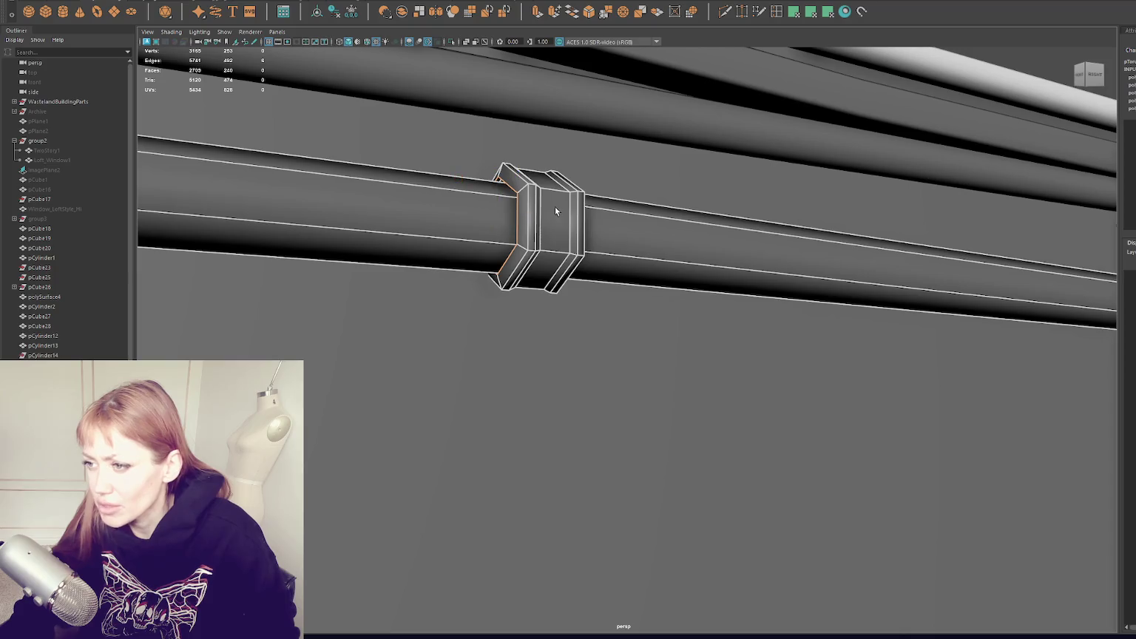
{"action": "left_click", "coordinate": [517, 221]}
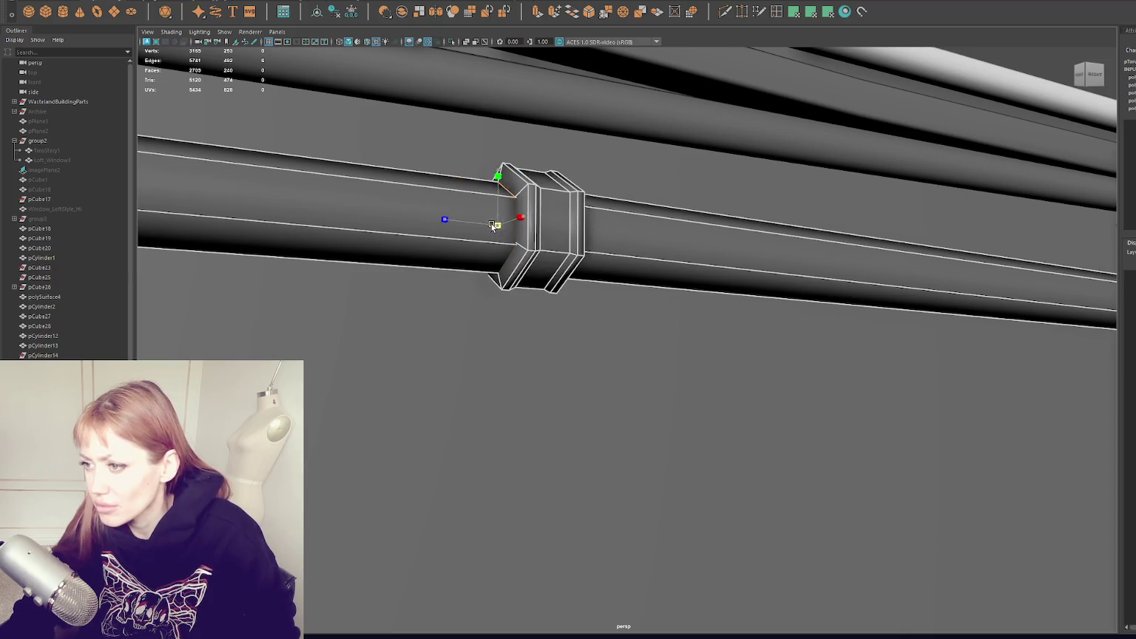
{"action": "mouse_move", "coordinate": [590, 236]}
{"action": "left_mouse_down", "text": "alt"}
{"action": "mouse_move", "coordinate": [465, 261]}
{"action": "mouse_move", "coordinate": [655, 253]}
{"action": "left_mouse_up", "text": "alt"}
{"action": "key", "text": "f"}
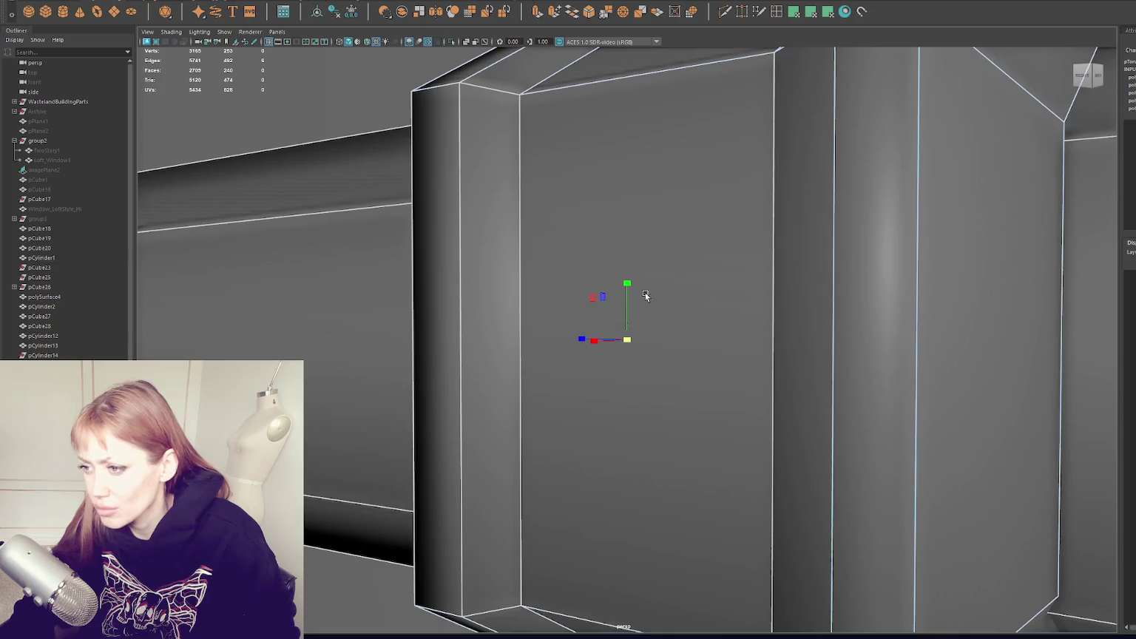
{"action": "scroll", "coordinate": [654, 293], "scroll_direction": "down", "scroll_amount": 3}
{"action": "right_click_drag", "start_coordinate": [648, 327], "coordinate": [648, 335]}
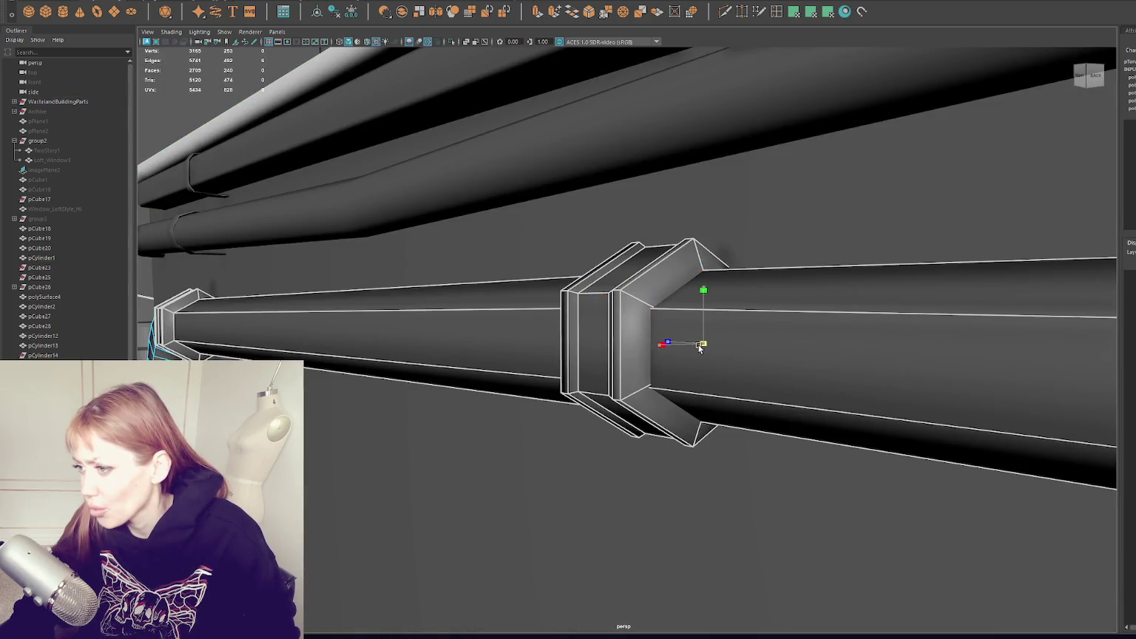
{"action": "left_click_drag", "start_coordinate": [691, 342], "coordinate": [938, 317], "text": "alt"}
{"action": "scroll", "coordinate": [655, 296], "scroll_direction": "up", "scroll_amount": 5}
{"action": "left_click_drag", "start_coordinate": [654, 296], "coordinate": [389, 367], "text": "alt"}
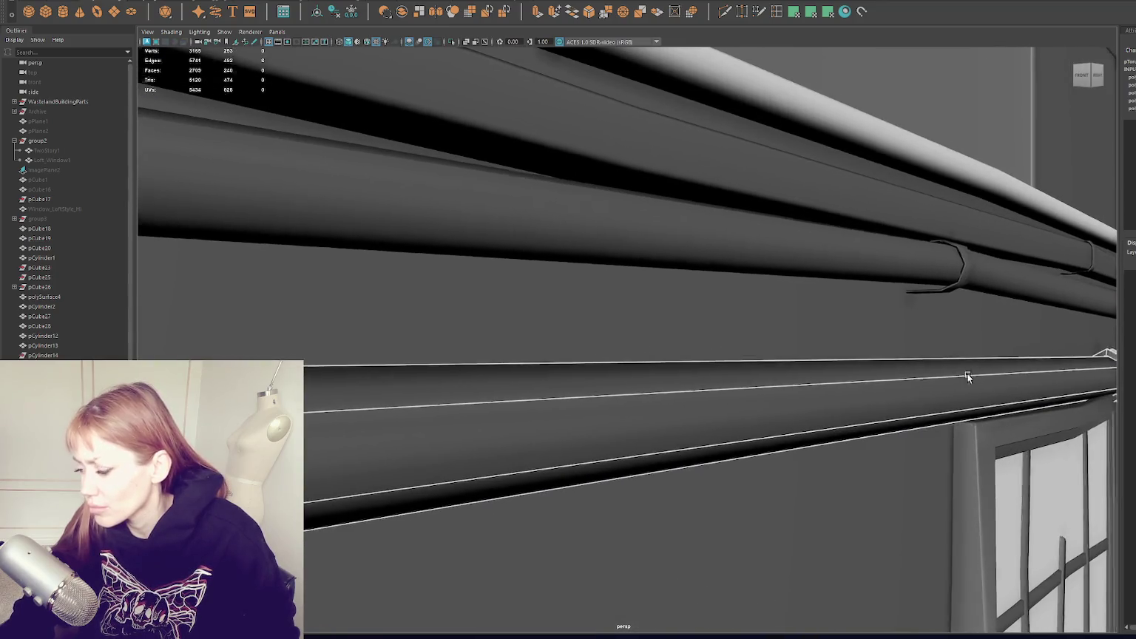
{"action": "left_click_drag", "start_coordinate": [1010, 373], "coordinate": [978, 389], "text": "alt"}
{"action": "key", "text": "f"}
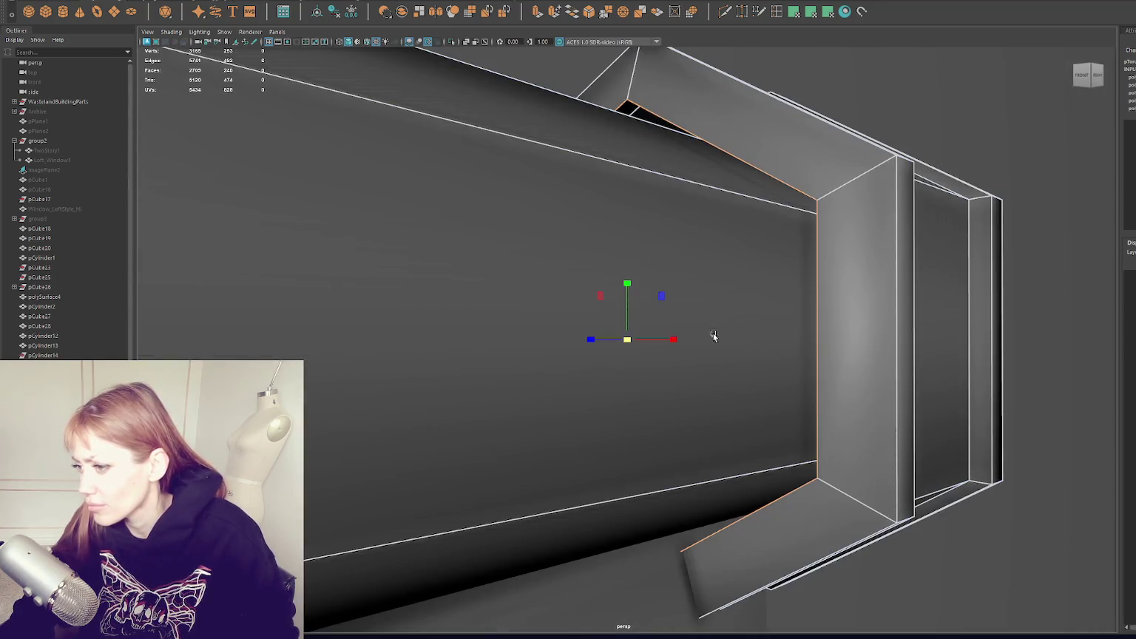
{"action": "scroll", "coordinate": [627, 342], "scroll_direction": "down", "scroll_amount": 3}
{"action": "mouse_move", "coordinate": [628, 342]}
{"action": "left_mouse_down", "text": "alt"}
{"action": "mouse_move", "coordinate": [480, 360]}
{"action": "mouse_move", "coordinate": [627, 298]}
{"action": "mouse_move", "coordinate": [675, 454]}
{"action": "mouse_move", "coordinate": [719, 120]}
{"action": "left_mouse_up", "text": "alt"}
{"action": "scroll", "coordinate": [494, 347], "scroll_direction": "down", "scroll_amount": 5}
{"action": "scroll", "coordinate": [626, 299], "scroll_direction": "up", "scroll_amount": 3}
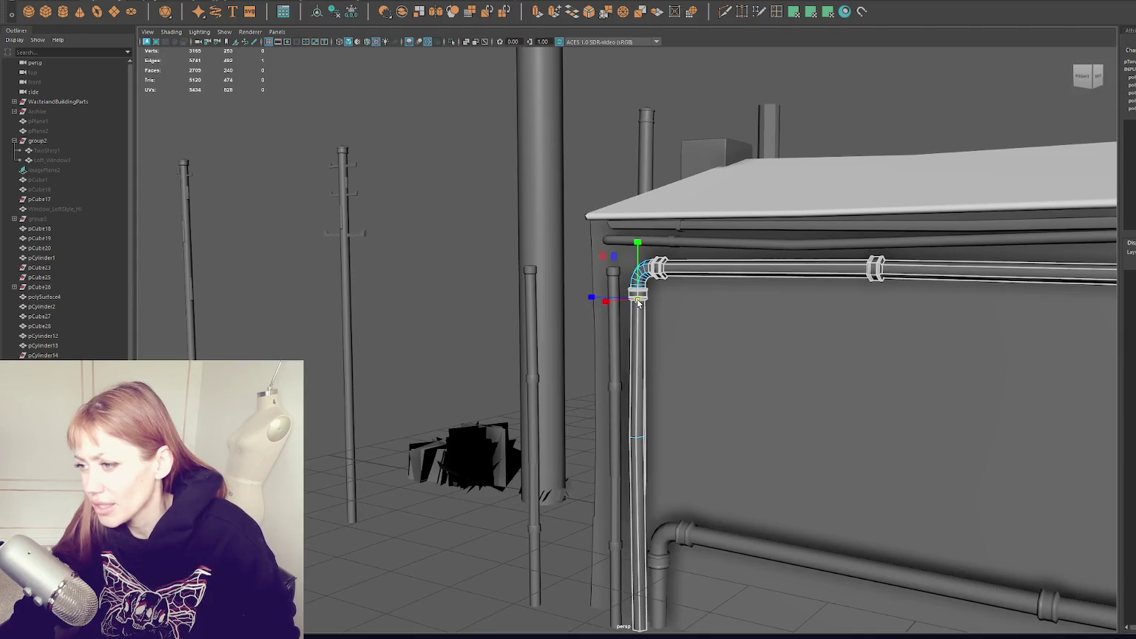
{"action": "scroll", "coordinate": [639, 303], "scroll_direction": "up", "scroll_amount": 5}
{"action": "scroll", "coordinate": [666, 327], "scroll_direction": "down", "scroll_amount": 2}
{"action": "scroll", "coordinate": [721, 266], "scroll_direction": "down", "scroll_amount": 3}
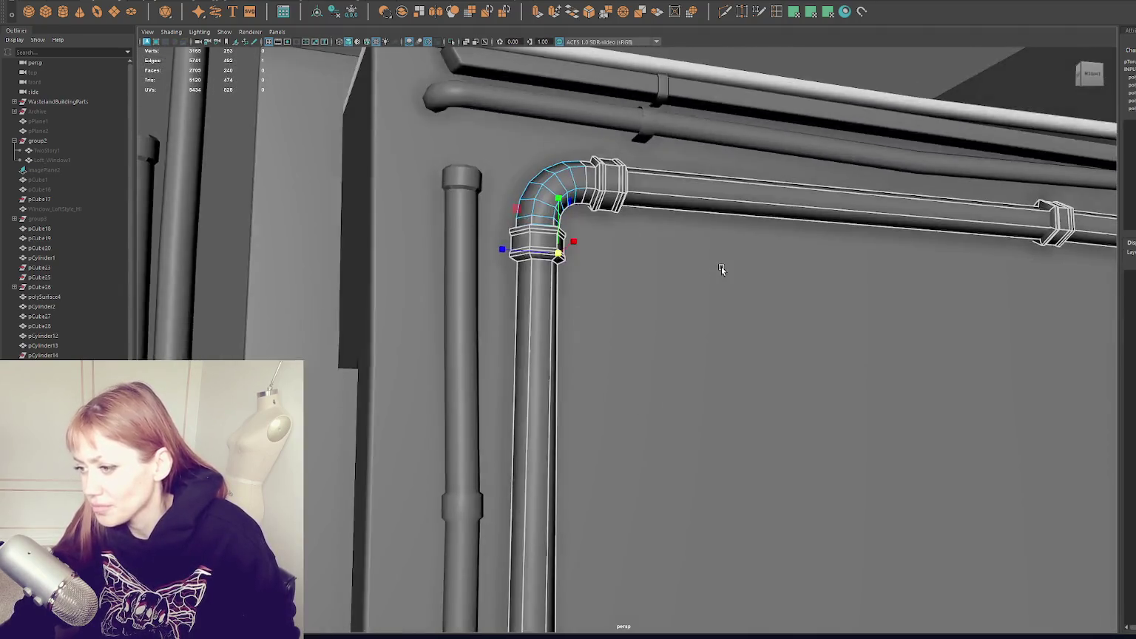
{"action": "scroll", "coordinate": [658, 269], "scroll_direction": "down", "scroll_amount": 3}
{"action": "left_click_drag", "start_coordinate": [729, 173], "coordinate": [699, 302], "text": "alt"}
{"action": "left_click", "coordinate": [700, 303]}
{"action": "left_click", "coordinate": [683, 168]}
{"action": "scroll", "coordinate": [684, 167], "scroll_direction": "up", "scroll_amount": 3}
{"action": "scroll", "coordinate": [683, 167], "scroll_direction": "up", "scroll_amount": 2}
{"action": "scroll", "coordinate": [681, 152], "scroll_direction": "down", "scroll_amount": 3}
{"action": "scroll", "coordinate": [681, 151], "scroll_direction": "down", "scroll_amount": 2}
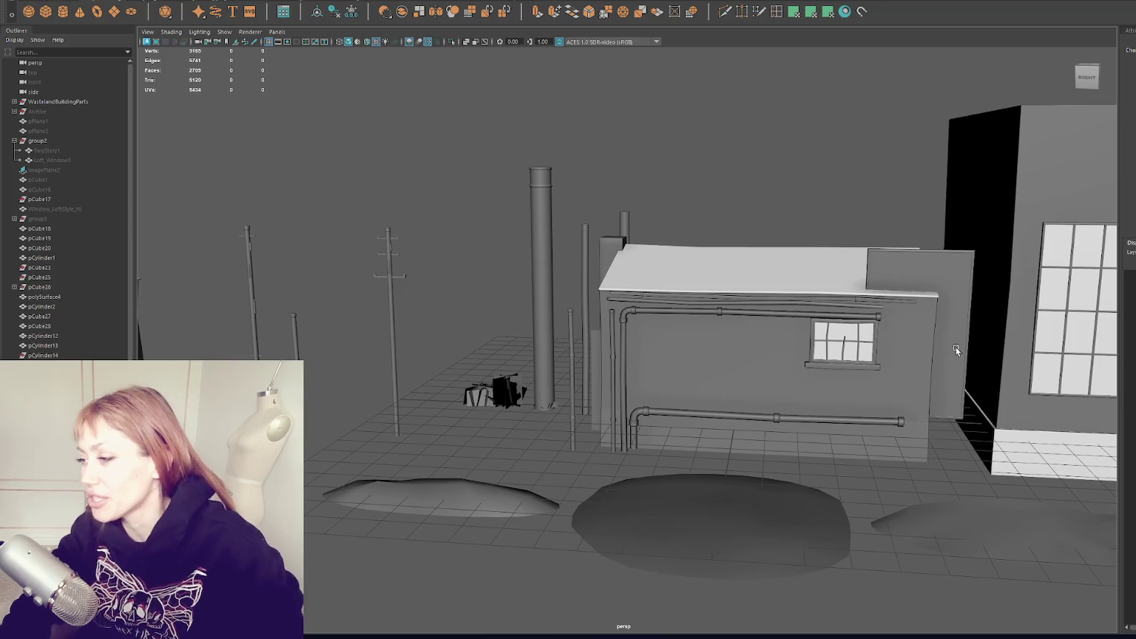
{"action": "left_click", "coordinate": [919, 283]}
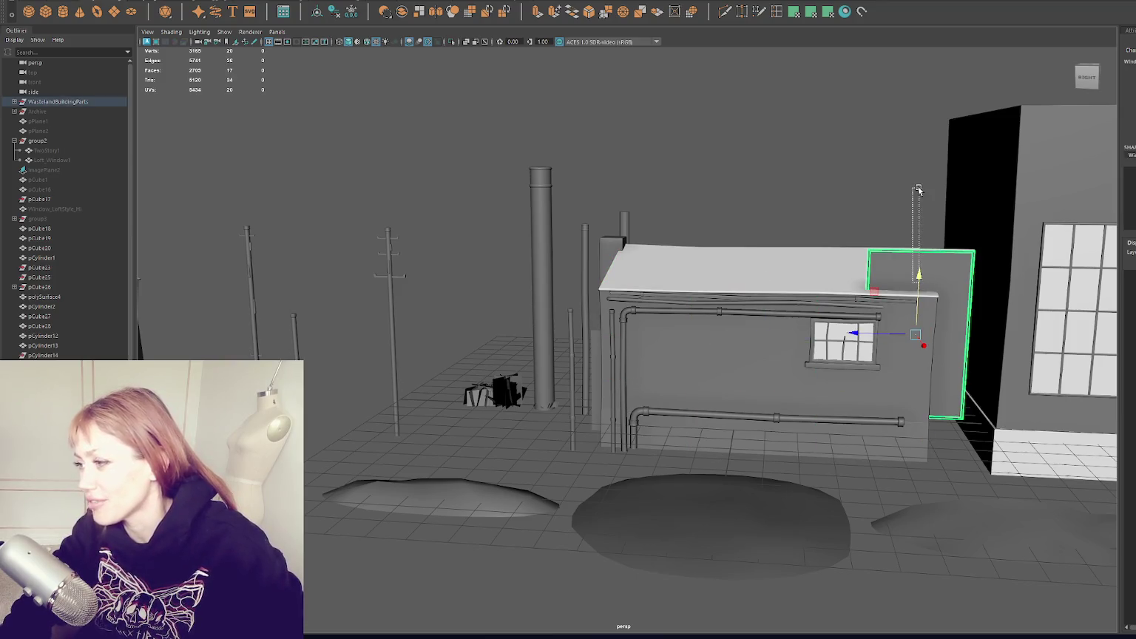
Lift the flat wall panel up above the shed roof.
{"action": "left_click_drag", "start_coordinate": [918, 274], "coordinate": [926, 148]}
{"action": "right_click_drag", "start_coordinate": [926, 148], "coordinate": [363, 265], "text": "alt"}
{"action": "left_click", "coordinate": [363, 266]}
{"action": "left_click_drag", "start_coordinate": [363, 266], "coordinate": [620, 290], "text": "alt"}
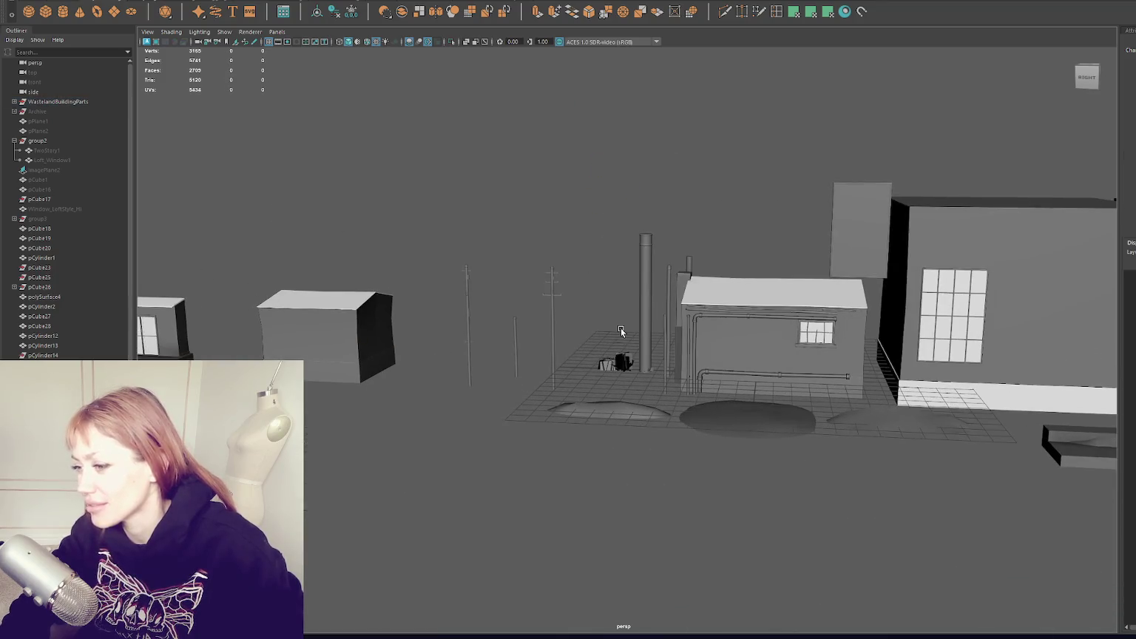
Move the small panel off the building toward the poles.
{"action": "left_click", "coordinate": [641, 268]}
{"action": "right_click_drag", "start_coordinate": [641, 268], "coordinate": [705, 301], "text": "alt"}
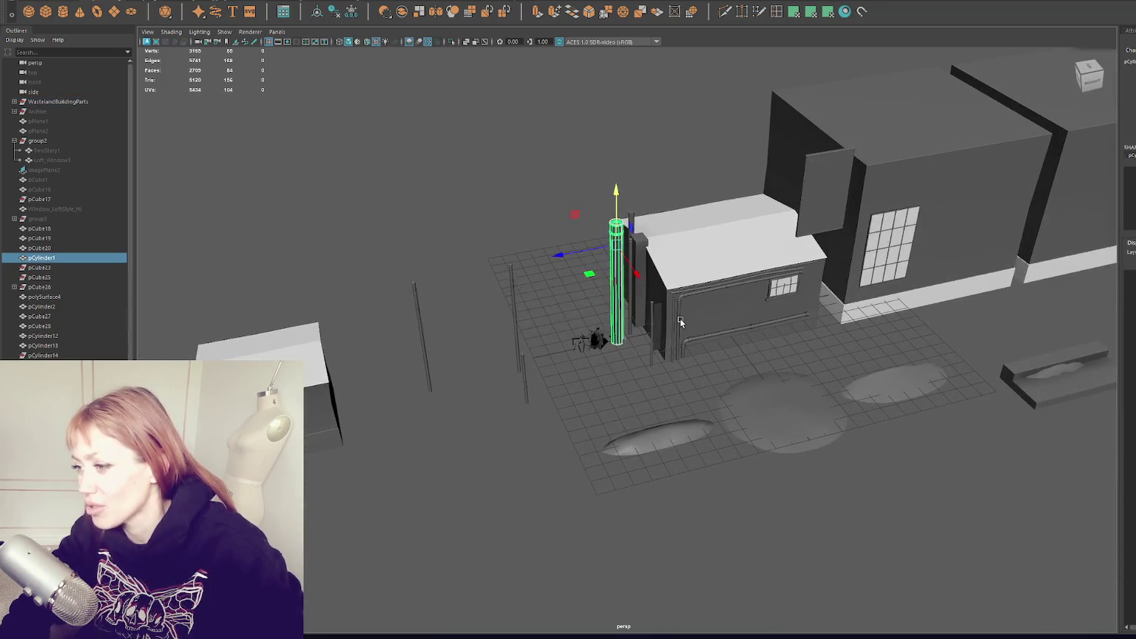
{"action": "left_click", "coordinate": [680, 318]}
{"action": "scroll", "coordinate": [686, 322], "scroll_direction": "up", "scroll_amount": 5}
{"action": "left_click", "coordinate": [681, 319]}
{"action": "middle_click_drag", "start_coordinate": [694, 304], "coordinate": [286, 388]}
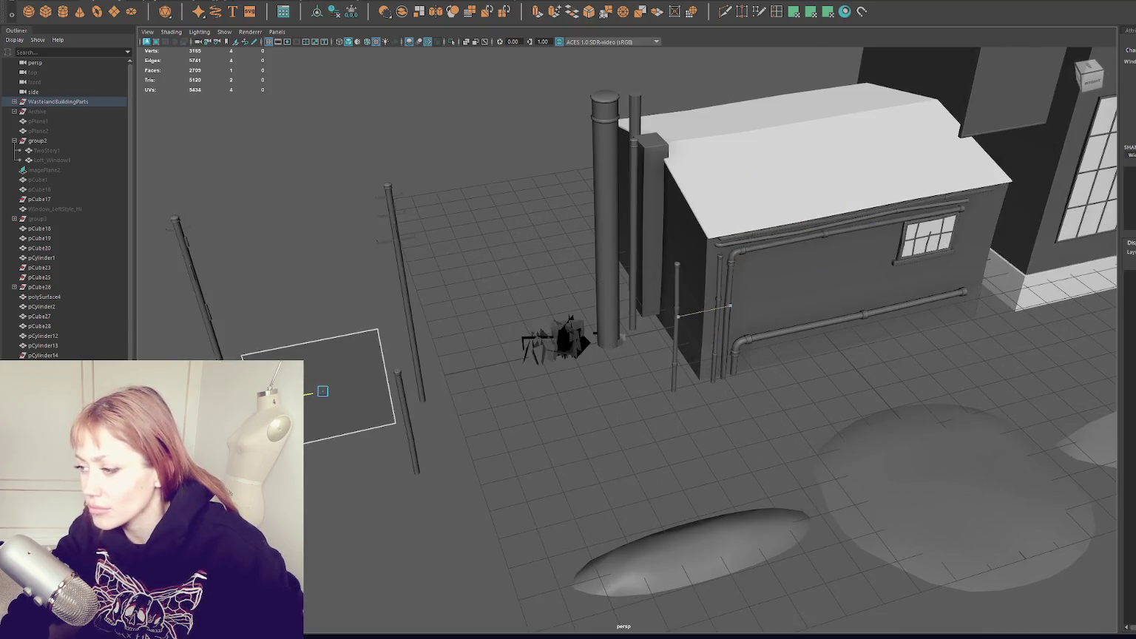
Orbit so the shed faces front and try selecting the shed and surrounding objects.
{"action": "left_click_drag", "start_coordinate": [414, 362], "coordinate": [435, 362], "text": "alt"}
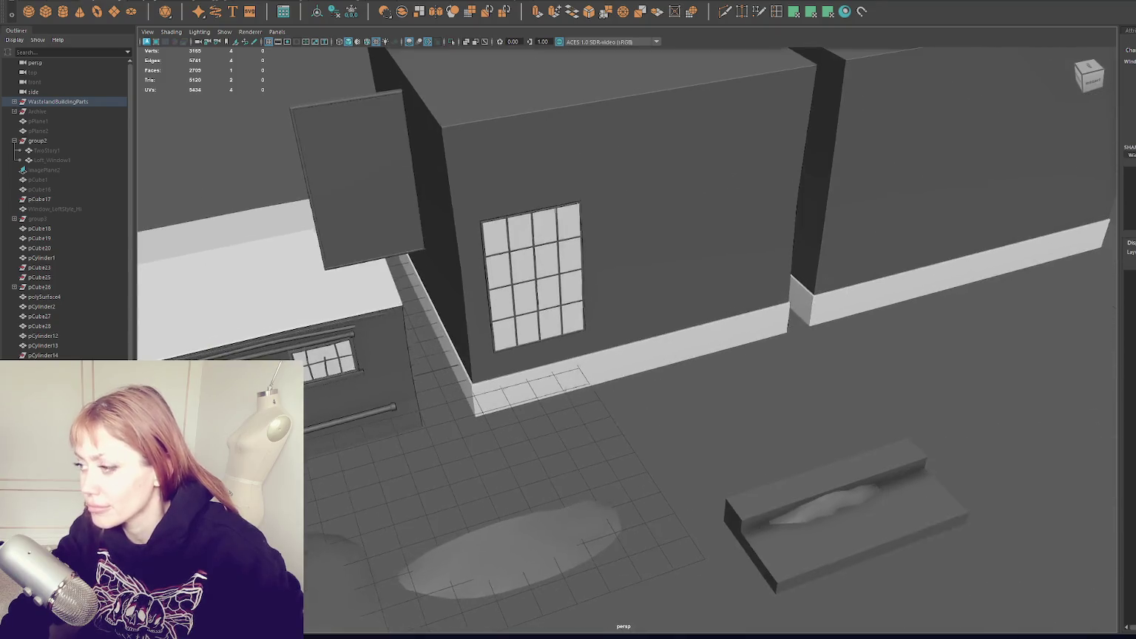
{"action": "left_click_drag", "start_coordinate": [412, 310], "coordinate": [814, 341], "text": "alt"}
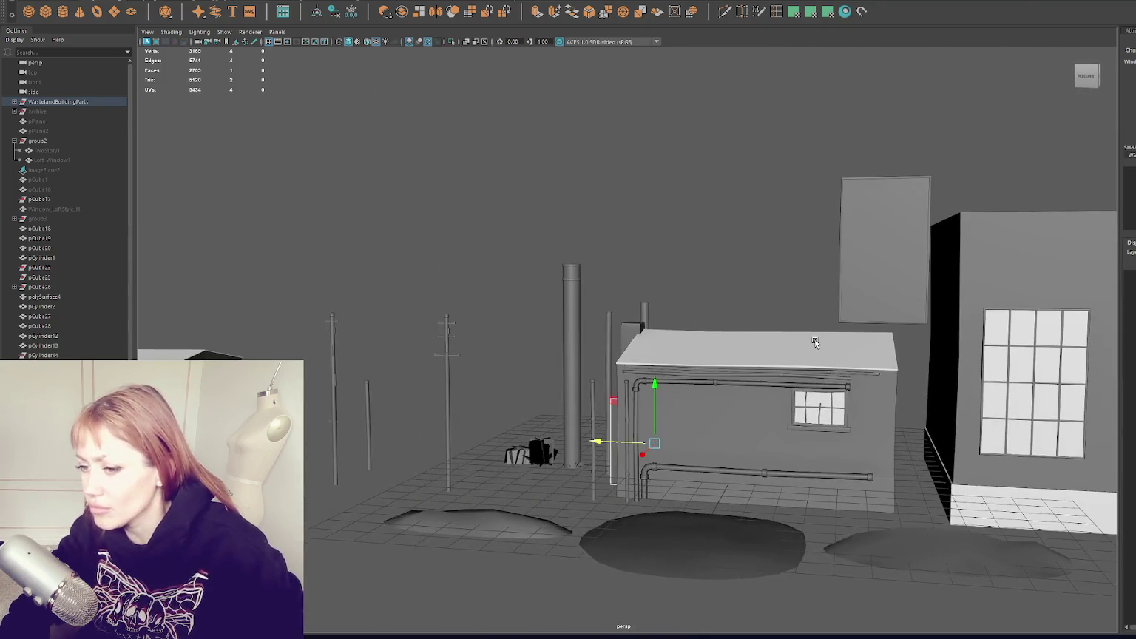
{"action": "left_click", "coordinate": [814, 342]}
{"action": "left_click", "coordinate": [575, 235]}
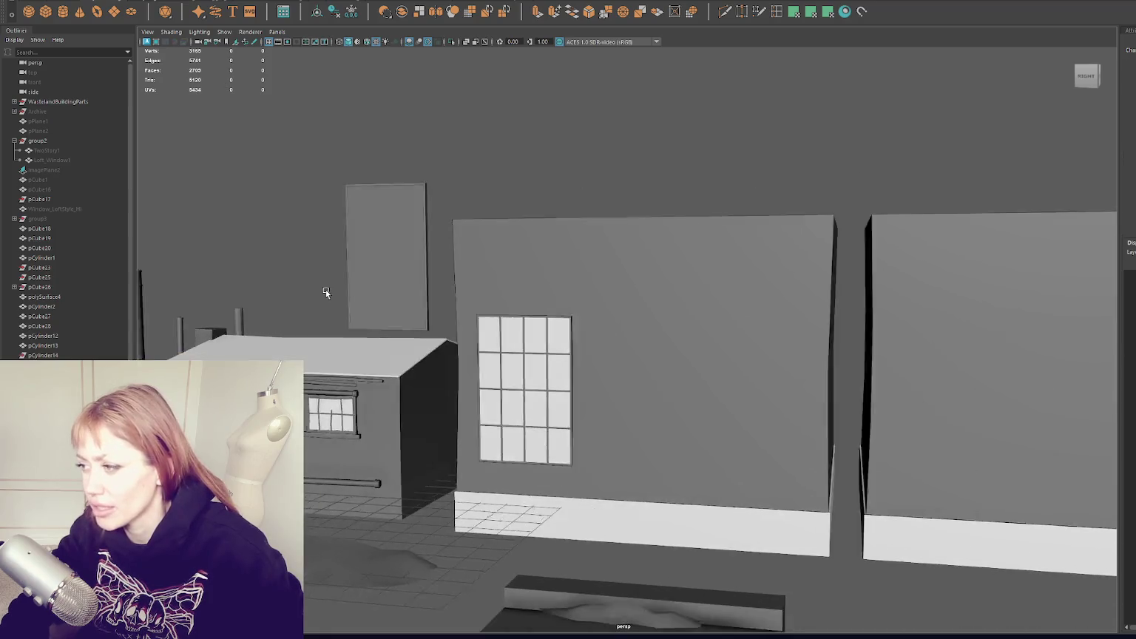
{"action": "left_click", "coordinate": [511, 363]}
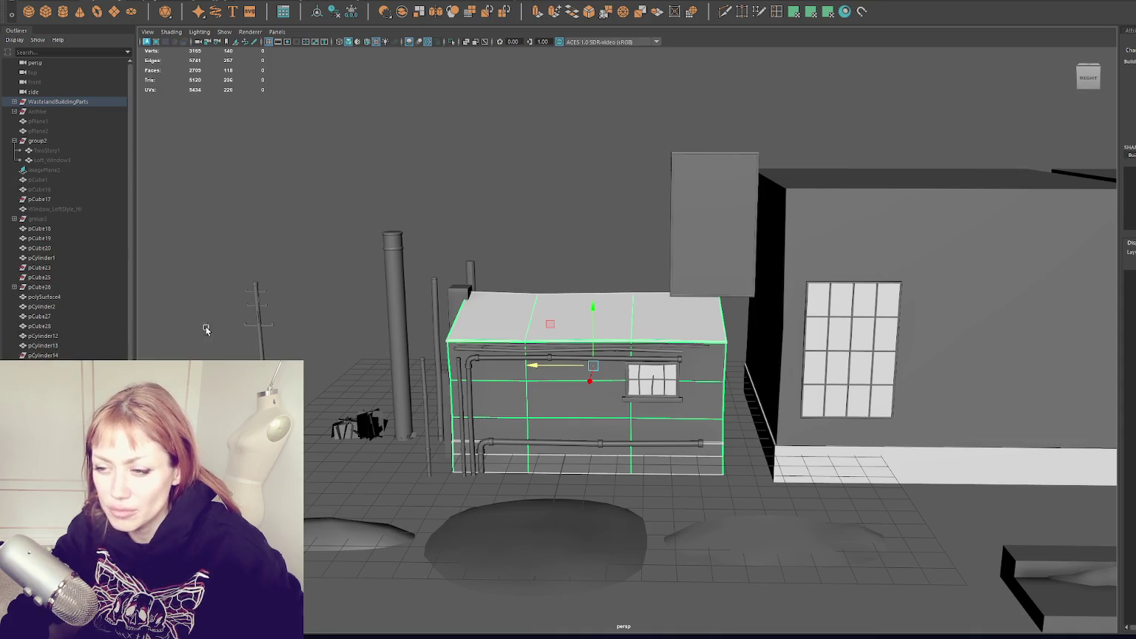
{"action": "scroll", "coordinate": [163, 330], "scroll_direction": "down", "scroll_amount": 5}
{"action": "left_click", "coordinate": [797, 521]}
{"action": "left_click_drag", "start_coordinate": [330, 182], "coordinate": [640, 432]}
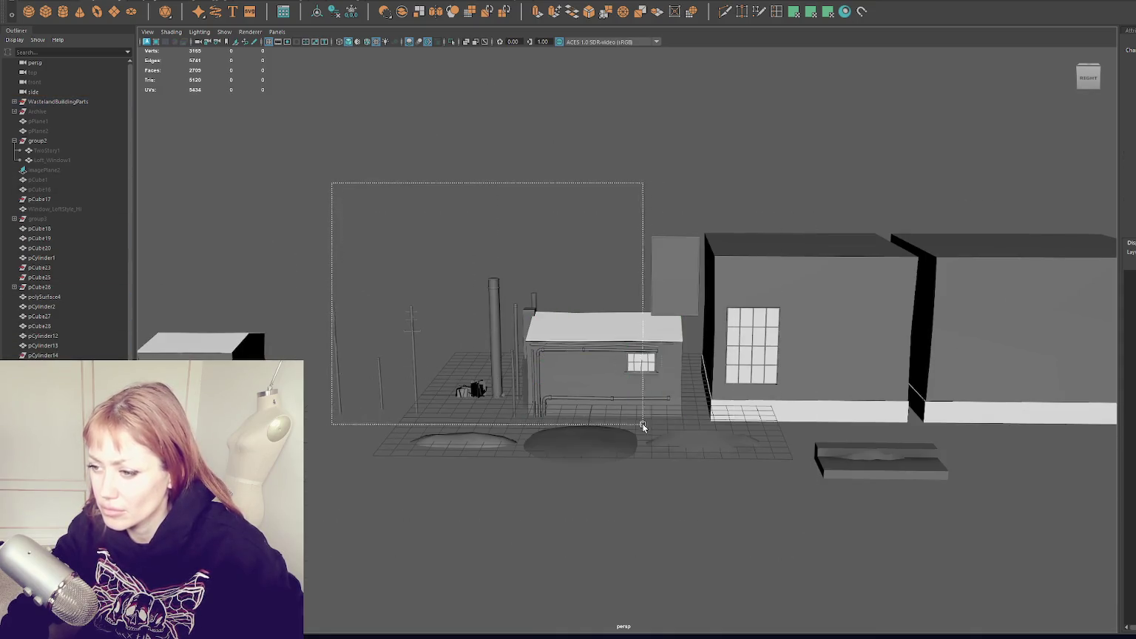
{"action": "left_click", "coordinate": [455, 267]}
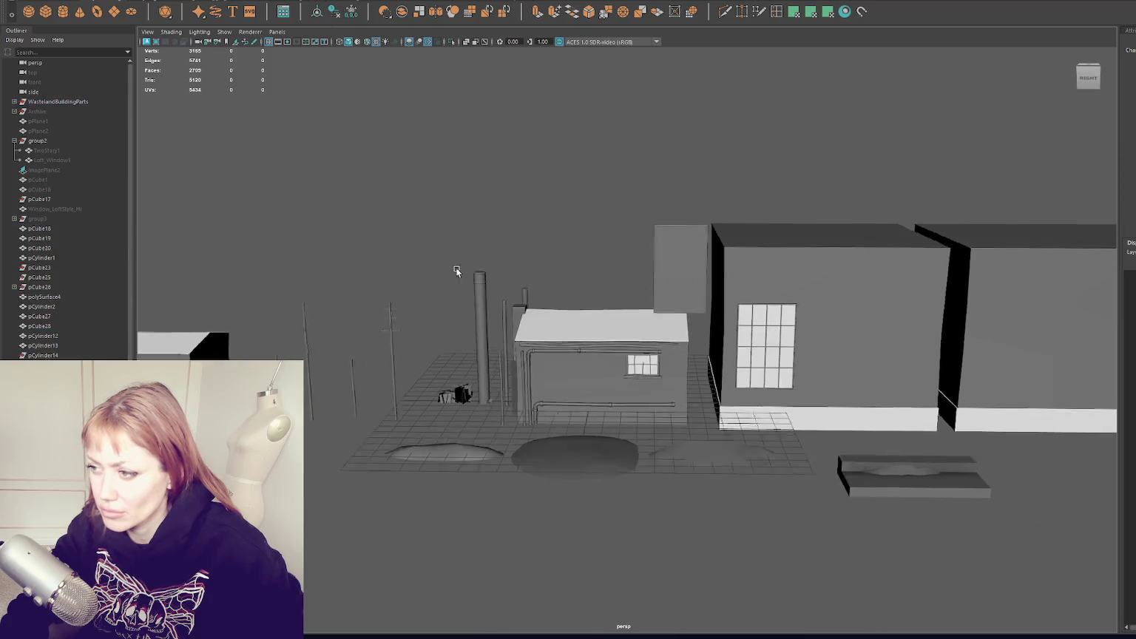
{"action": "scroll", "coordinate": [456, 267], "scroll_direction": "up", "scroll_amount": 3}
Multi-select the chimney pCylinder1, the utility pole and two thin pipes.
{"action": "left_click", "coordinate": [434, 319]}
{"action": "left_click", "coordinate": [312, 330], "text": "shift"}
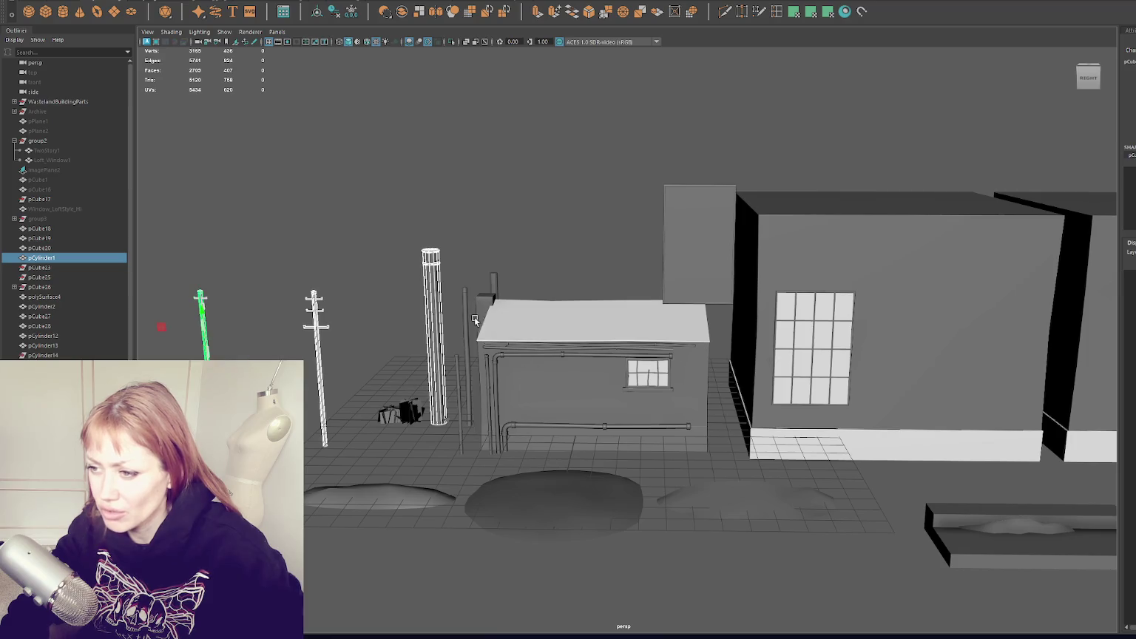
{"action": "left_click", "coordinate": [463, 355], "text": "shift"}
{"action": "left_click_drag", "start_coordinate": [456, 388], "coordinate": [562, 319], "text": "alt"}
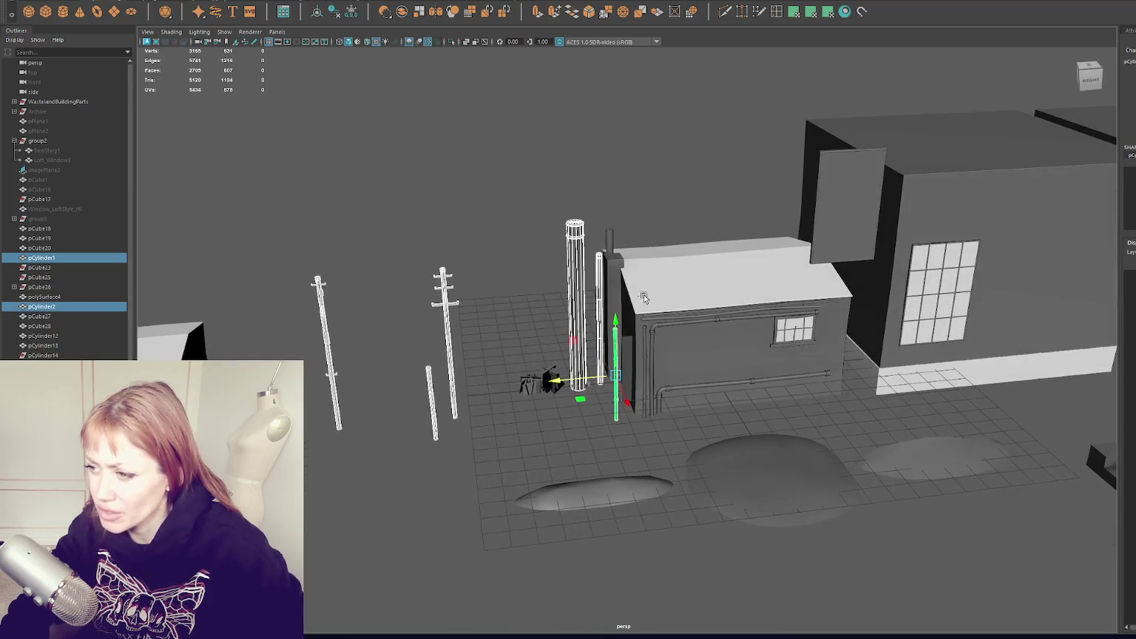
{"action": "left_click", "coordinate": [609, 237], "text": "shift"}
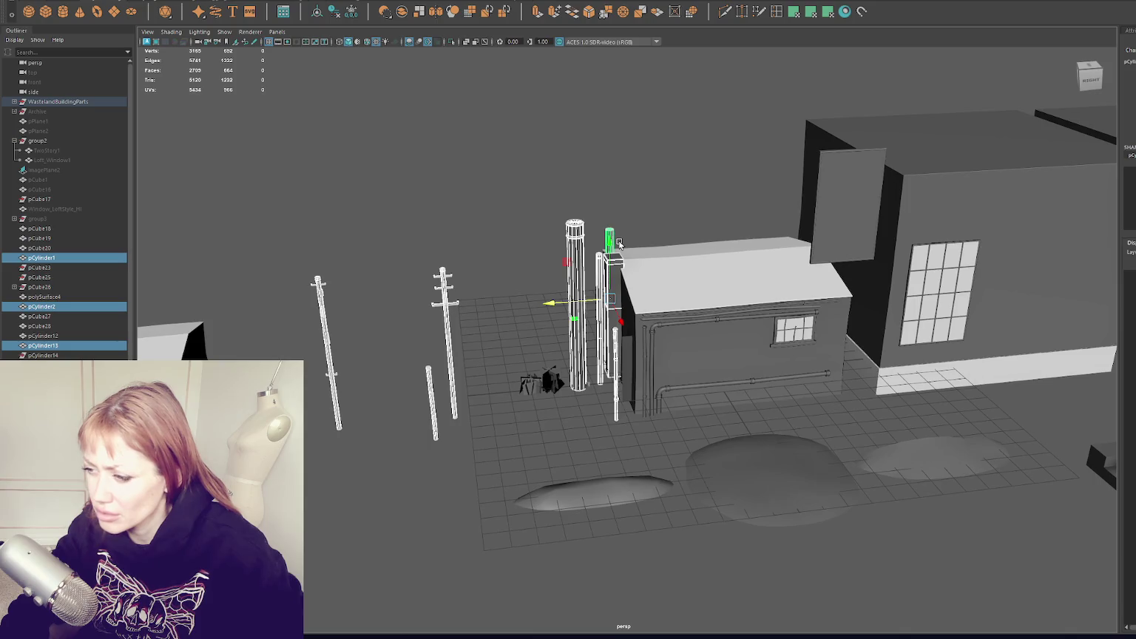
Group the selected poles, chimney and thin pipes with Ctrl+G and frame the shed.
{"action": "key", "text": "ctrl+g"}
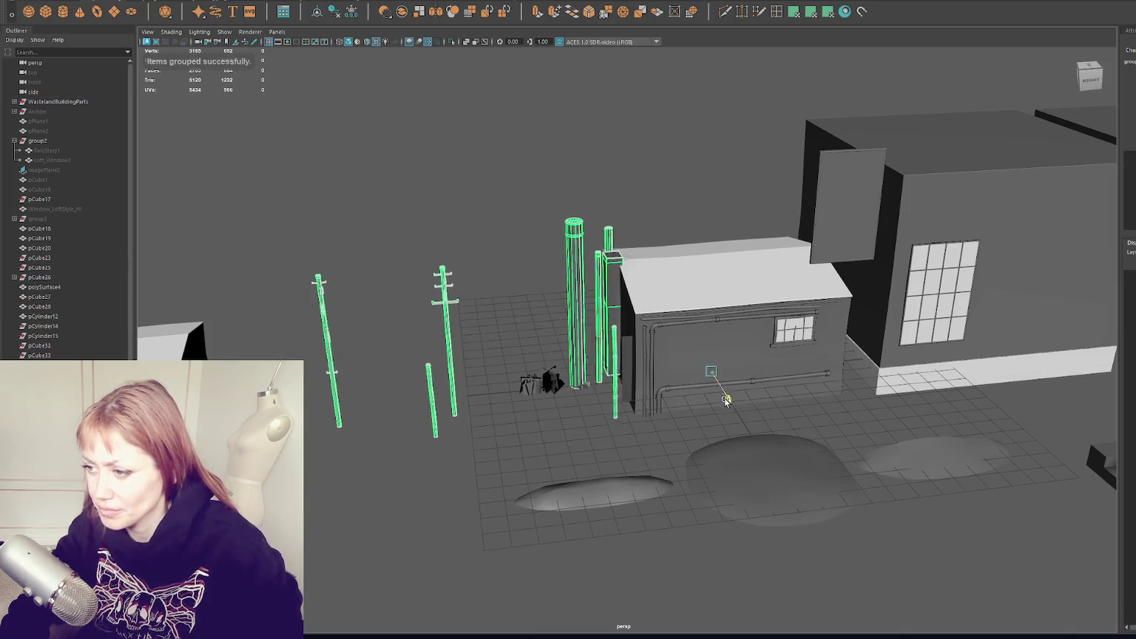
{"action": "left_click_drag", "start_coordinate": [719, 379], "coordinate": [655, 268]}
{"action": "left_click", "coordinate": [655, 268]}
{"action": "key", "text": "f"}
Marquee-select the poles, cylinders and box pillar and move them left, away from the shed.
{"action": "left_click_drag", "start_coordinate": [666, 333], "coordinate": [518, 296], "text": "alt"}
{"action": "left_click_drag", "start_coordinate": [863, 113], "coordinate": [401, 386]}
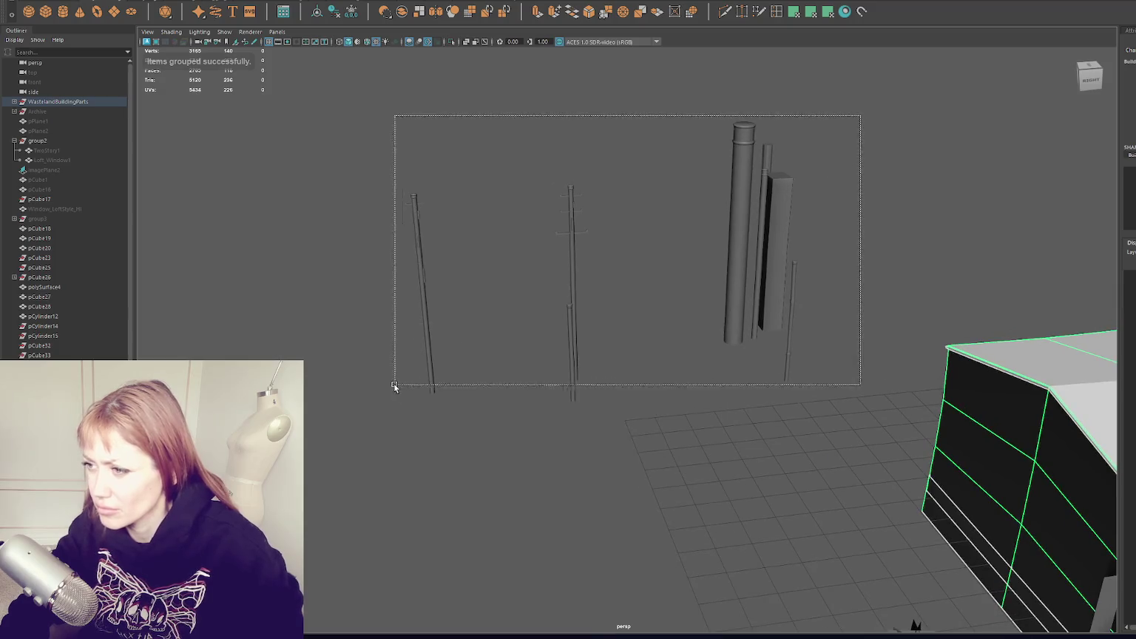
{"action": "right_click_drag", "start_coordinate": [429, 139], "coordinate": [755, 212], "text": "alt"}
{"action": "left_click_drag", "start_coordinate": [880, 96], "coordinate": [289, 389]}
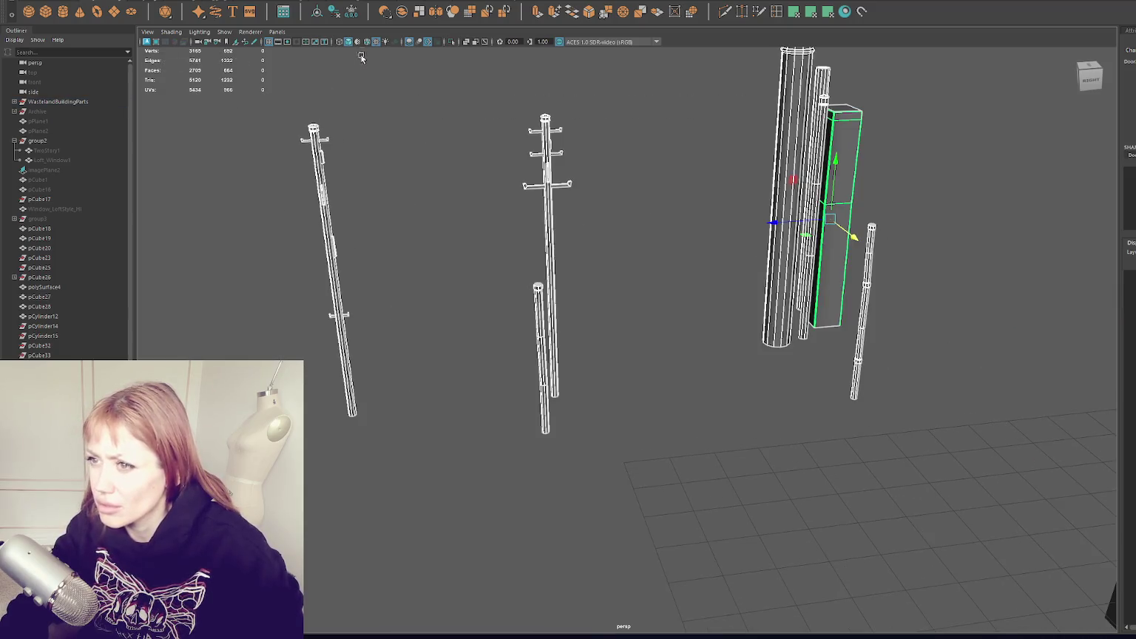
{"action": "mouse_move", "coordinate": [830, 220]}
{"action": "left_mouse_down", "text": "alt"}
{"action": "mouse_move", "coordinate": [424, 261]}
{"action": "mouse_move", "coordinate": [436, 263]}
{"action": "mouse_move", "coordinate": [370, 314]}
{"action": "mouse_move", "coordinate": [364, 353]}
{"action": "mouse_move", "coordinate": [478, 271]}
{"action": "left_mouse_up", "text": "alt"}
{"action": "left_click", "coordinate": [436, 296]}
Duplicate the tall cylinder pole and the pole beside the box, placing a thin-pole copy lower left.
{"action": "left_click", "coordinate": [445, 287]}
{"action": "mouse_move", "coordinate": [415, 294]}
{"action": "left_mouse_down"}
{"action": "mouse_move", "coordinate": [416, 313]}
{"action": "mouse_move", "coordinate": [311, 400]}
{"action": "left_mouse_up"}
{"action": "key", "text": "ctrl+d"}
{"action": "left_click", "coordinate": [451, 298]}
{"action": "key", "text": "ctrl+d"}
{"action": "left_click", "coordinate": [457, 291]}
{"action": "left_click", "coordinate": [457, 291]}
{"action": "key", "text": "ctrl+d"}
{"action": "left_click_drag", "start_coordinate": [456, 296], "coordinate": [352, 361]}
Make two more thin-pole copies and move them down-left beside the others.
{"action": "left_click", "coordinate": [454, 281]}
{"action": "key", "text": "ctrl+d"}
{"action": "left_click_drag", "start_coordinate": [454, 292], "coordinate": [321, 385]}
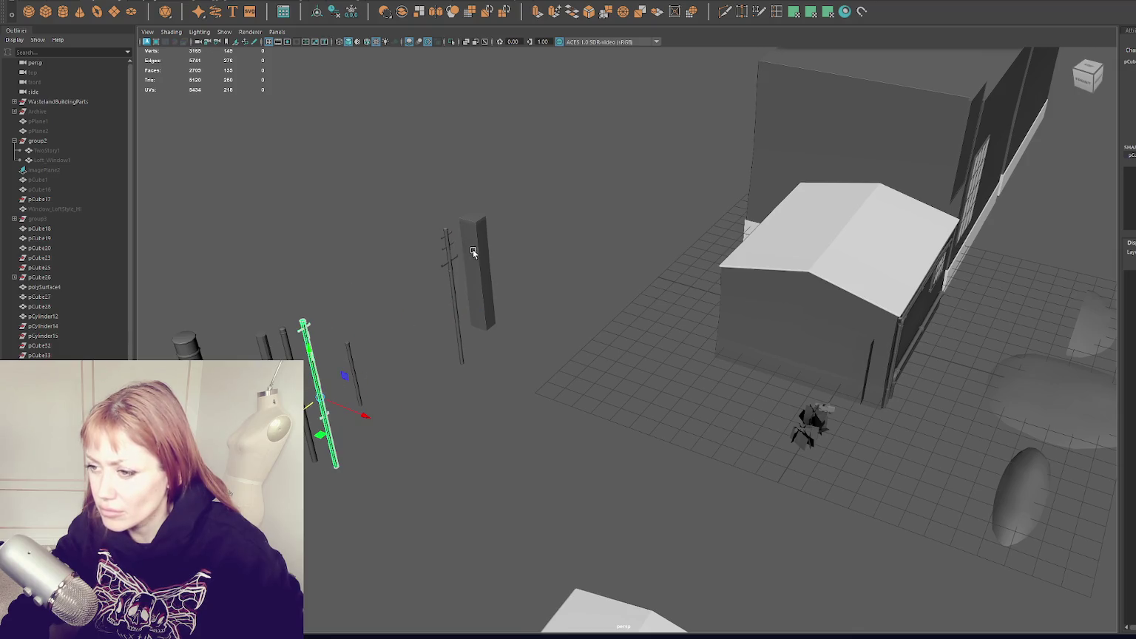
{"action": "left_click", "coordinate": [453, 289]}
{"action": "key", "text": "ctrl+d"}
{"action": "left_click_drag", "start_coordinate": [453, 292], "coordinate": [323, 374]}
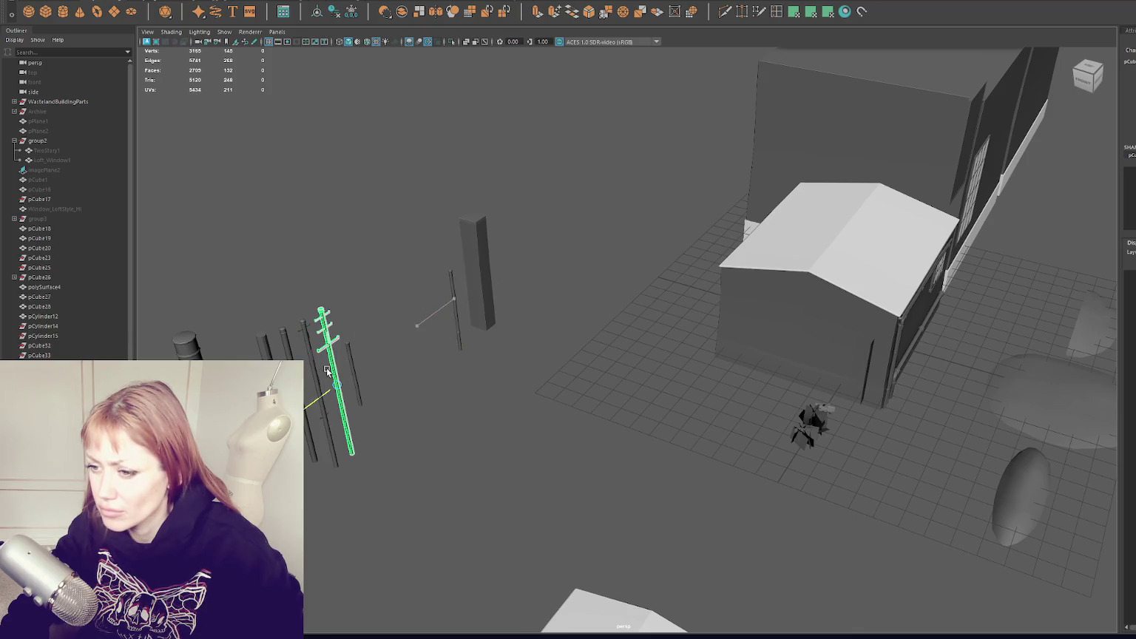
Move the thin pole and the tall box pillar next to the other poles.
{"action": "left_click", "coordinate": [351, 356]}
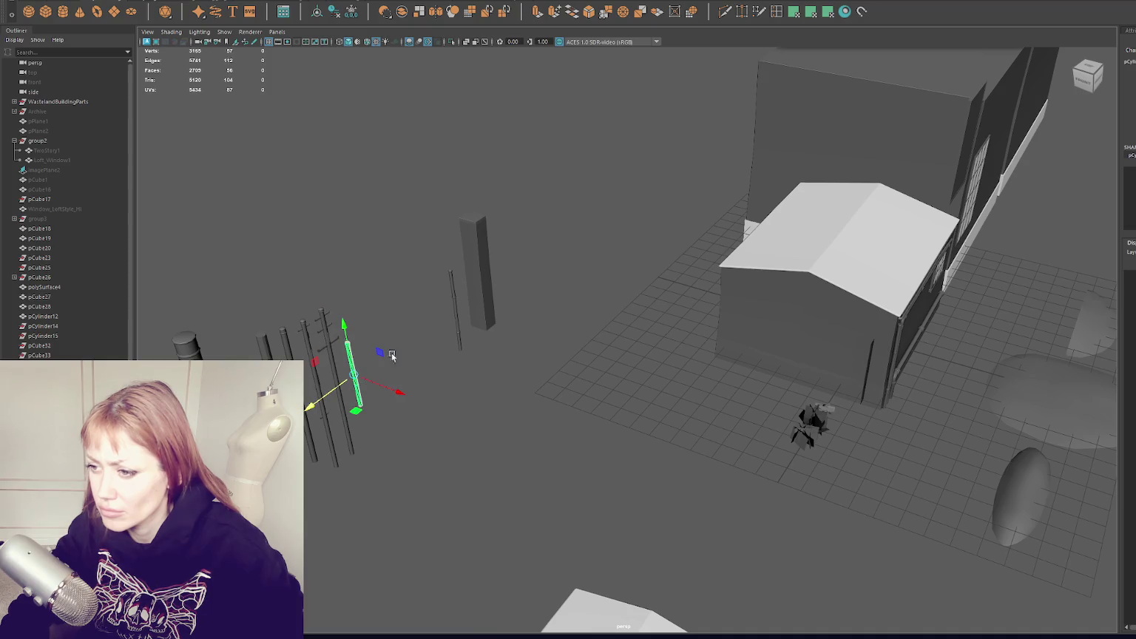
{"action": "left_click", "coordinate": [454, 304]}
{"action": "left_click_drag", "start_coordinate": [456, 315], "coordinate": [386, 366]}
{"action": "left_click", "coordinate": [479, 281]}
{"action": "mouse_move", "coordinate": [479, 281]}
{"action": "left_mouse_down"}
{"action": "mouse_move", "coordinate": [397, 333]}
{"action": "mouse_move", "coordinate": [425, 343]}
{"action": "mouse_move", "coordinate": [338, 367]}
{"action": "mouse_move", "coordinate": [402, 361]}
{"action": "left_mouse_up"}
{"action": "left_click", "coordinate": [385, 355]}
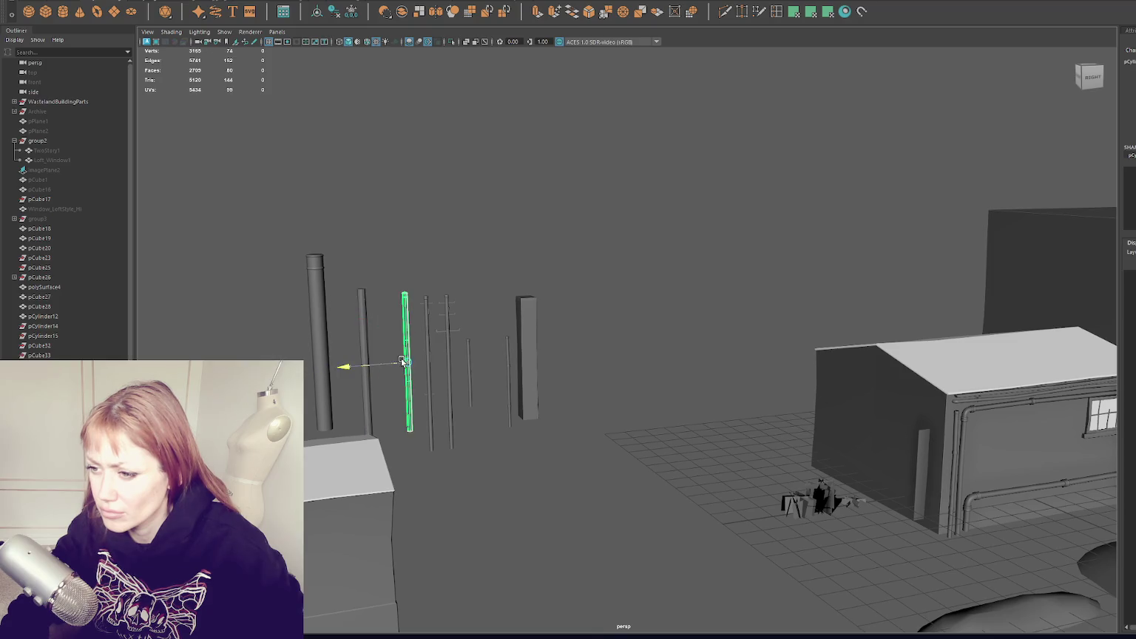
Try shifting the whole pole set sideways, undo it, then slide the box pillar left in the row.
{"action": "left_click_drag", "start_coordinate": [607, 242], "coordinate": [425, 438]}
{"action": "left_click_drag", "start_coordinate": [474, 366], "coordinate": [429, 366]}
{"action": "key", "text": "ctrl+z"}
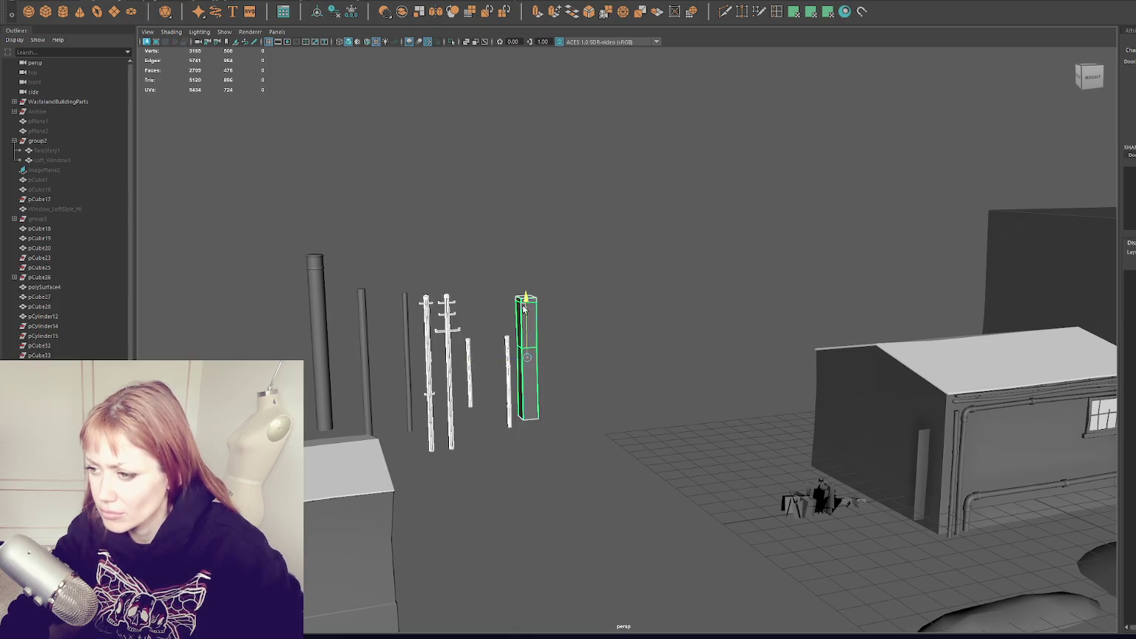
{"action": "left_click", "coordinate": [491, 369]}
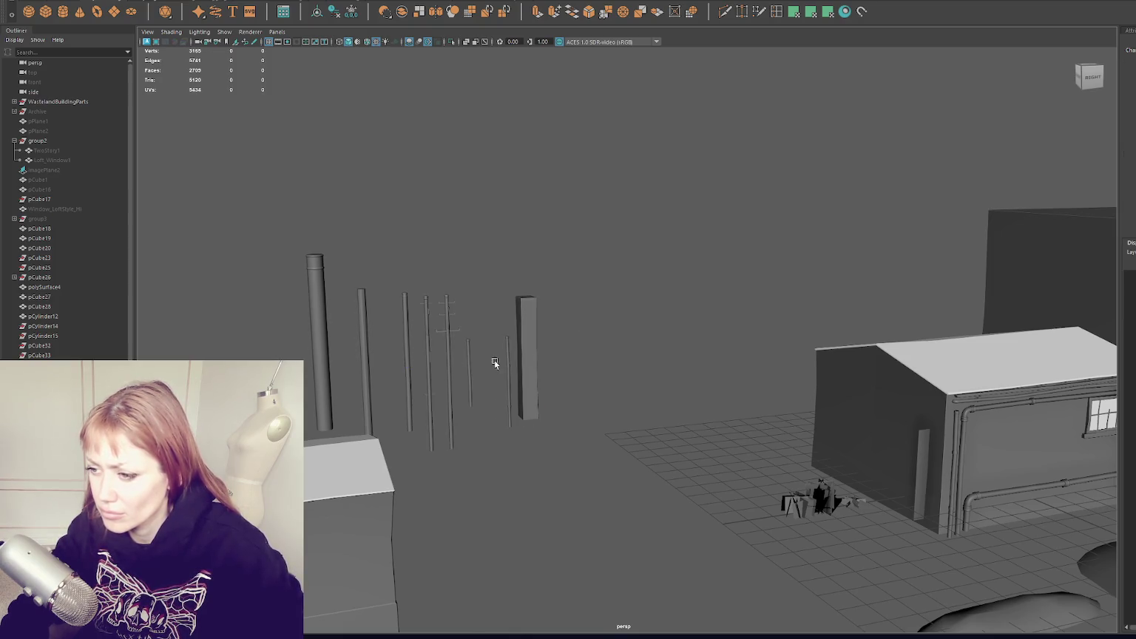
{"action": "left_click", "coordinate": [535, 361]}
{"action": "mouse_move", "coordinate": [518, 363]}
{"action": "left_mouse_down"}
{"action": "mouse_move", "coordinate": [457, 361]}
{"action": "mouse_move", "coordinate": [491, 359]}
{"action": "left_mouse_up"}
Respace the thin poles and box pillar so the row is evenly spaced.
{"action": "left_click", "coordinate": [470, 382]}
{"action": "mouse_move", "coordinate": [470, 381]}
{"action": "middle_mouse_down"}
{"action": "mouse_move", "coordinate": [449, 382]}
{"action": "mouse_move", "coordinate": [563, 375]}
{"action": "middle_mouse_up"}
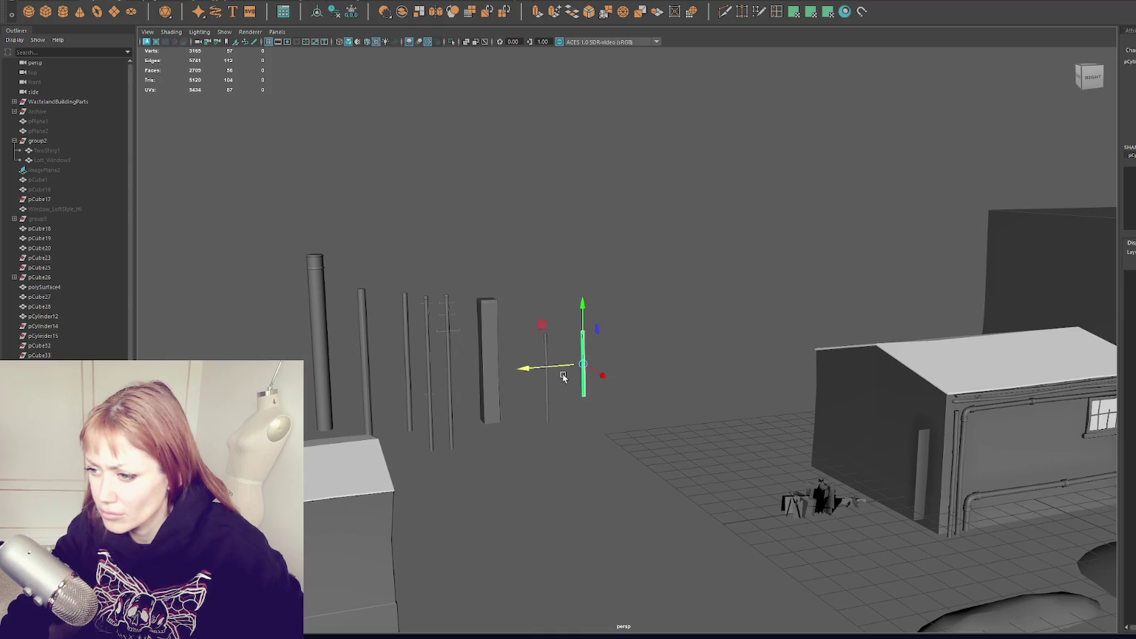
{"action": "left_click", "coordinate": [474, 374]}
{"action": "mouse_move", "coordinate": [491, 361]}
{"action": "middle_mouse_down"}
{"action": "mouse_move", "coordinate": [527, 362]}
{"action": "mouse_move", "coordinate": [467, 371]}
{"action": "middle_mouse_up"}
{"action": "left_click", "coordinate": [449, 373]}
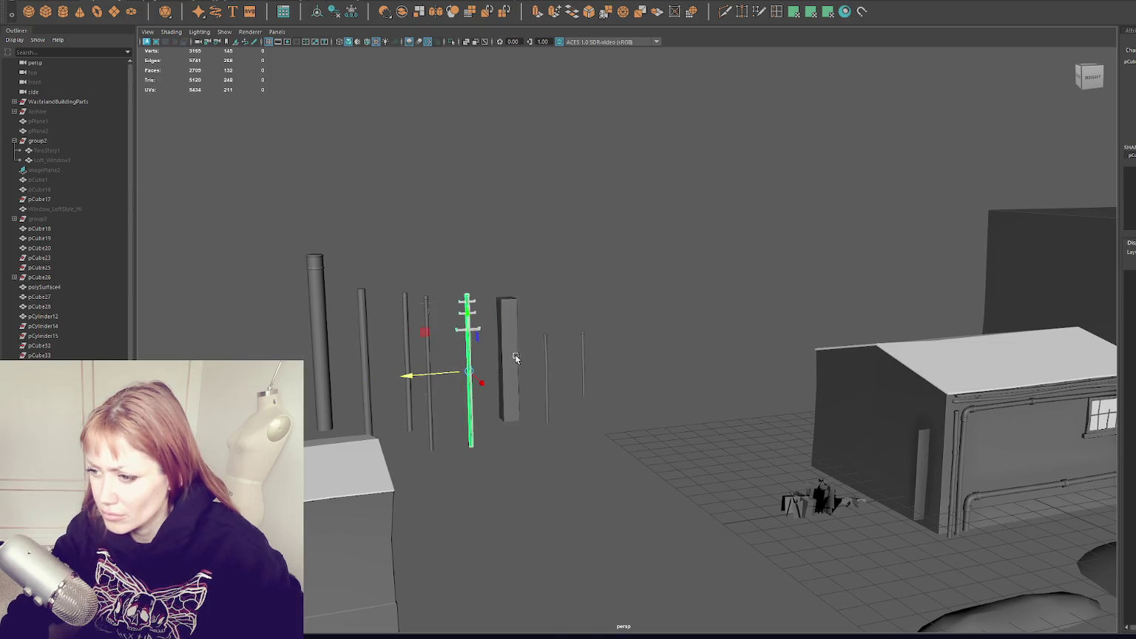
{"action": "left_click", "coordinate": [583, 353]}
{"action": "mouse_move", "coordinate": [588, 363]}
{"action": "left_mouse_down"}
{"action": "mouse_move", "coordinate": [606, 362]}
{"action": "mouse_move", "coordinate": [564, 376]}
{"action": "mouse_move", "coordinate": [549, 361]}
{"action": "mouse_move", "coordinate": [599, 356]}
{"action": "mouse_move", "coordinate": [565, 368]}
{"action": "mouse_move", "coordinate": [522, 361]}
{"action": "left_mouse_up"}
Check the box pillar, telephone pole and thin pole positions, then orbit back to the buildings.
{"action": "left_click", "coordinate": [546, 374]}
{"action": "left_click", "coordinate": [583, 358]}
{"action": "left_click", "coordinate": [547, 370]}
{"action": "left_click", "coordinate": [508, 392]}
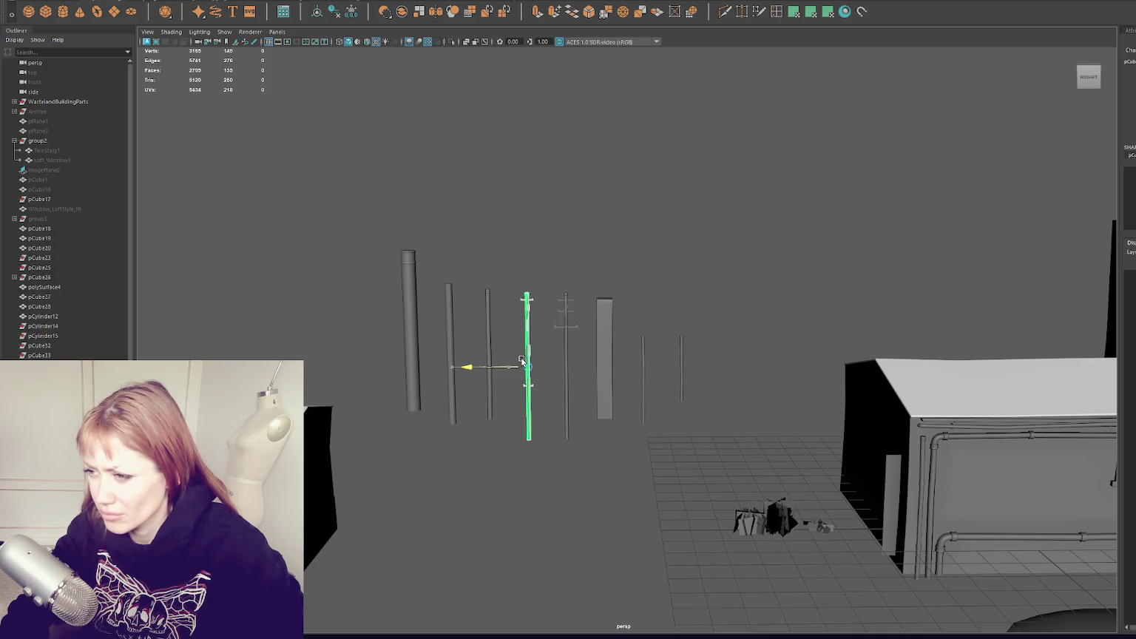
{"action": "left_click", "coordinate": [565, 342]}
{"action": "left_click", "coordinate": [668, 374]}
{"action": "mouse_move", "coordinate": [670, 372]}
{"action": "left_mouse_down", "text": "alt"}
{"action": "mouse_move", "coordinate": [694, 295]}
{"action": "mouse_move", "coordinate": [710, 288]}
{"action": "left_mouse_up", "text": "alt"}
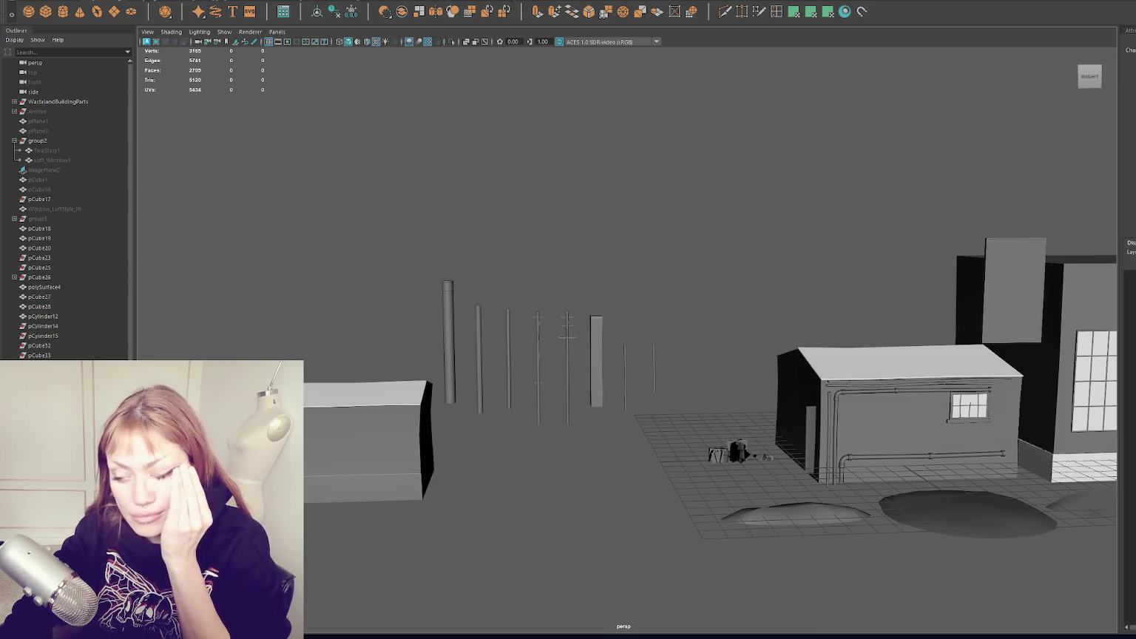
Select the shed wall's pipes, then the wall box and the thin plane behind it.
{"action": "left_click", "coordinate": [858, 390]}
{"action": "key", "text": "f"}
{"action": "scroll", "coordinate": [689, 337], "scroll_direction": "down", "scroll_amount": 5}
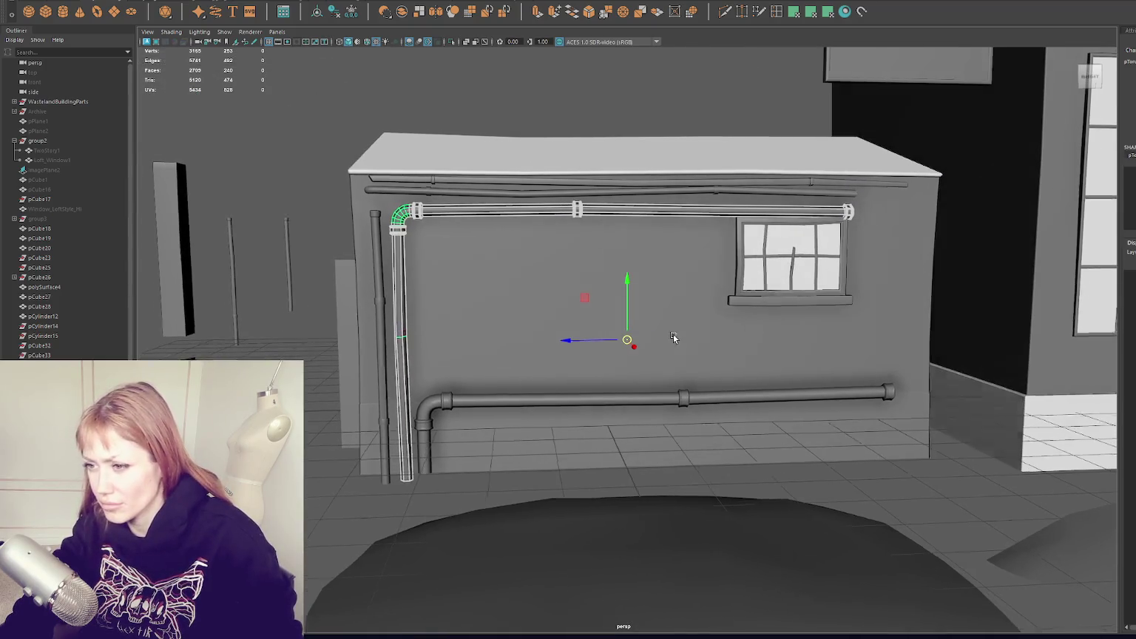
{"action": "left_click", "coordinate": [531, 403], "text": "shift"}
{"action": "left_click", "coordinate": [379, 333], "text": "shift"}
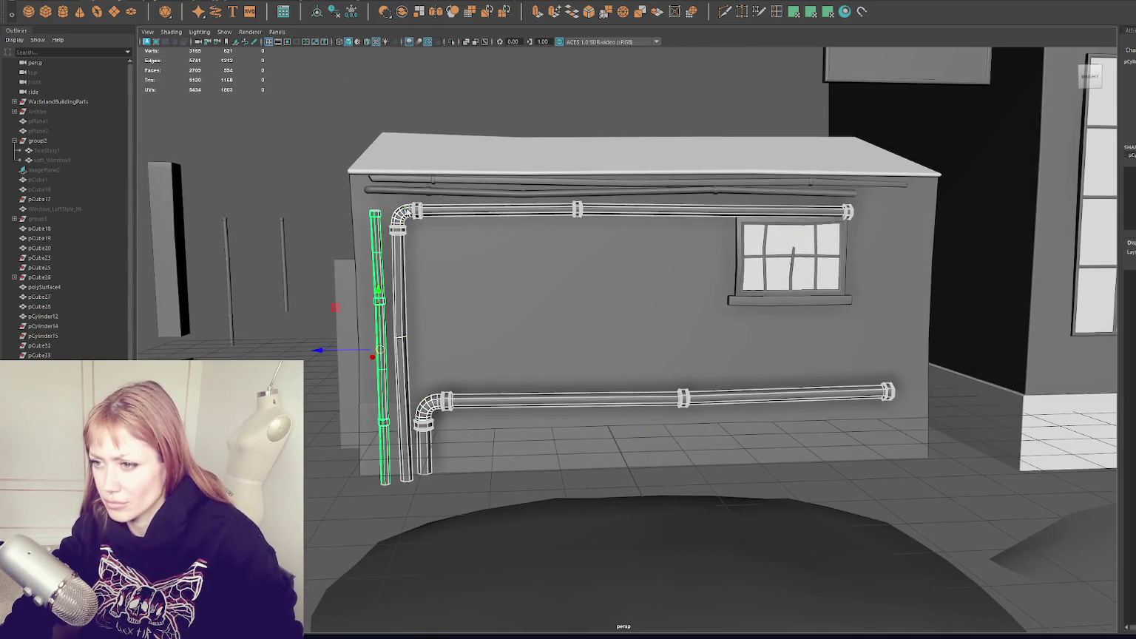
{"action": "left_click", "coordinate": [436, 191], "text": "shift"}
{"action": "left_click", "coordinate": [434, 181], "text": "shift"}
{"action": "left_click", "coordinate": [557, 138]}
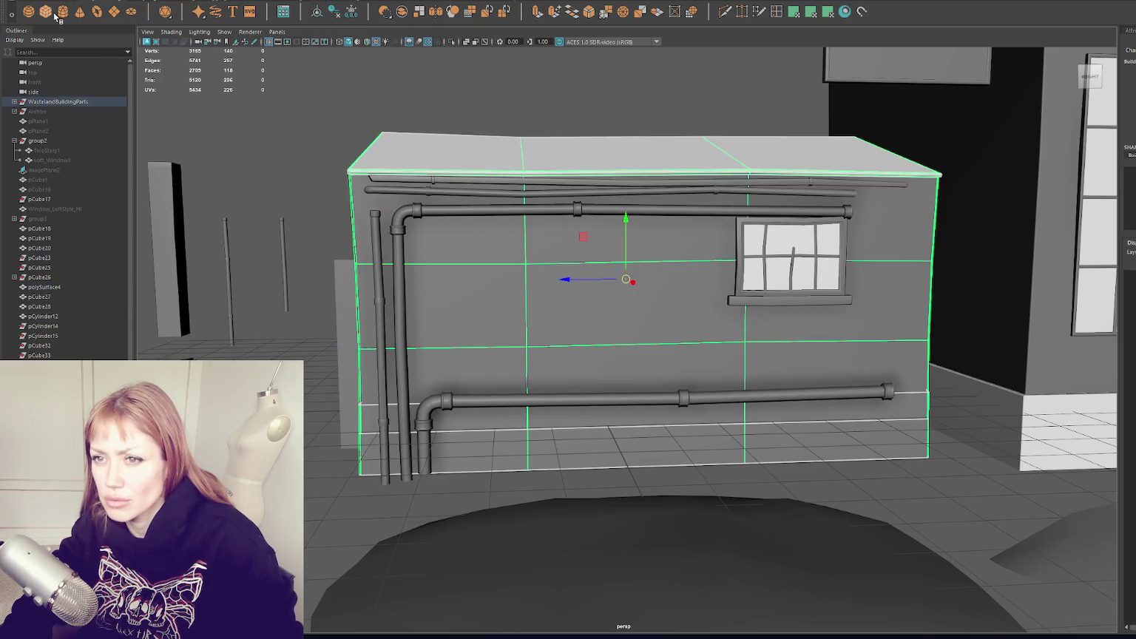
{"action": "left_click", "coordinate": [335, 322]}
{"action": "right_click", "coordinate": [403, 43]}
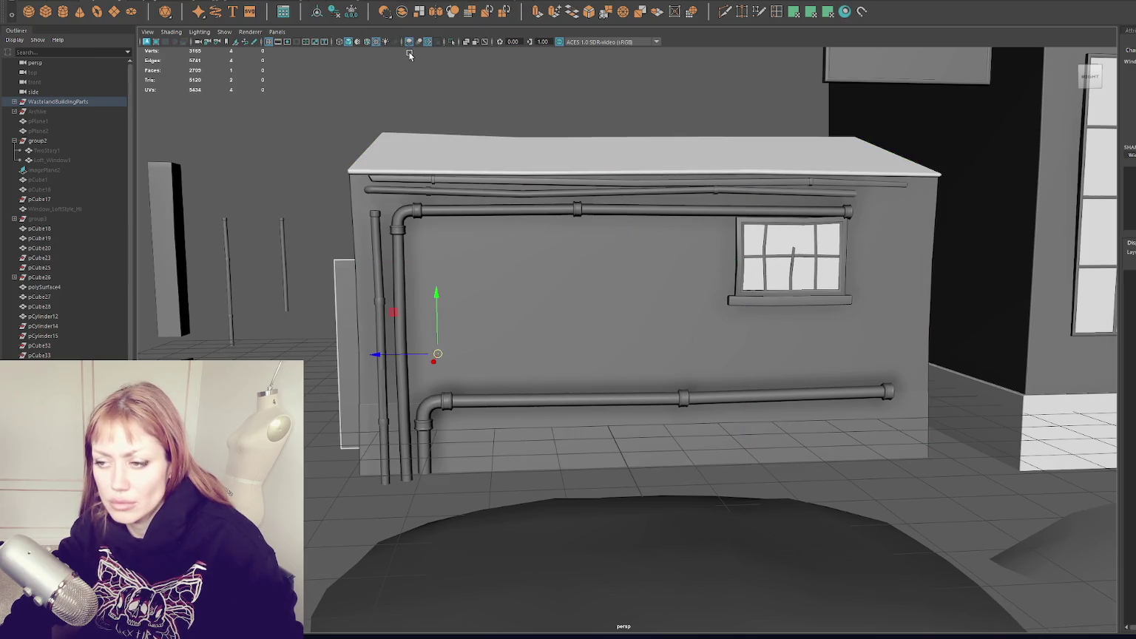
Hide Window_LoftStyle_Lo with Ctrl+H and bring up the Polygon Cube Options.
{"action": "key", "text": "4"}
{"action": "key", "text": "f"}
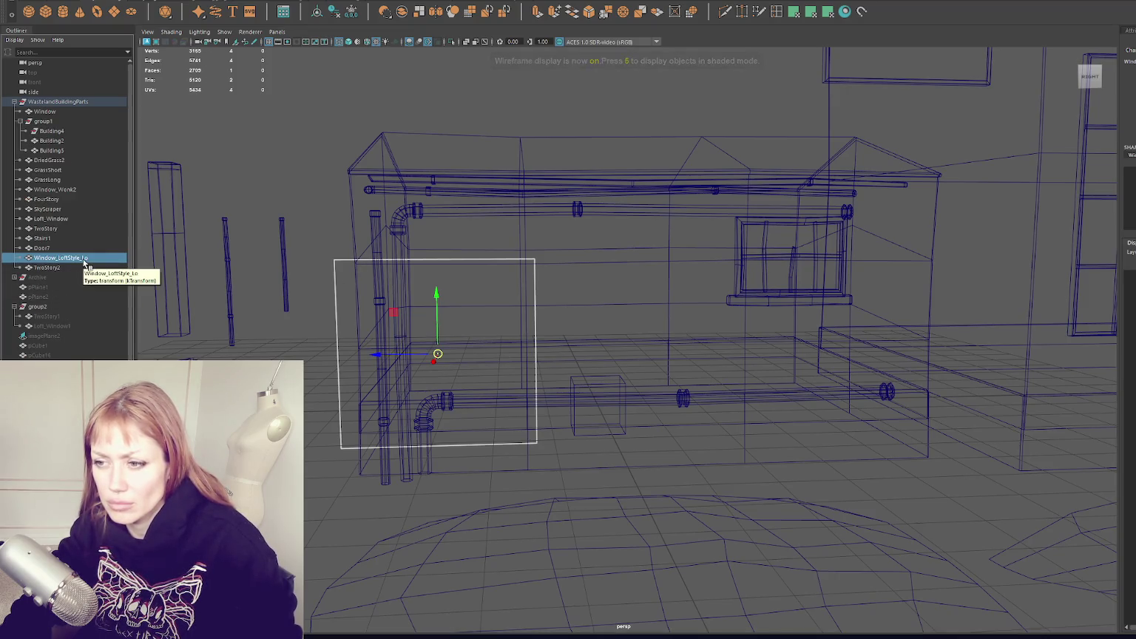
{"action": "key", "text": "ctrl+h"}
{"action": "key", "text": "6"}
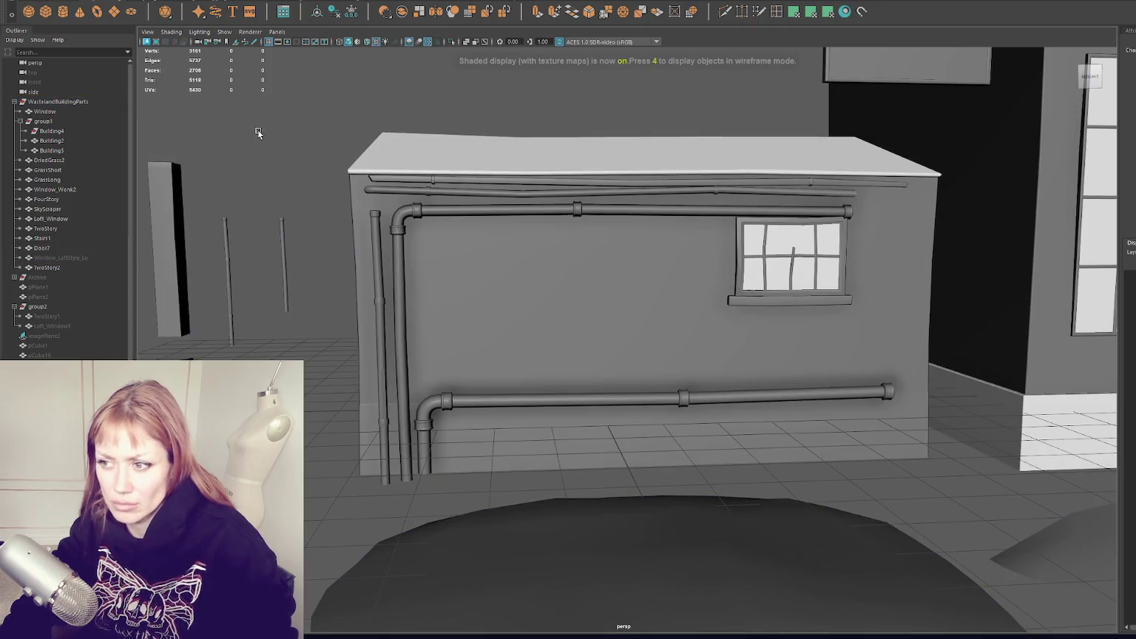
{"action": "double_click", "coordinate": [46, 11]}
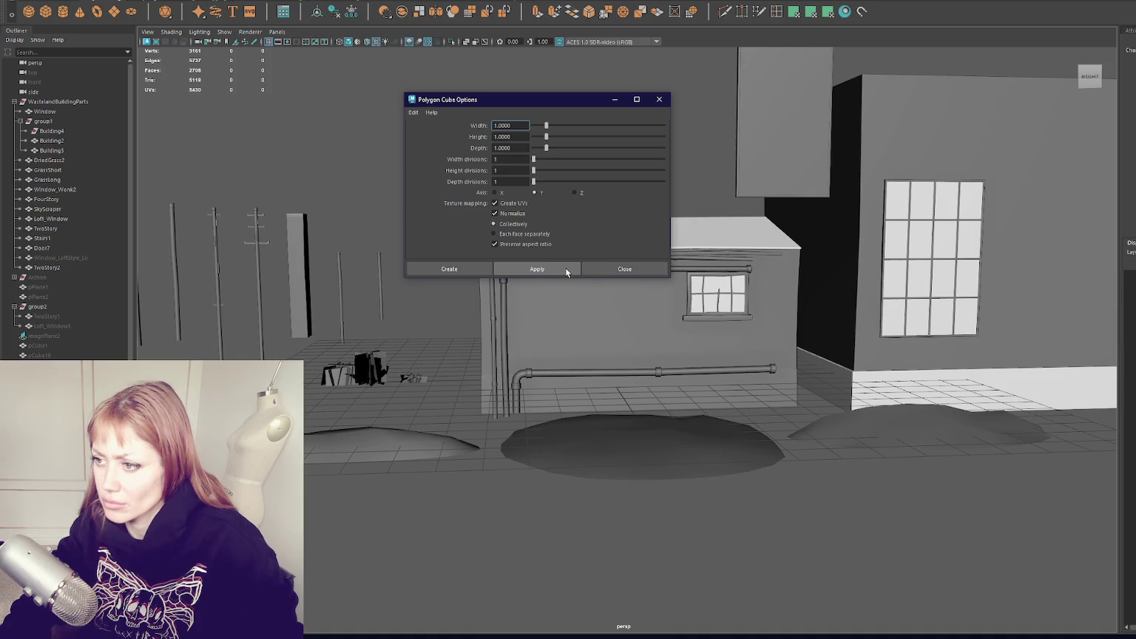
Create a new polygon cube, raise it onto the wall and isolate it in a front view.
{"action": "left_click", "coordinate": [565, 267]}
{"action": "left_click", "coordinate": [52, 12]}
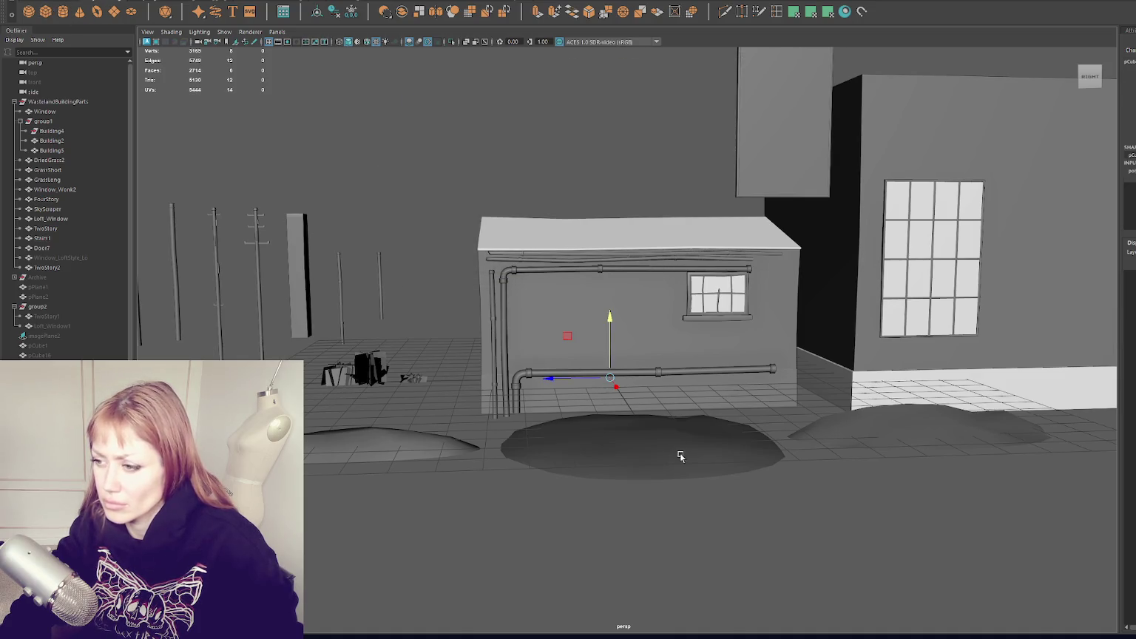
{"action": "left_click_drag", "start_coordinate": [635, 391], "coordinate": [645, 294]}
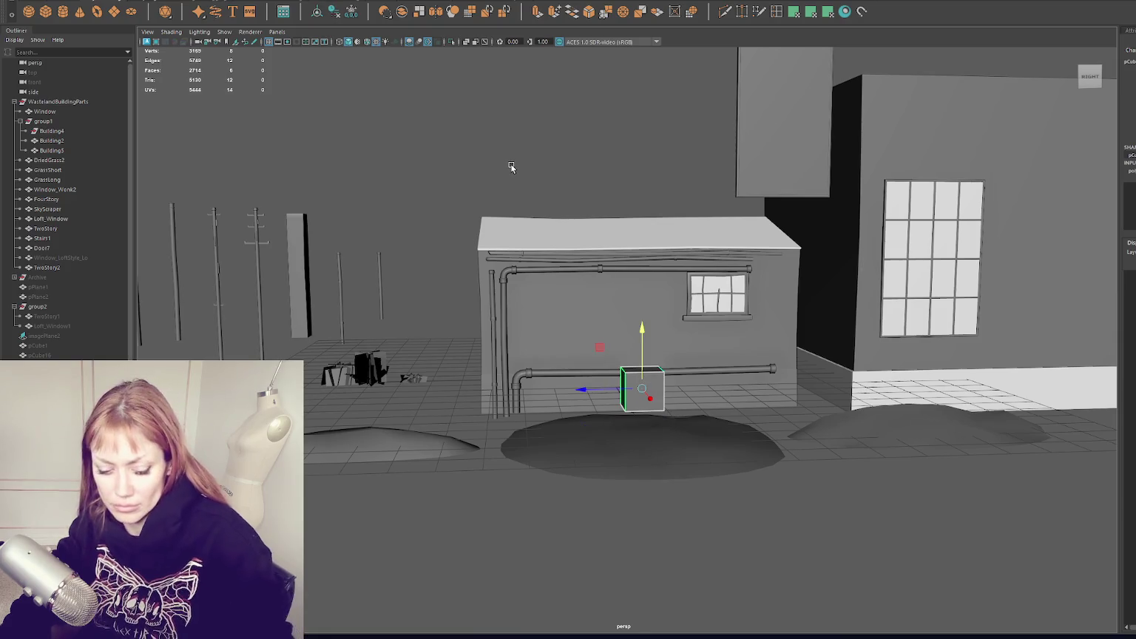
{"action": "key", "text": "ctrl+1"}
{"action": "key", "text": "f"}
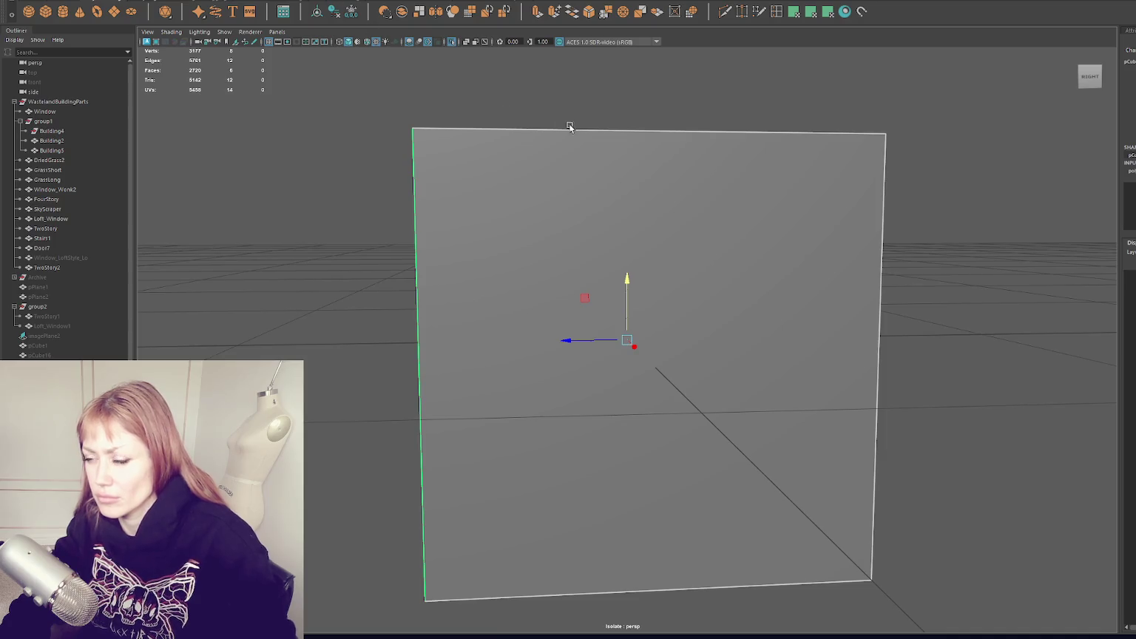
{"action": "right_click_drag", "start_coordinate": [590, 129], "coordinate": [592, 141]}
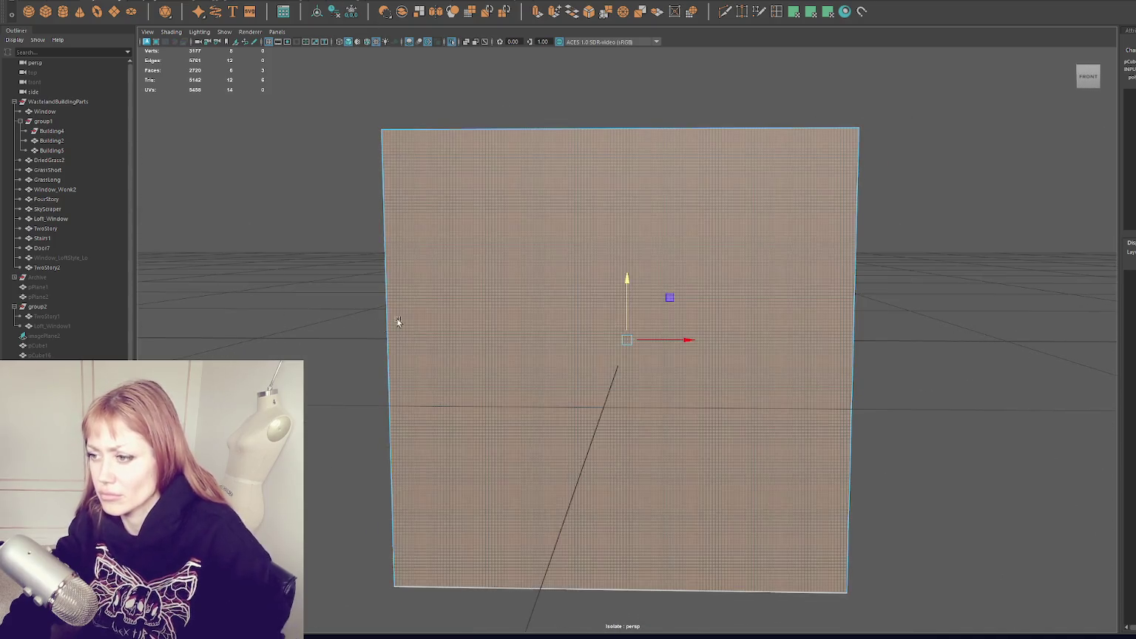
Delete the cube's front, back and left faces, then extrude the open edges and scale them taller.
{"action": "key", "text": "Delete"}
{"action": "left_click", "coordinate": [452, 154]}
{"action": "left_click", "coordinate": [442, 525], "text": "shift"}
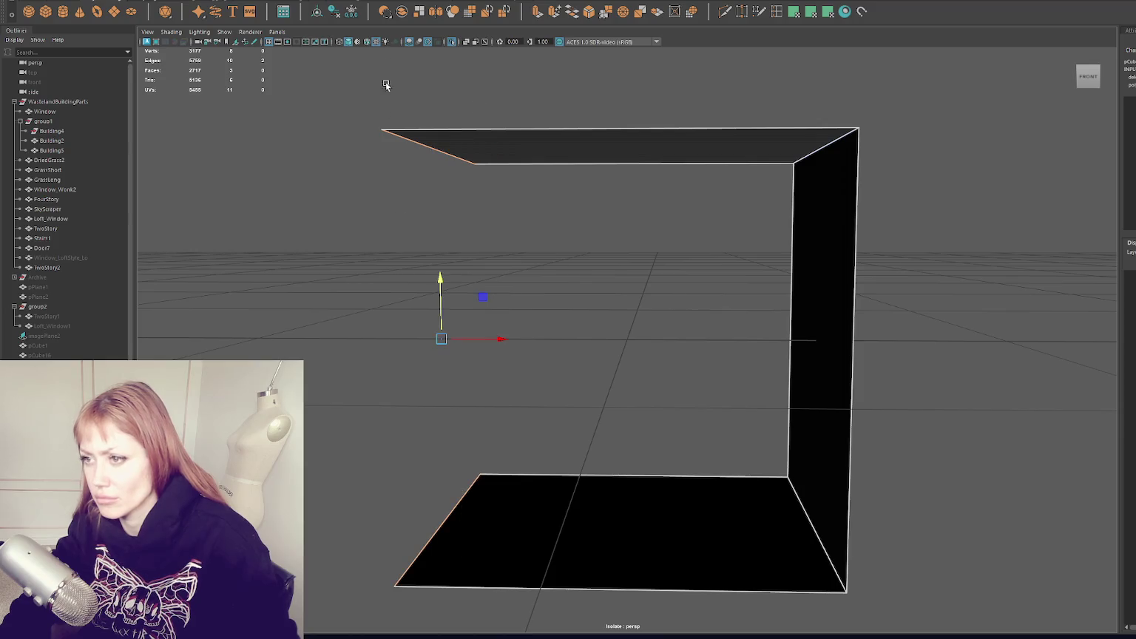
{"action": "double_click", "coordinate": [539, 13]}
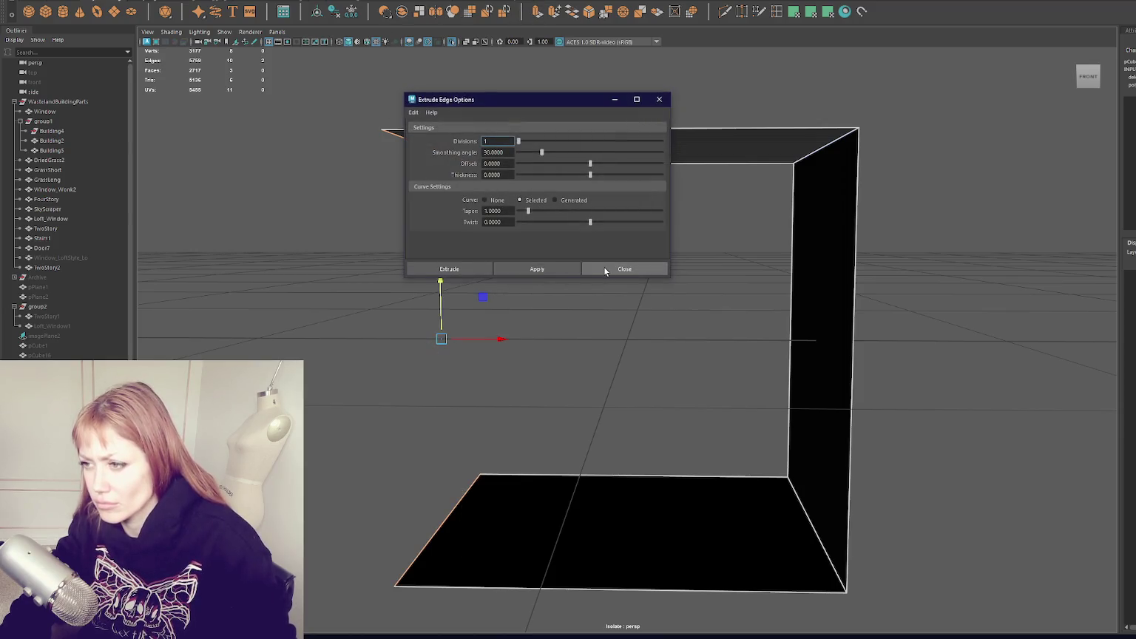
{"action": "left_click", "coordinate": [474, 268]}
{"action": "key", "text": "r"}
{"action": "mouse_move", "coordinate": [441, 283]}
{"action": "left_mouse_down"}
{"action": "mouse_move", "coordinate": [446, 238]}
{"action": "mouse_move", "coordinate": [648, 281]}
{"action": "mouse_move", "coordinate": [553, 273]}
{"action": "left_mouse_up"}
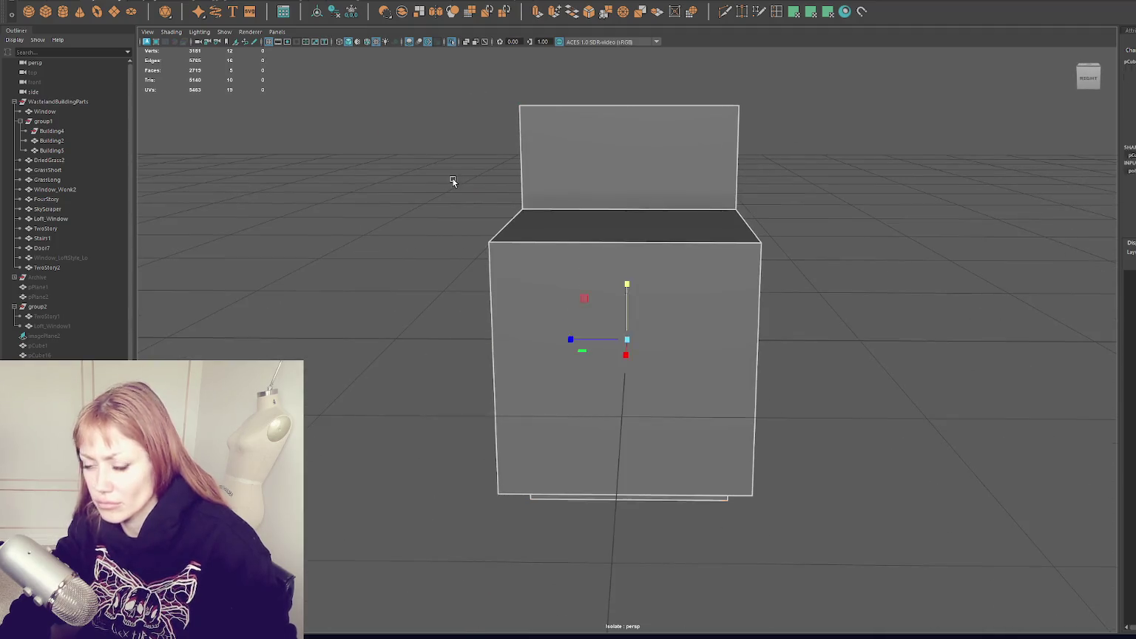
Exit isolation and slide the open box left along the wall beside the lower pipe.
{"action": "key", "text": "ctrl+1"}
{"action": "scroll", "coordinate": [592, 296], "scroll_direction": "down", "scroll_amount": 5}
{"action": "key", "text": "4"}
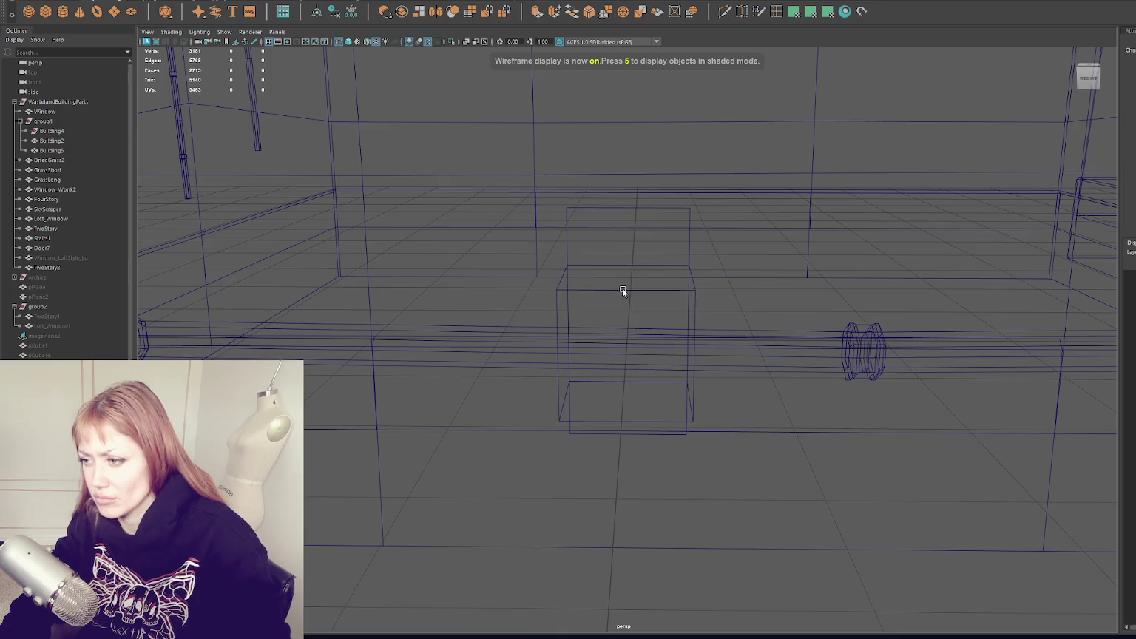
{"action": "left_click", "coordinate": [622, 287]}
{"action": "key", "text": "6"}
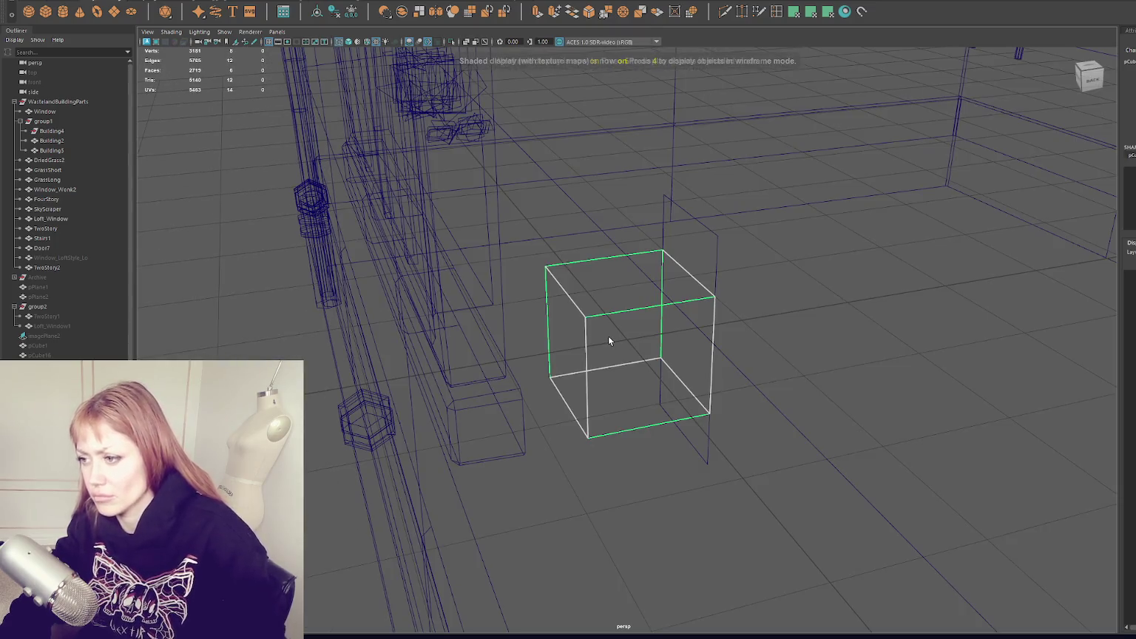
{"action": "key", "text": "ctrl+z"}
{"action": "key", "text": "ctrl+z"}
{"action": "key", "text": "6"}
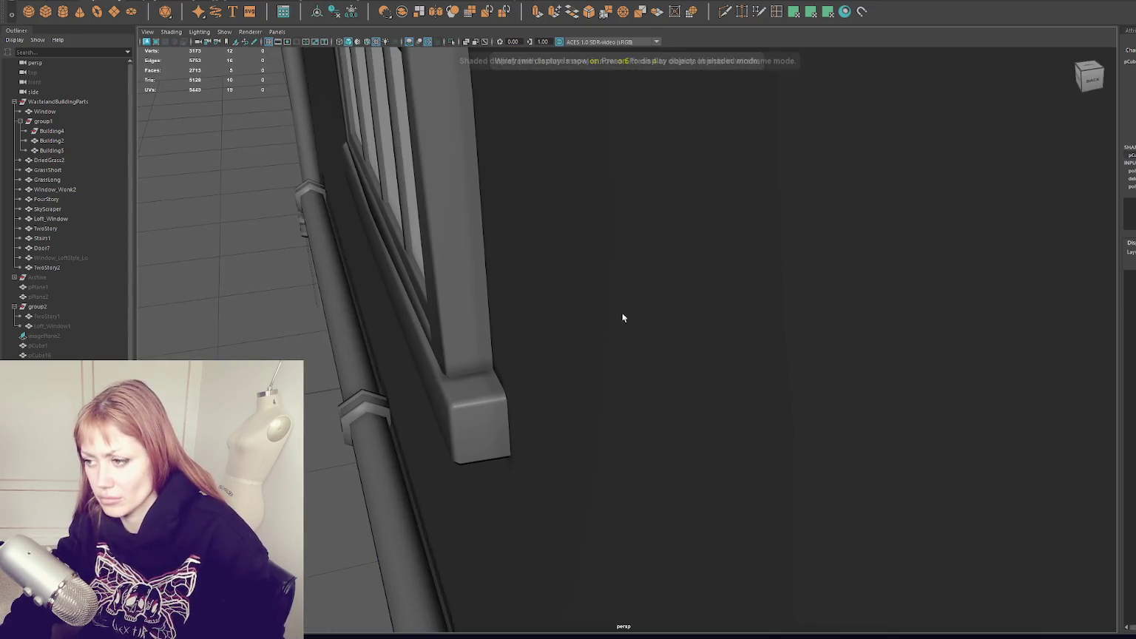
{"action": "mouse_move", "coordinate": [573, 349]}
{"action": "left_mouse_down"}
{"action": "mouse_move", "coordinate": [312, 403]}
{"action": "mouse_move", "coordinate": [441, 361]}
{"action": "mouse_move", "coordinate": [474, 268]}
{"action": "left_mouse_up"}
Scale the box down flat, then enlarge it to fit around the pipe.
{"action": "key", "text": "r"}
{"action": "left_click_drag", "start_coordinate": [462, 316], "coordinate": [319, 351]}
{"action": "left_click_drag", "start_coordinate": [444, 324], "coordinate": [452, 286]}
{"action": "key", "text": "w"}
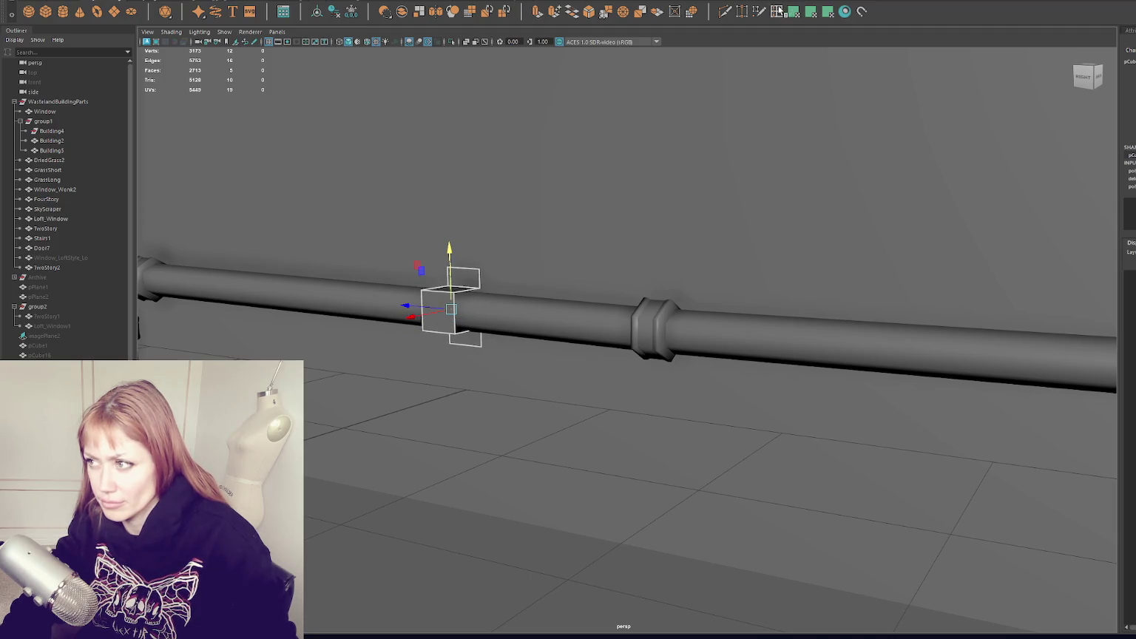
Insert two edge loops across the box and slide them along it.
{"action": "left_click", "coordinate": [777, 11]}
{"action": "left_click", "coordinate": [454, 313]}
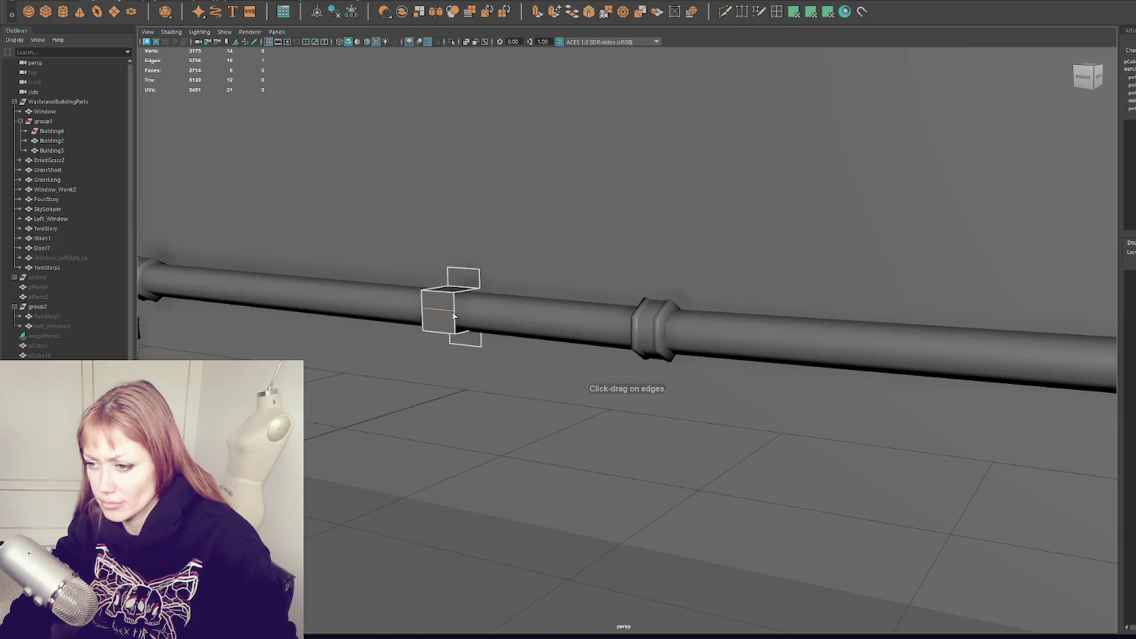
{"action": "key", "text": "ctrl+z"}
{"action": "double_click", "coordinate": [777, 11]}
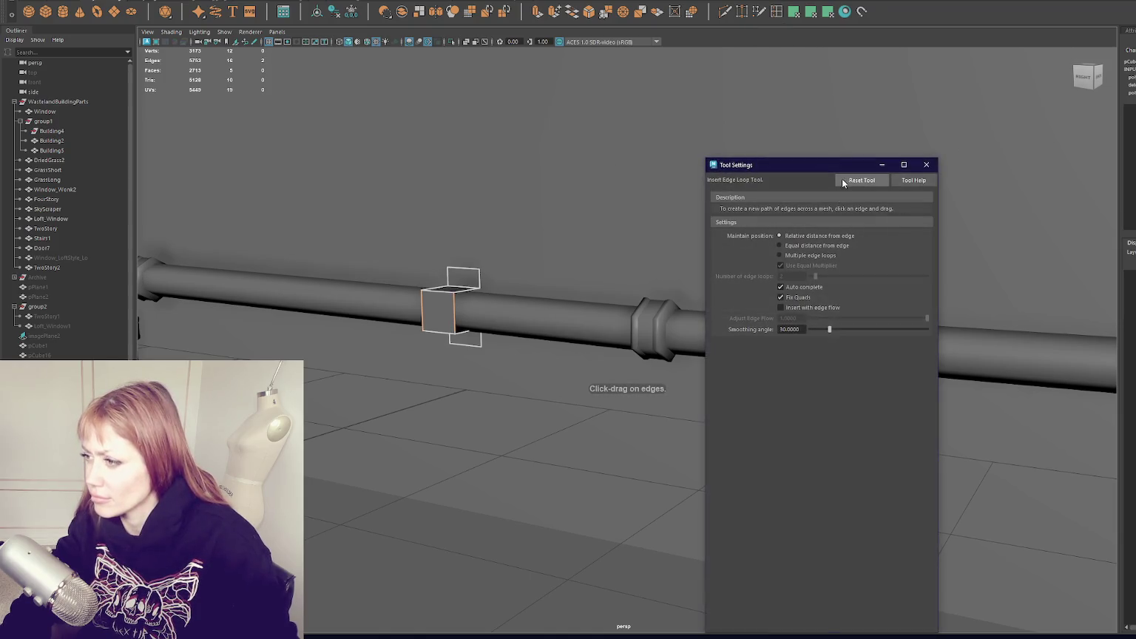
{"action": "left_click", "coordinate": [927, 165]}
{"action": "left_click", "coordinate": [454, 311]}
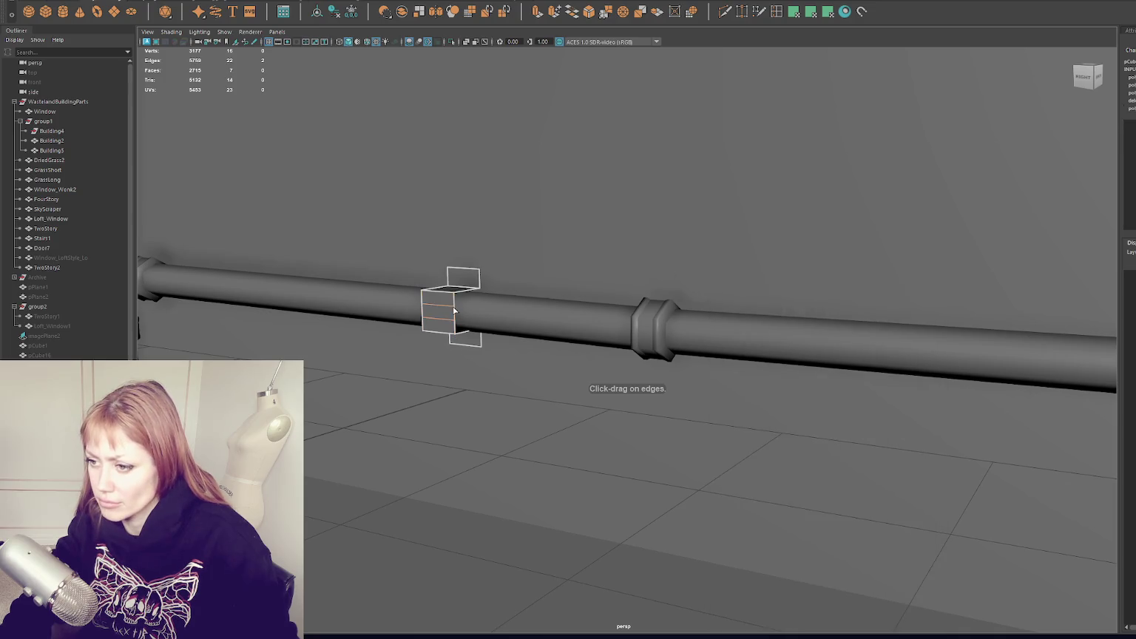
{"action": "key", "text": "w"}
{"action": "mouse_move", "coordinate": [421, 317]}
{"action": "left_mouse_down"}
{"action": "mouse_move", "coordinate": [409, 322]}
{"action": "mouse_move", "coordinate": [423, 319]}
{"action": "left_mouse_up"}
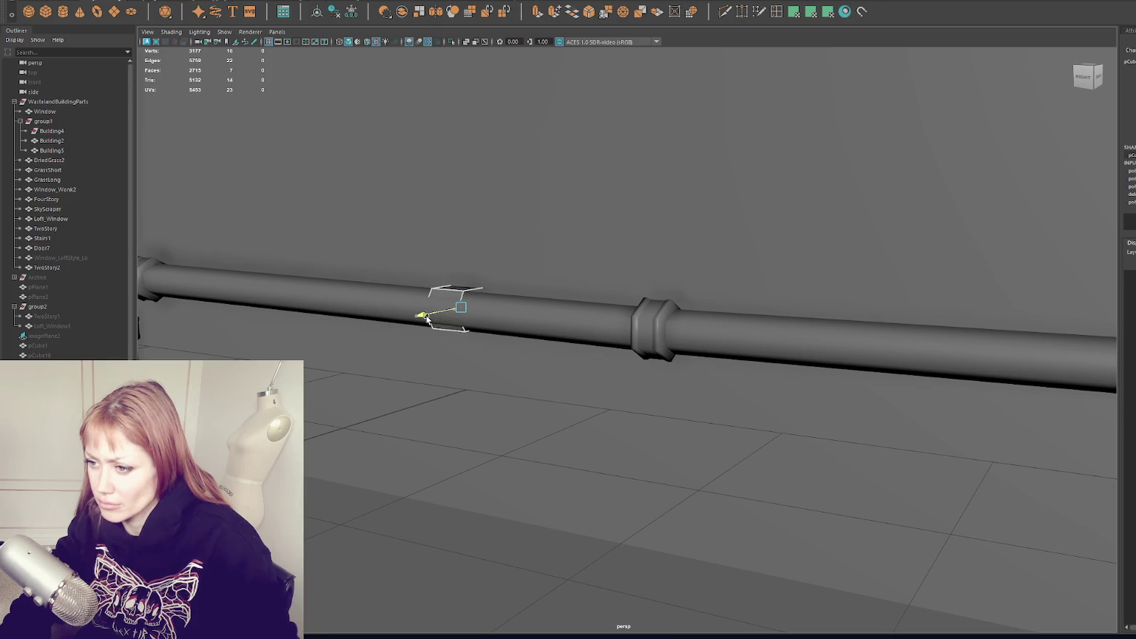
Select the bracket and shift its top vertices up and outward.
{"action": "right_click_drag", "start_coordinate": [438, 314], "coordinate": [439, 348]}
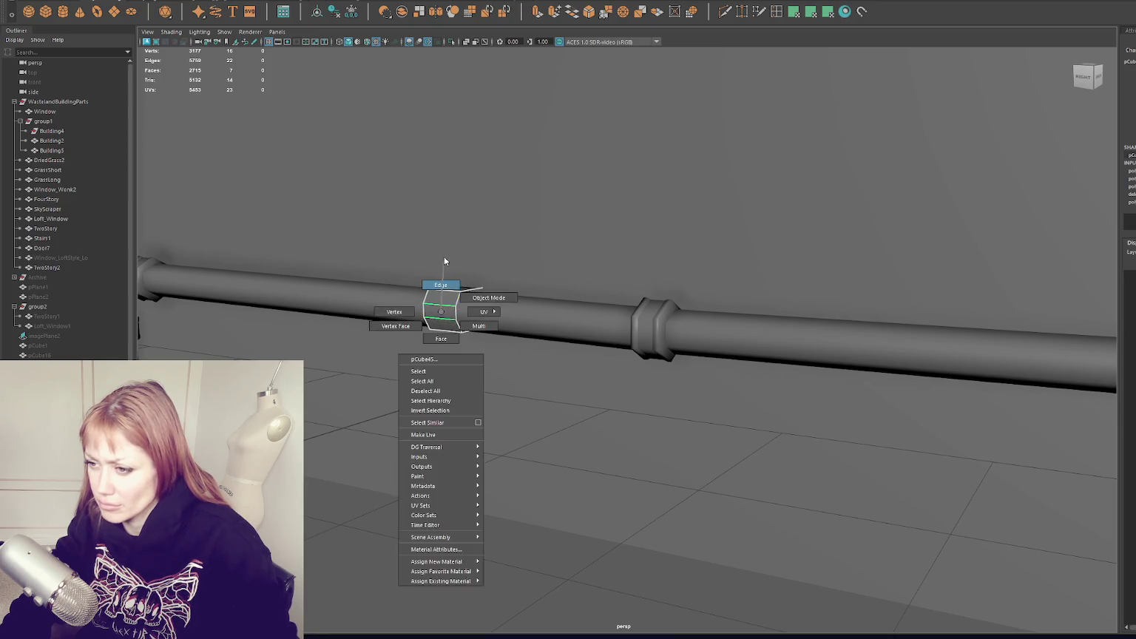
{"action": "left_click", "coordinate": [440, 311]}
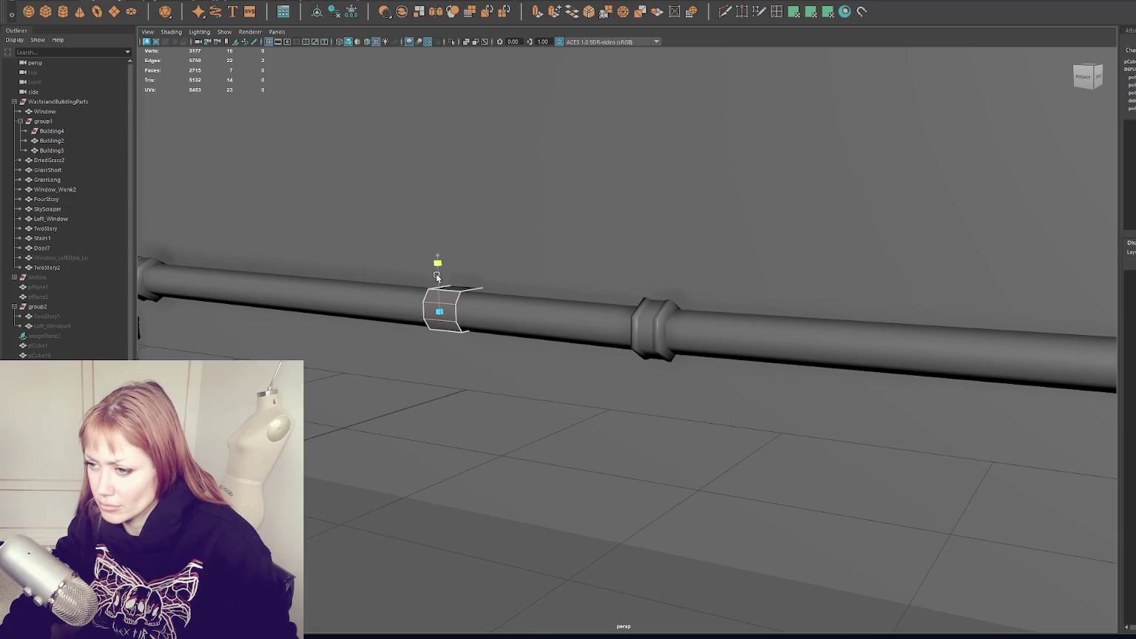
{"action": "right_click_drag", "start_coordinate": [418, 314], "coordinate": [209, 344]}
{"action": "key", "text": "4"}
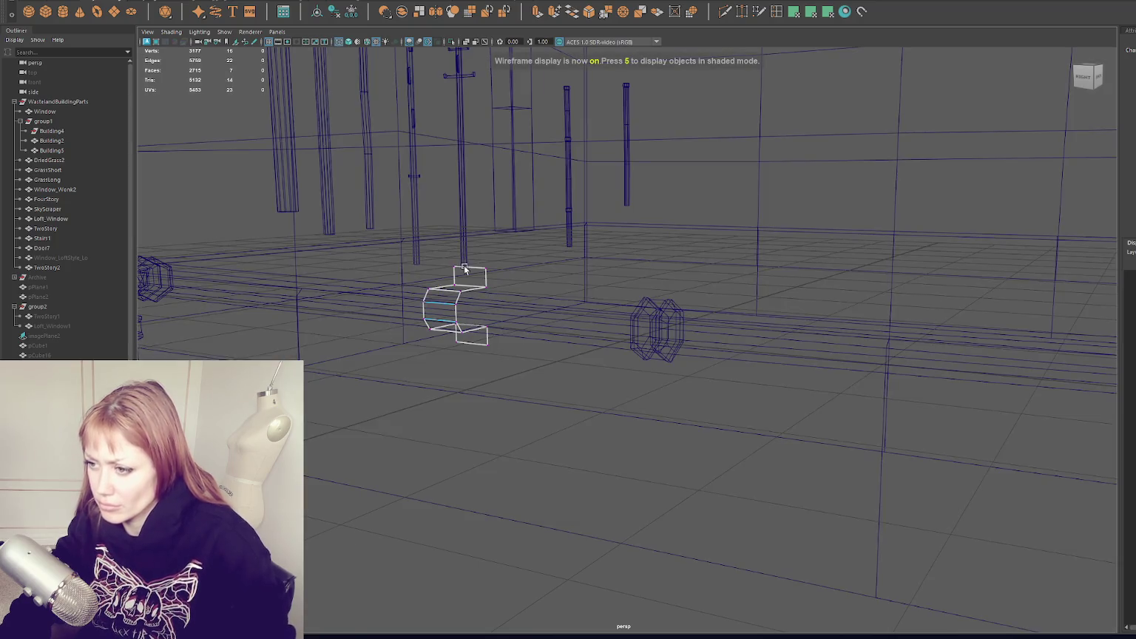
{"action": "mouse_move", "coordinate": [488, 282]}
{"action": "left_mouse_down"}
{"action": "mouse_move", "coordinate": [504, 287]}
{"action": "mouse_move", "coordinate": [394, 226]}
{"action": "mouse_move", "coordinate": [450, 356]}
{"action": "mouse_move", "coordinate": [396, 359]}
{"action": "left_mouse_up"}
{"action": "key", "text": "5"}
{"action": "scroll", "coordinate": [414, 340], "scroll_direction": "up", "scroll_amount": 5}
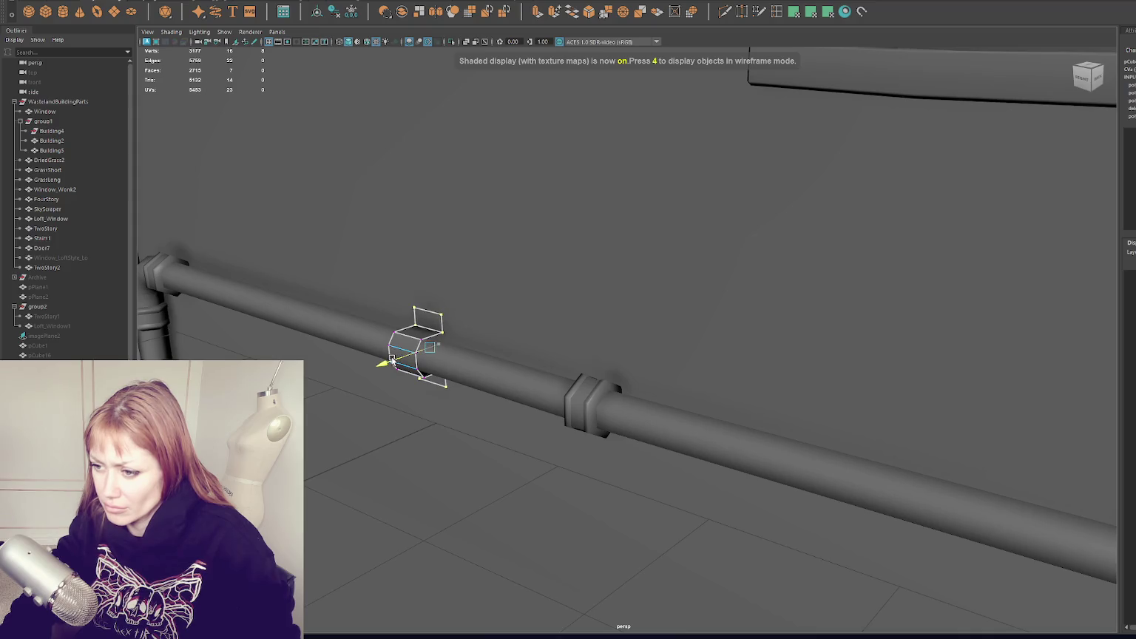
{"action": "left_click_drag", "start_coordinate": [390, 365], "coordinate": [392, 363]}
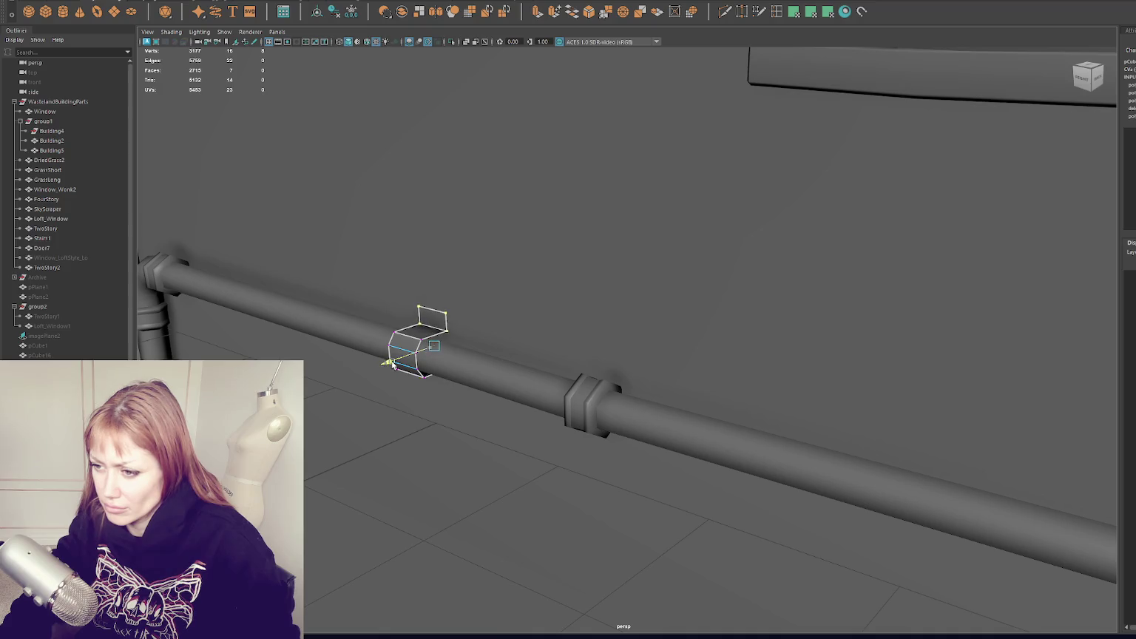
Stretch the bracket taller around the pipe and extrude its selected edges.
{"action": "key", "text": "r"}
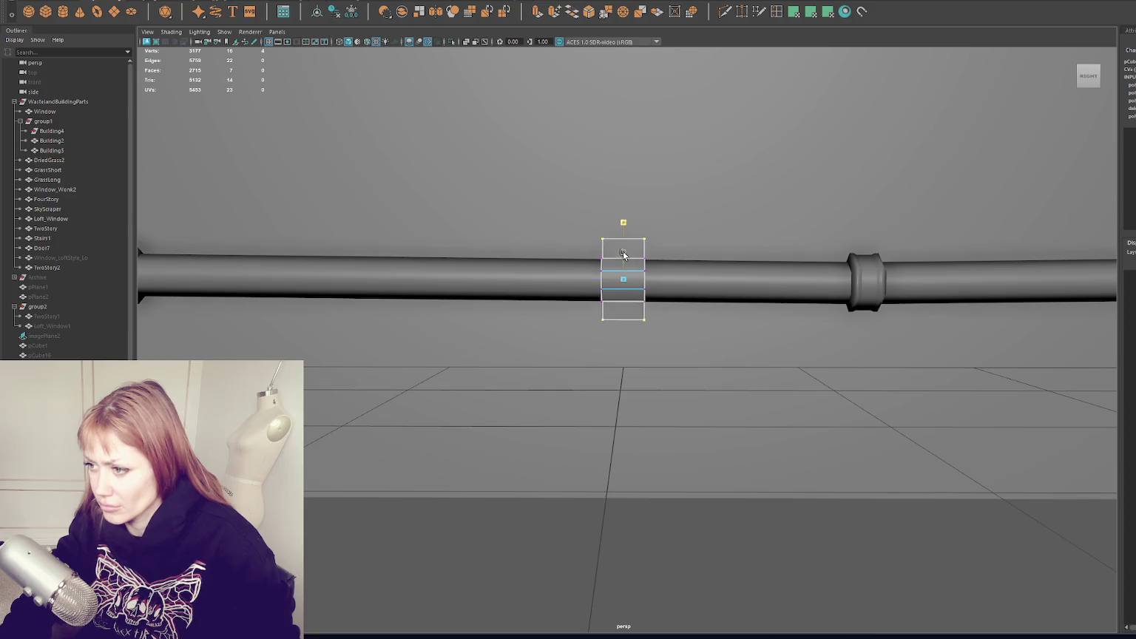
{"action": "left_click_drag", "start_coordinate": [622, 241], "coordinate": [628, 217]}
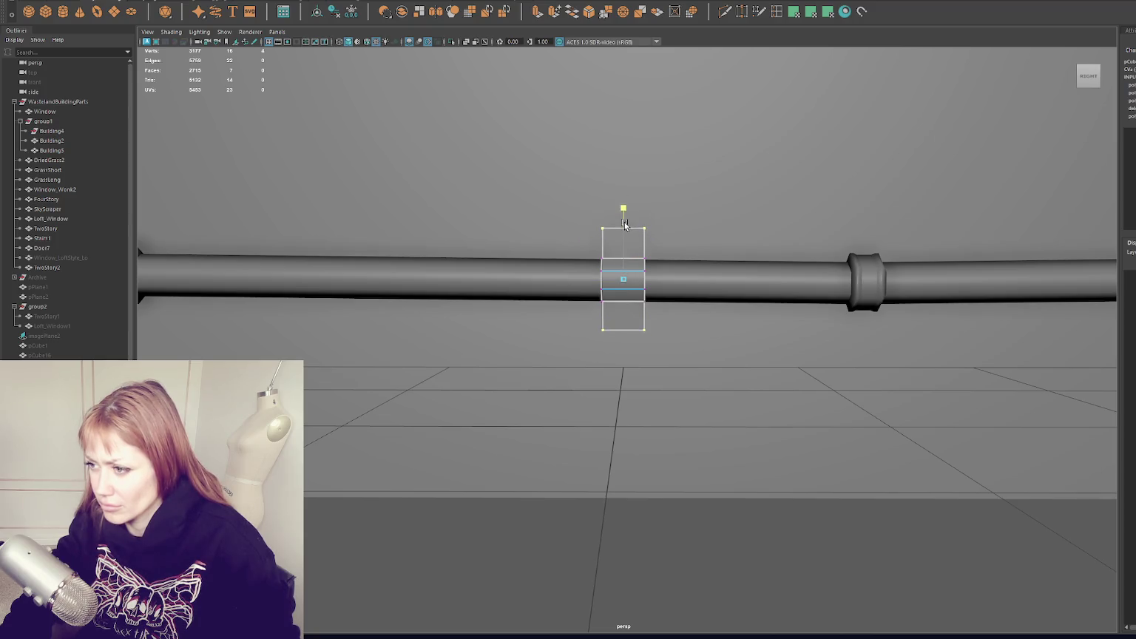
{"action": "key", "text": "F8"}
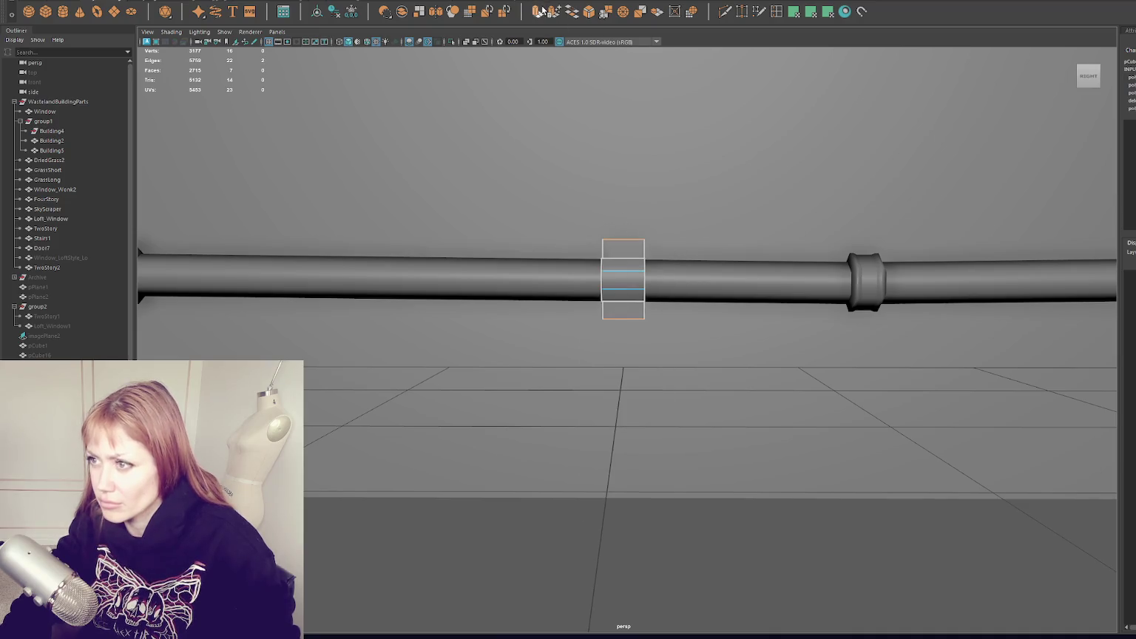
{"action": "left_click", "coordinate": [537, 11]}
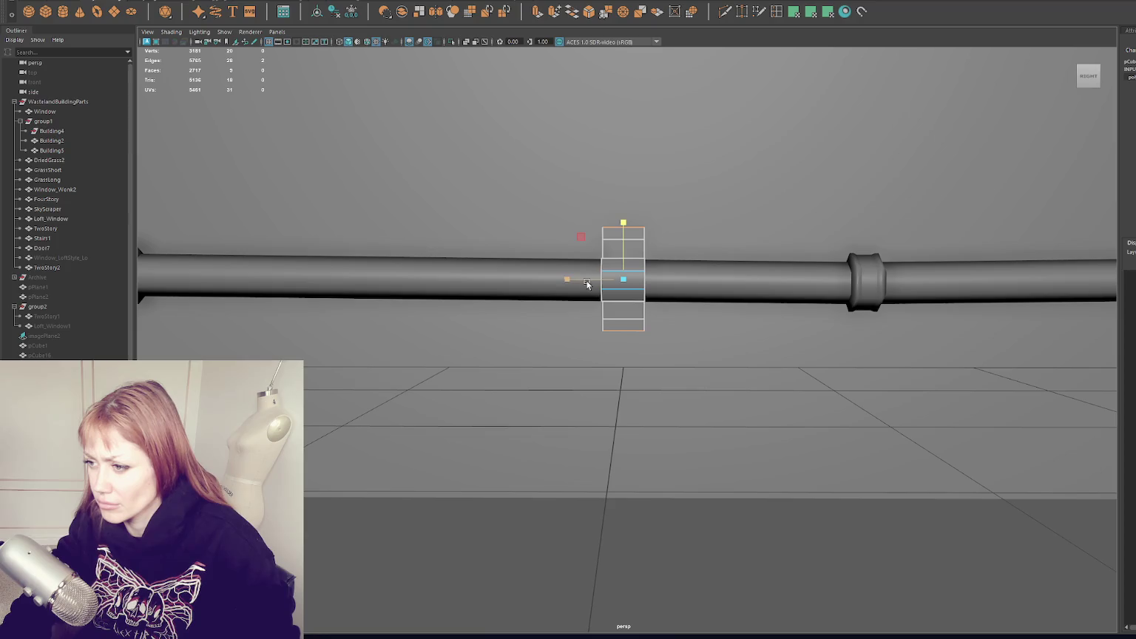
Select the clamp on the lower pipe and frame it in the view.
{"action": "left_click", "coordinate": [657, 236]}
{"action": "left_click", "coordinate": [648, 568]}
{"action": "scroll", "coordinate": [665, 488], "scroll_direction": "down", "scroll_amount": 5}
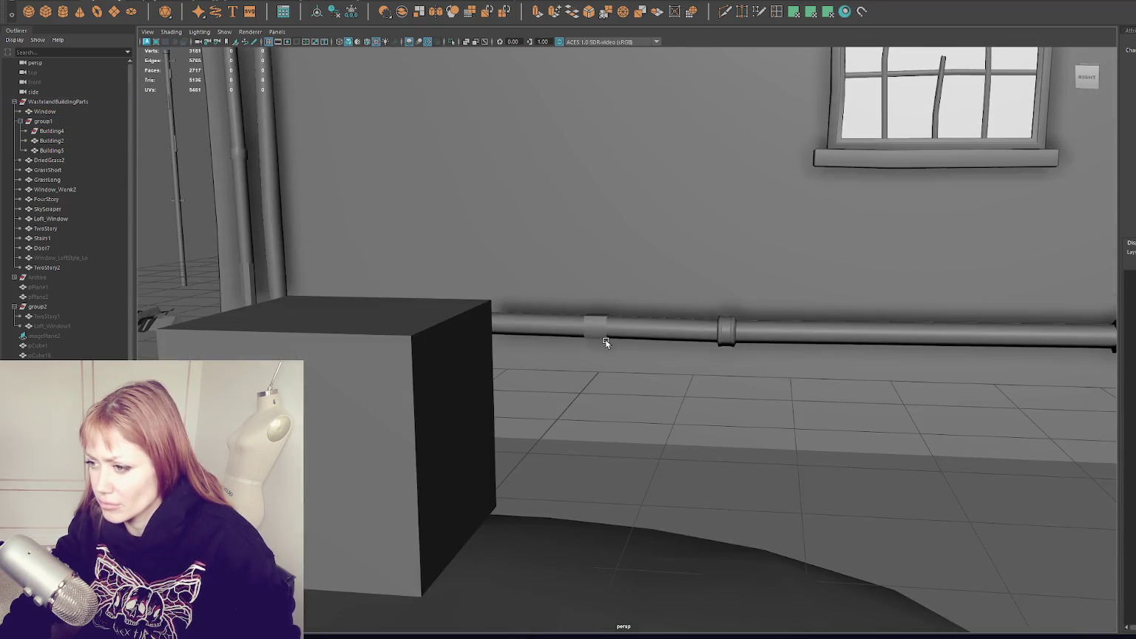
{"action": "left_click", "coordinate": [605, 342]}
{"action": "scroll", "coordinate": [291, 265], "scroll_direction": "down", "scroll_amount": 3}
{"action": "scroll", "coordinate": [252, 220], "scroll_direction": "down", "scroll_amount": 3}
{"action": "right_click_drag", "start_coordinate": [254, 221], "coordinate": [320, 244], "text": "shift"}
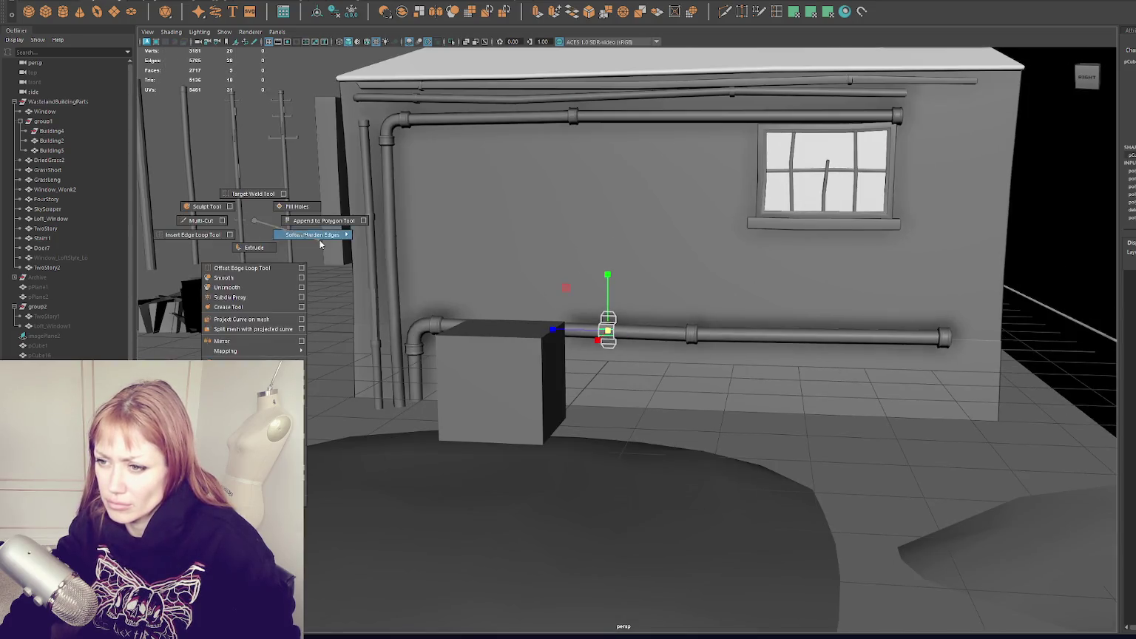
{"action": "key", "text": "f"}
{"action": "scroll", "coordinate": [631, 371], "scroll_direction": "down", "scroll_amount": 2}
{"action": "mouse_move", "coordinate": [631, 371]}
{"action": "left_mouse_down", "text": "alt"}
{"action": "mouse_move", "coordinate": [554, 342]}
{"action": "mouse_move", "coordinate": [623, 337]}
{"action": "left_mouse_up", "text": "alt"}
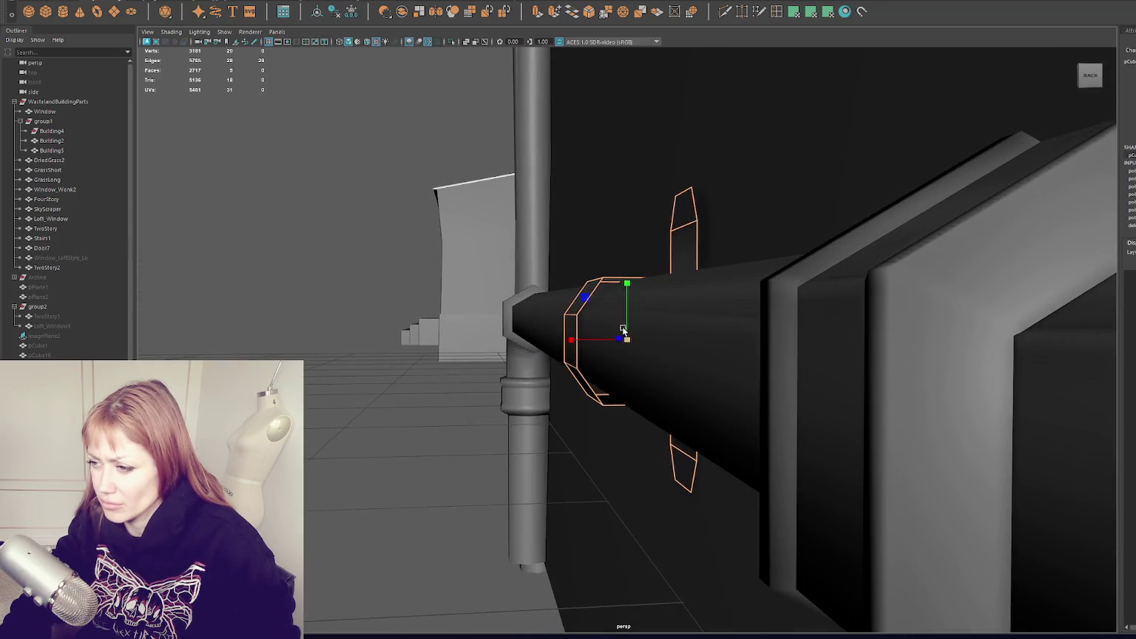
Enter edge editing on the clamp and select its edge ring.
{"action": "key", "text": "w"}
{"action": "mouse_move", "coordinate": [623, 337]}
{"action": "left_mouse_down", "text": "alt"}
{"action": "mouse_move", "coordinate": [631, 318]}
{"action": "mouse_move", "coordinate": [667, 305]}
{"action": "mouse_move", "coordinate": [626, 319]}
{"action": "mouse_move", "coordinate": [718, 291]}
{"action": "mouse_move", "coordinate": [642, 309]}
{"action": "mouse_move", "coordinate": [626, 299]}
{"action": "mouse_move", "coordinate": [685, 353]}
{"action": "mouse_move", "coordinate": [627, 290]}
{"action": "mouse_move", "coordinate": [736, 311]}
{"action": "left_mouse_up", "text": "alt"}
{"action": "mouse_move", "coordinate": [662, 332]}
{"action": "right_mouse_down"}
{"action": "mouse_move", "coordinate": [658, 282]}
{"action": "mouse_move", "coordinate": [645, 269]}
{"action": "right_mouse_up"}
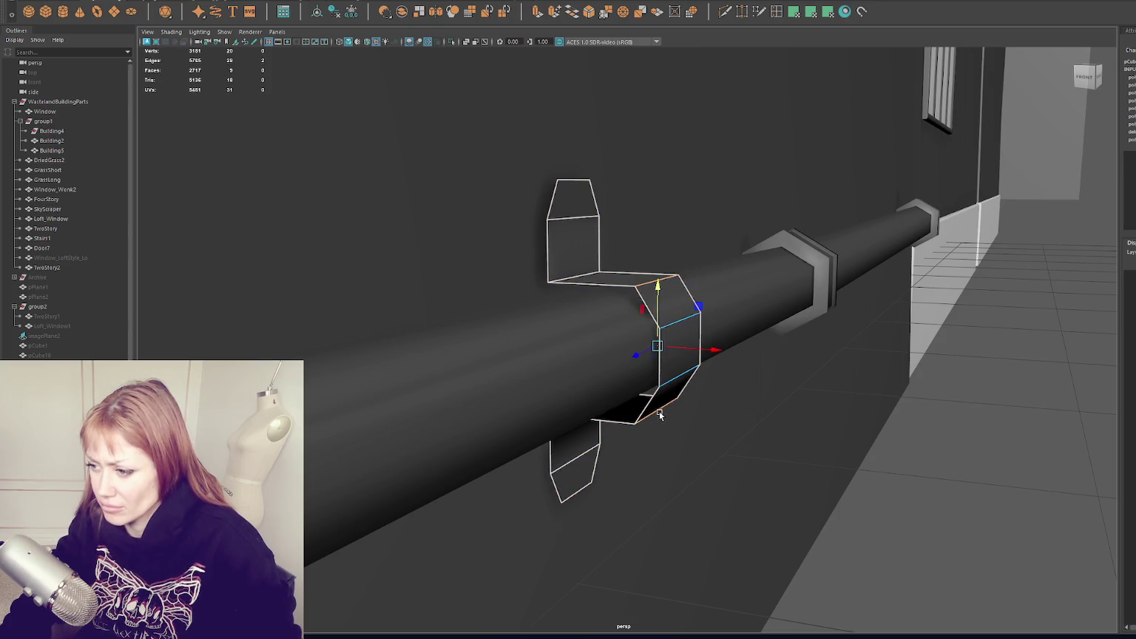
{"action": "left_click", "coordinate": [662, 374]}
{"action": "left_click", "coordinate": [678, 367]}
{"action": "right_click", "coordinate": [1056, 355]}
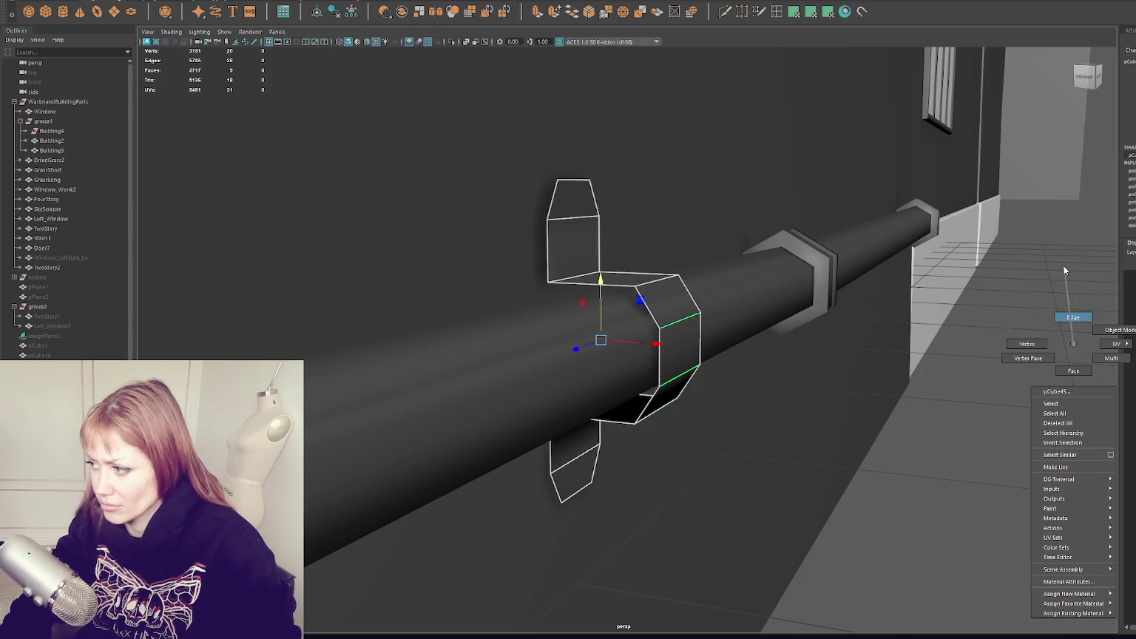
{"action": "left_click", "coordinate": [665, 290]}
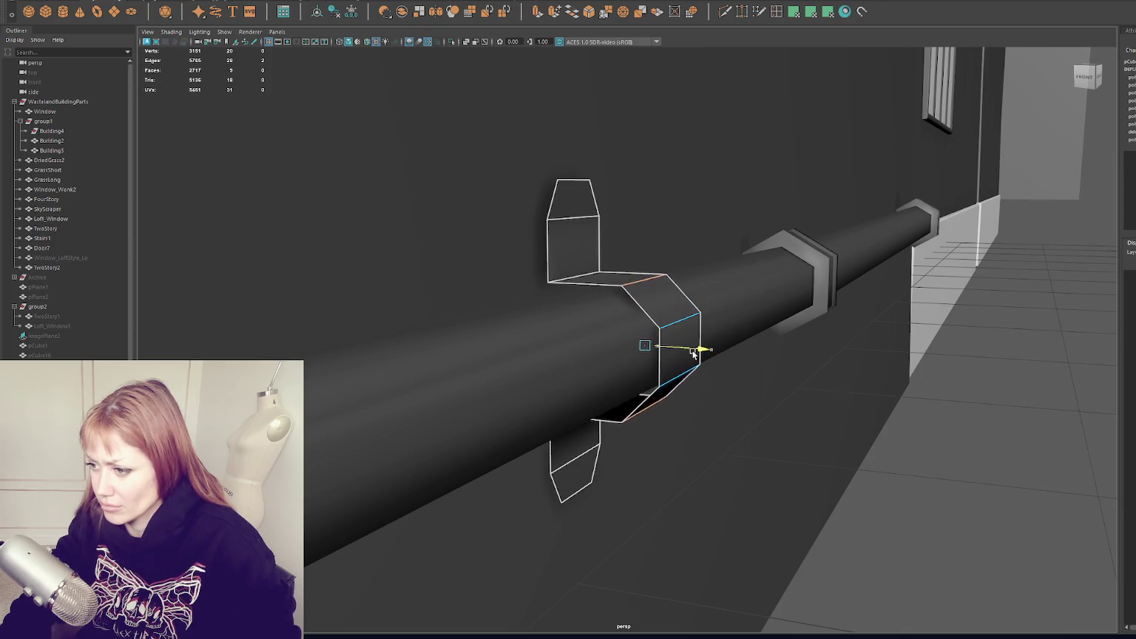
Reselect the clamp's edge ring and shift it along the pipe.
{"action": "mouse_move", "coordinate": [702, 348]}
{"action": "left_mouse_down", "text": "alt"}
{"action": "mouse_move", "coordinate": [689, 325]}
{"action": "mouse_move", "coordinate": [700, 321]}
{"action": "mouse_move", "coordinate": [649, 317]}
{"action": "mouse_move", "coordinate": [671, 346]}
{"action": "left_mouse_up", "text": "alt"}
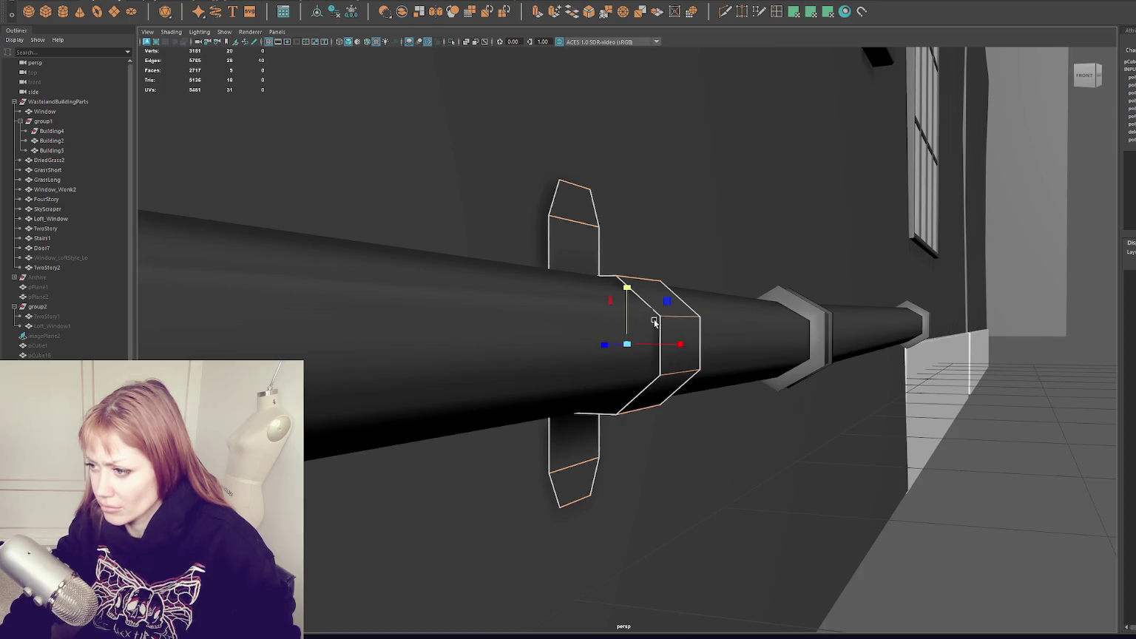
{"action": "left_click", "coordinate": [651, 321]}
{"action": "left_click", "coordinate": [671, 318]}
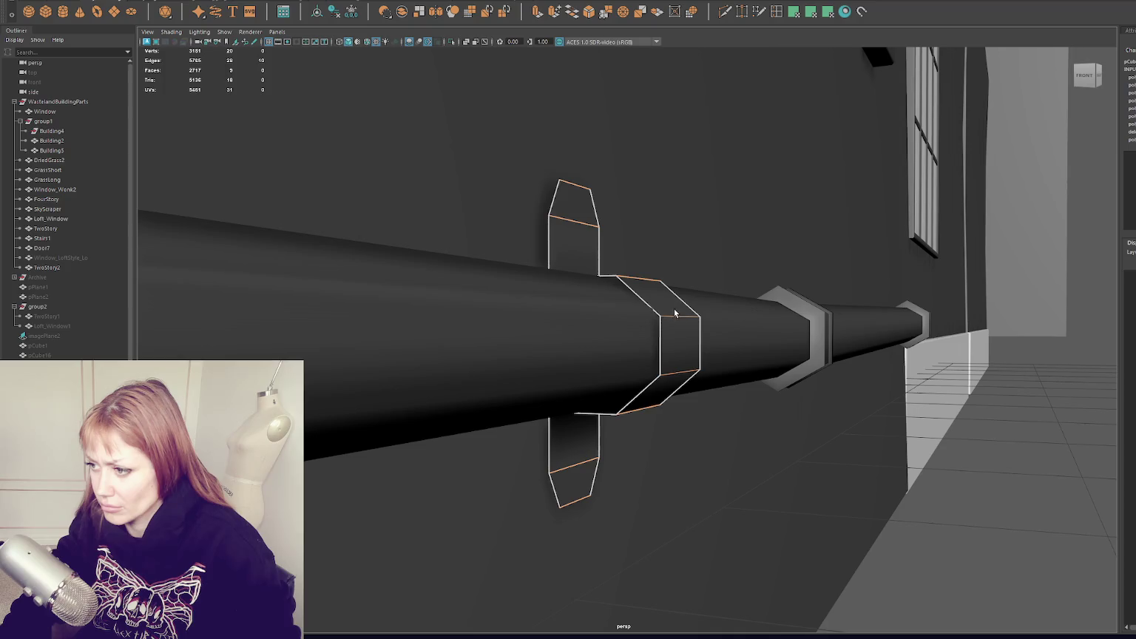
{"action": "mouse_move", "coordinate": [681, 315]}
{"action": "left_mouse_down"}
{"action": "mouse_move", "coordinate": [713, 346]}
{"action": "mouse_move", "coordinate": [605, 339]}
{"action": "left_mouse_up"}
{"action": "right_click", "coordinate": [659, 293]}
Select the clamp's top and bottom vertex rings and scale them together to narrow the band.
{"action": "key", "text": "r"}
{"action": "right_click_drag", "start_coordinate": [622, 254], "coordinate": [571, 248]}
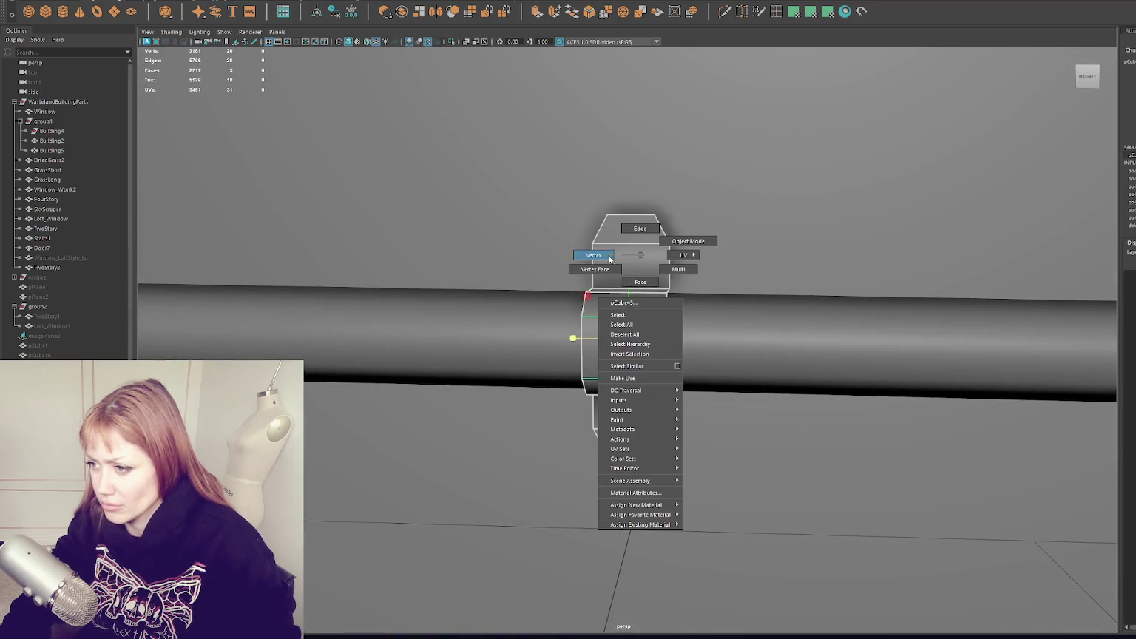
{"action": "left_click_drag", "start_coordinate": [571, 249], "coordinate": [688, 199]}
{"action": "left_click_drag", "start_coordinate": [669, 424], "coordinate": [604, 408], "text": "shift"}
{"action": "mouse_move", "coordinate": [625, 307]}
{"action": "left_mouse_down"}
{"action": "mouse_move", "coordinate": [663, 293]}
{"action": "mouse_move", "coordinate": [710, 333]}
{"action": "mouse_move", "coordinate": [670, 398]}
{"action": "left_mouse_up"}
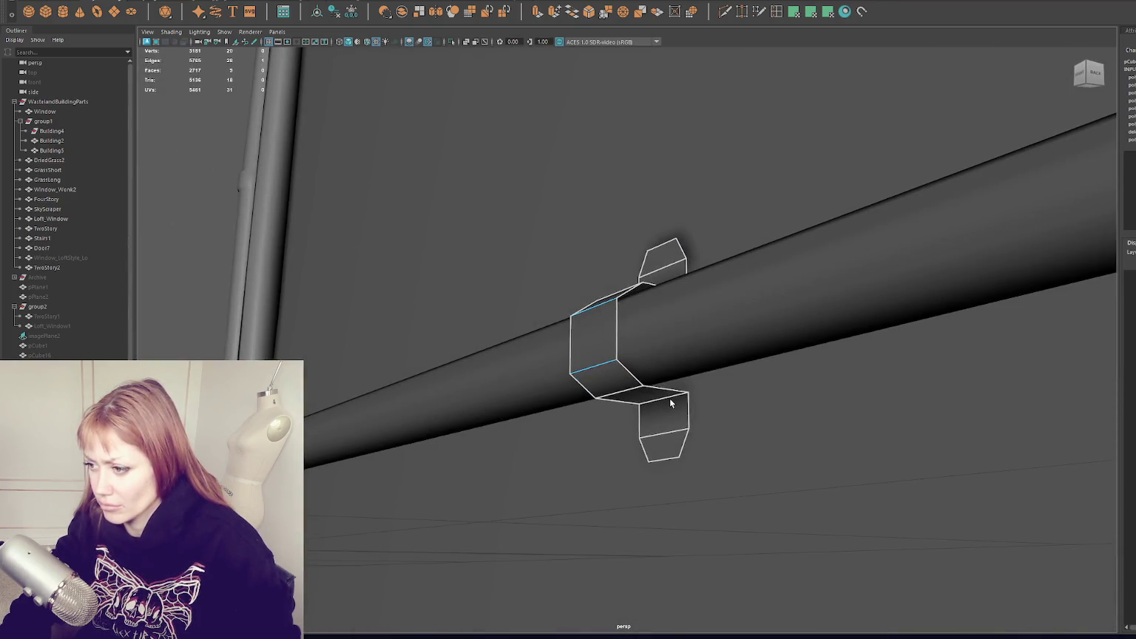
{"action": "key", "text": "r"}
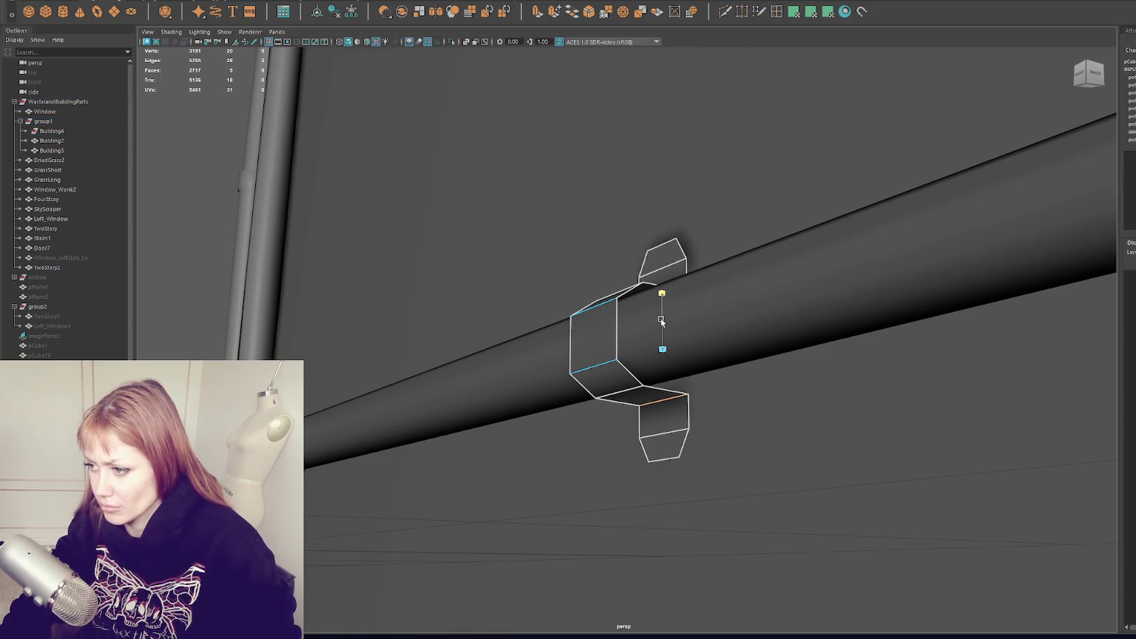
Leave component editing and orbit out to view the fitted clamp on the building.
{"action": "left_click_drag", "start_coordinate": [665, 304], "coordinate": [741, 332], "text": "alt"}
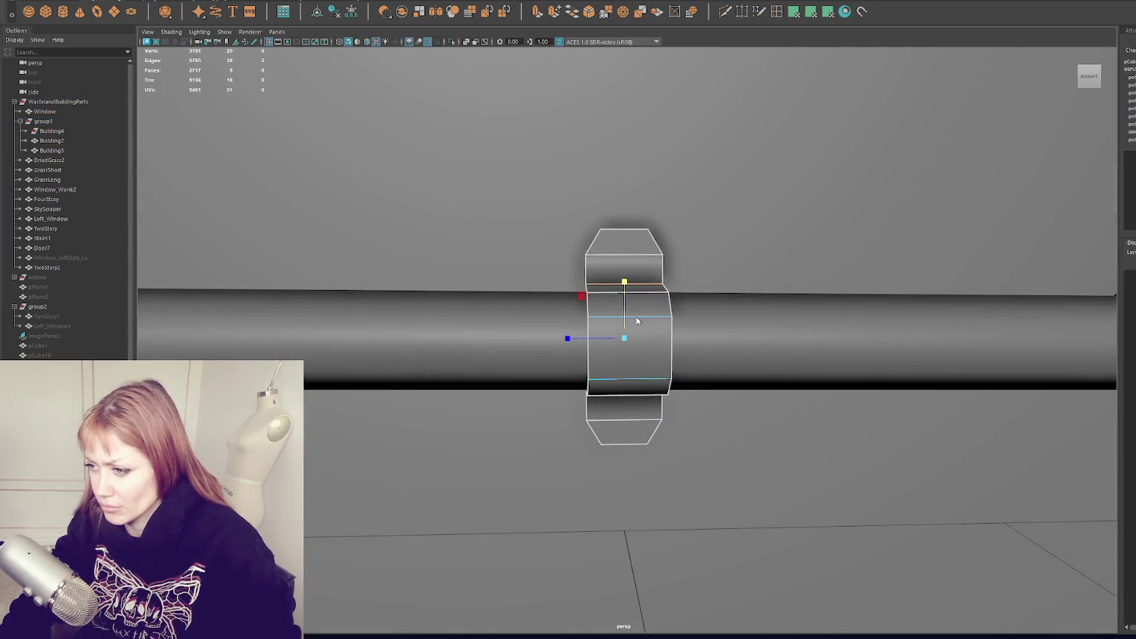
{"action": "scroll", "coordinate": [637, 320], "scroll_direction": "down", "scroll_amount": 5}
{"action": "mouse_move", "coordinate": [637, 321]}
{"action": "left_mouse_down", "text": "alt"}
{"action": "mouse_move", "coordinate": [634, 380]}
{"action": "mouse_move", "coordinate": [570, 376]}
{"action": "left_mouse_up", "text": "alt"}
{"action": "key", "text": "q"}
{"action": "right_click_drag", "start_coordinate": [618, 343], "coordinate": [669, 335]}
{"action": "mouse_move", "coordinate": [670, 334]}
{"action": "left_mouse_down", "text": "alt"}
{"action": "mouse_move", "coordinate": [688, 453]}
{"action": "mouse_move", "coordinate": [627, 338]}
{"action": "left_mouse_up", "text": "alt"}
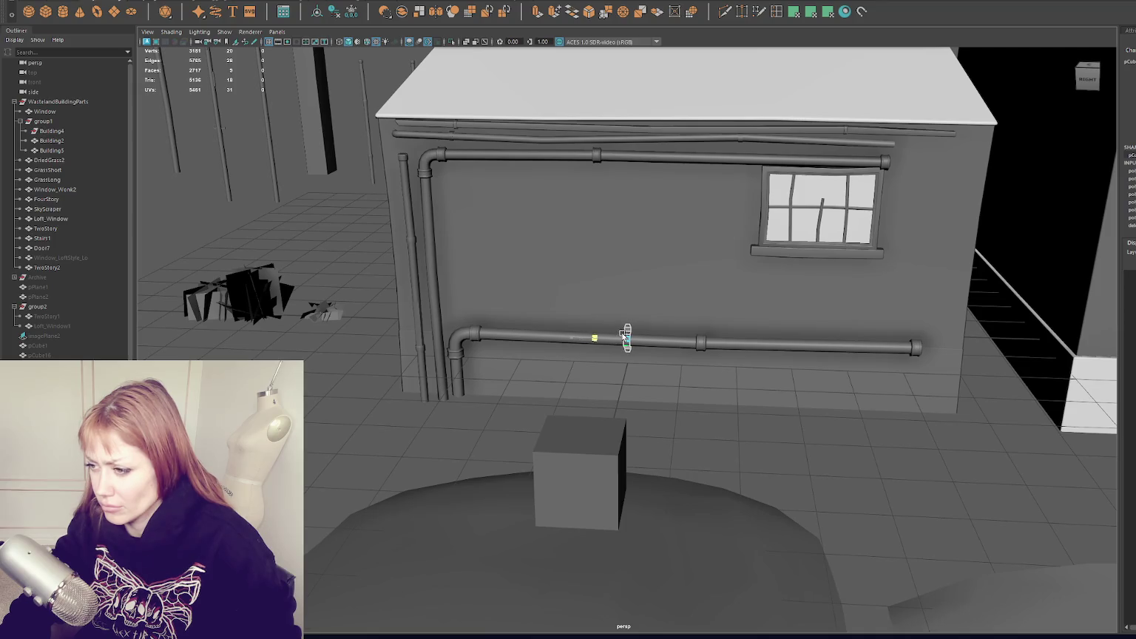
Select the clamp's tab faces and scale the top and bottom tabs inward.
{"action": "key", "text": "f"}
{"action": "mouse_move", "coordinate": [614, 344]}
{"action": "left_mouse_down", "text": "alt"}
{"action": "mouse_move", "coordinate": [582, 356]}
{"action": "mouse_move", "coordinate": [628, 332]}
{"action": "left_mouse_up", "text": "alt"}
{"action": "right_click_drag", "start_coordinate": [647, 292], "coordinate": [646, 315]}
{"action": "left_click", "coordinate": [648, 272]}
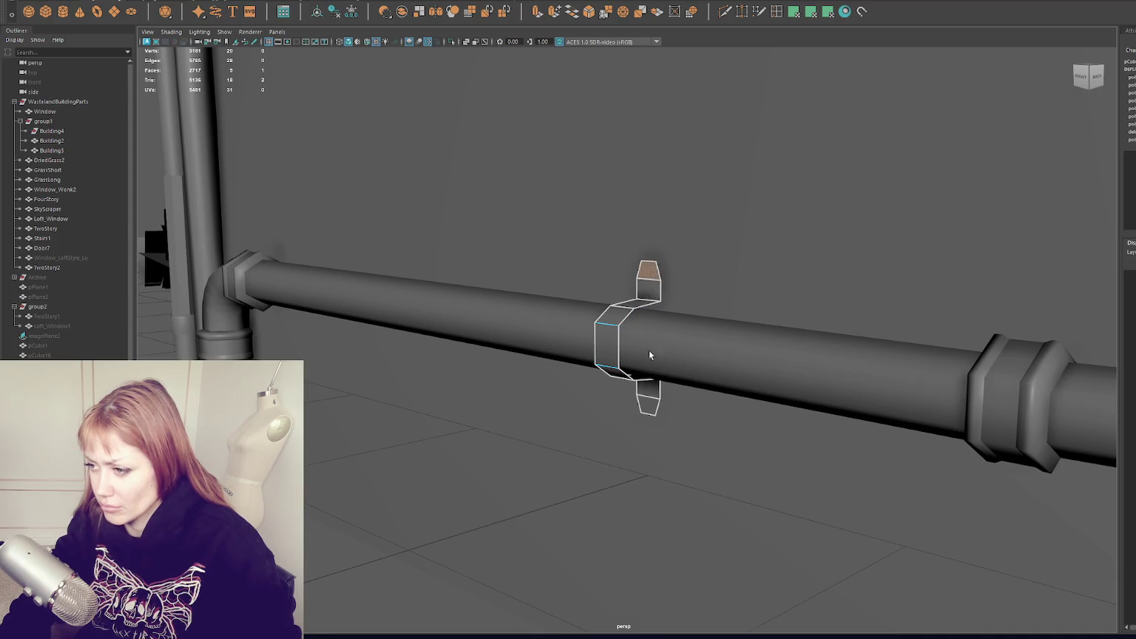
{"action": "mouse_move", "coordinate": [653, 287]}
{"action": "left_mouse_down"}
{"action": "mouse_move", "coordinate": [650, 300]}
{"action": "mouse_move", "coordinate": [726, 319]}
{"action": "left_mouse_up"}
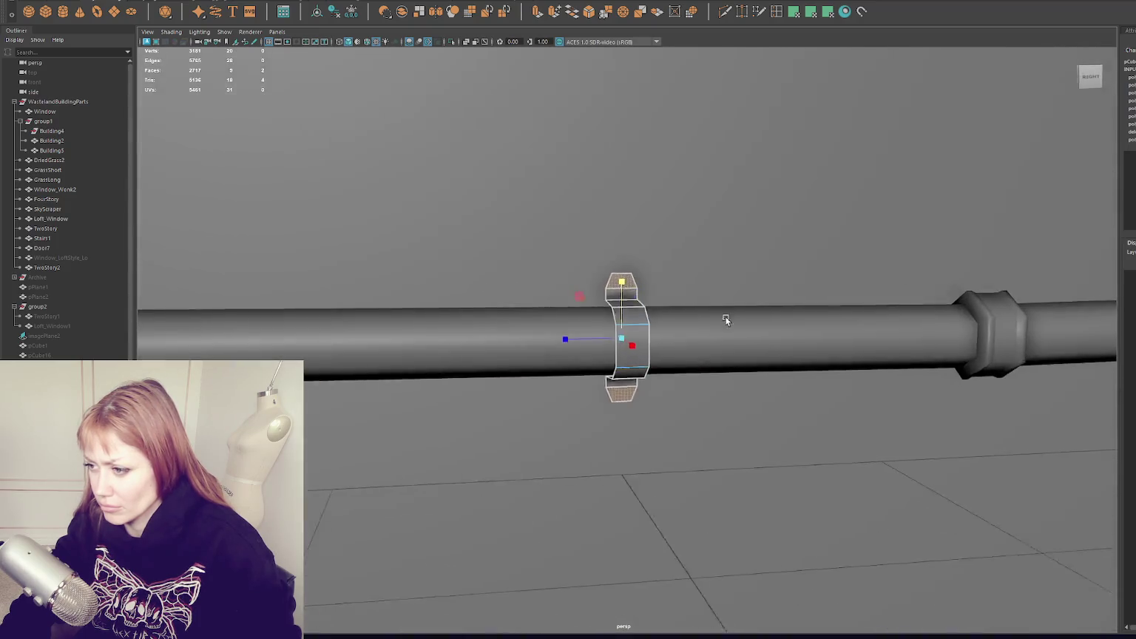
Reframe the view on the lower pipe and select its clamp bracket.
{"action": "left_click", "coordinate": [640, 347]}
{"action": "key", "text": "f"}
{"action": "mouse_move", "coordinate": [640, 457]}
{"action": "left_mouse_down", "text": "alt"}
{"action": "mouse_move", "coordinate": [632, 437]}
{"action": "mouse_move", "coordinate": [603, 449]}
{"action": "left_mouse_up", "text": "alt"}
{"action": "scroll", "coordinate": [682, 418], "scroll_direction": "up", "scroll_amount": 5}
{"action": "left_click_drag", "start_coordinate": [682, 419], "coordinate": [682, 414], "text": "alt"}
{"action": "left_click", "coordinate": [646, 362]}
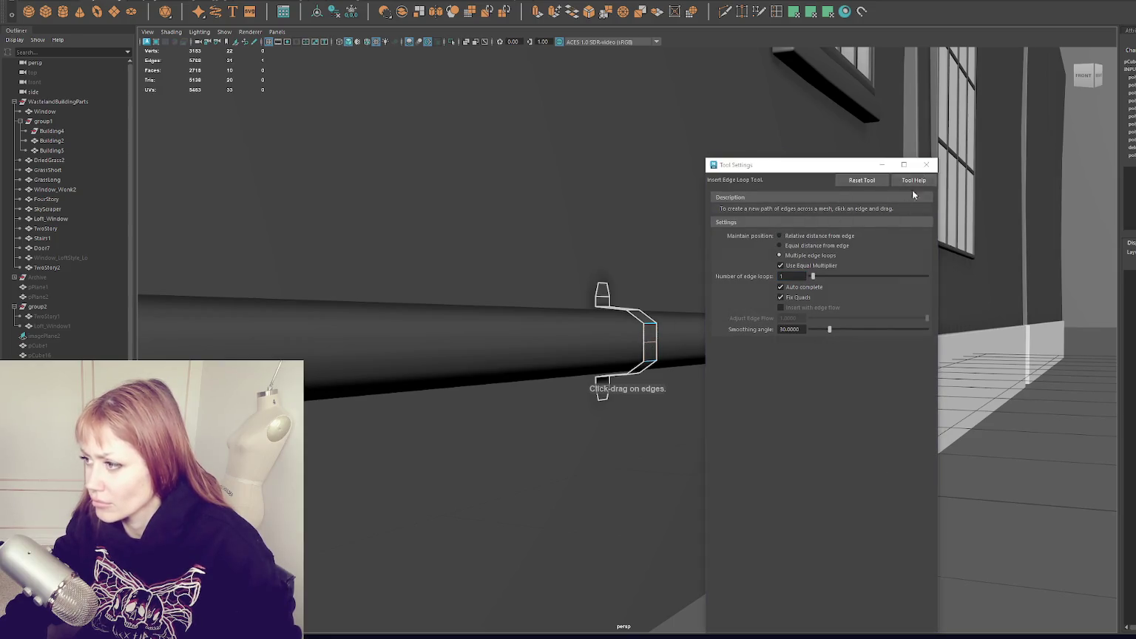
Close the edge-loop settings, orbit in along the pipe and clear the selection.
{"action": "left_click", "coordinate": [926, 165]}
{"action": "key", "text": "w"}
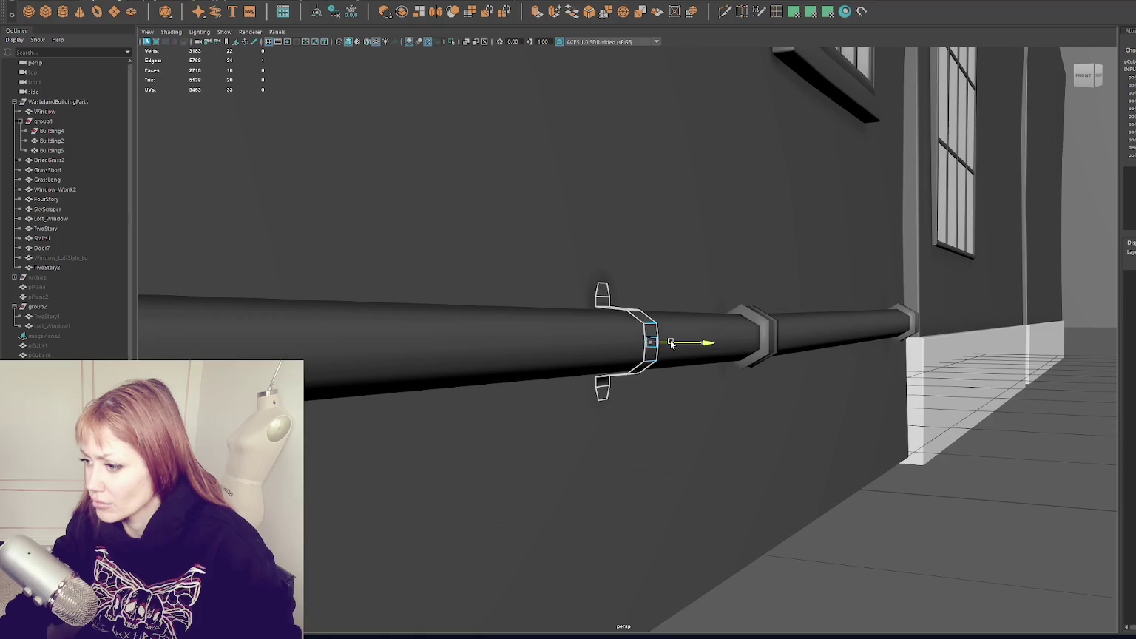
{"action": "left_click_drag", "start_coordinate": [671, 343], "coordinate": [725, 342], "text": "alt"}
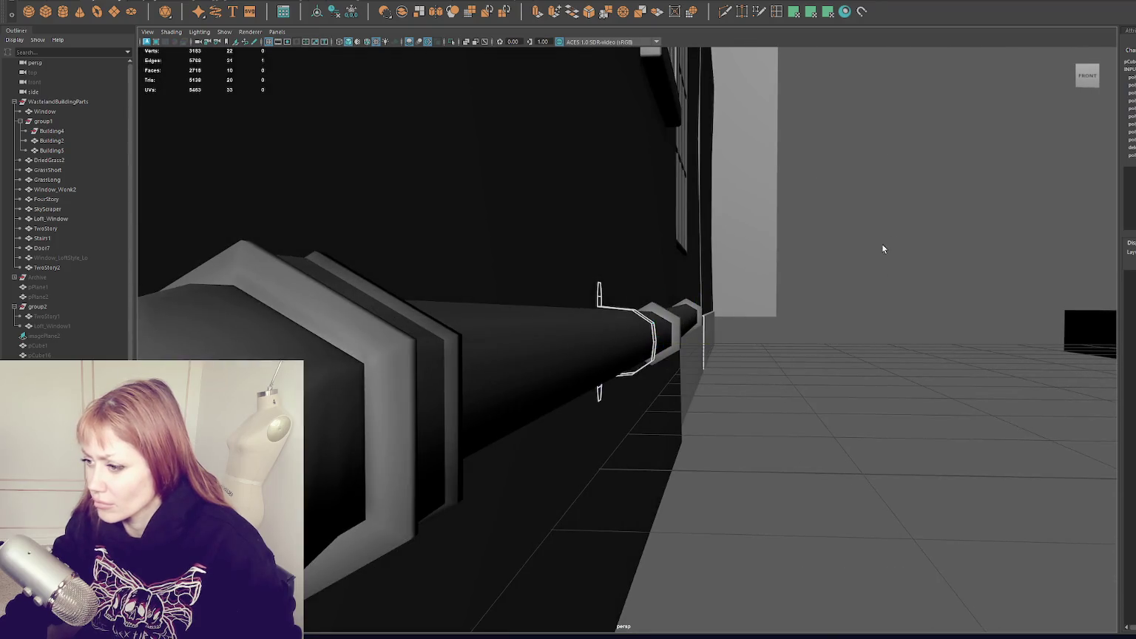
{"action": "left_click_drag", "start_coordinate": [873, 212], "coordinate": [855, 208], "text": "alt"}
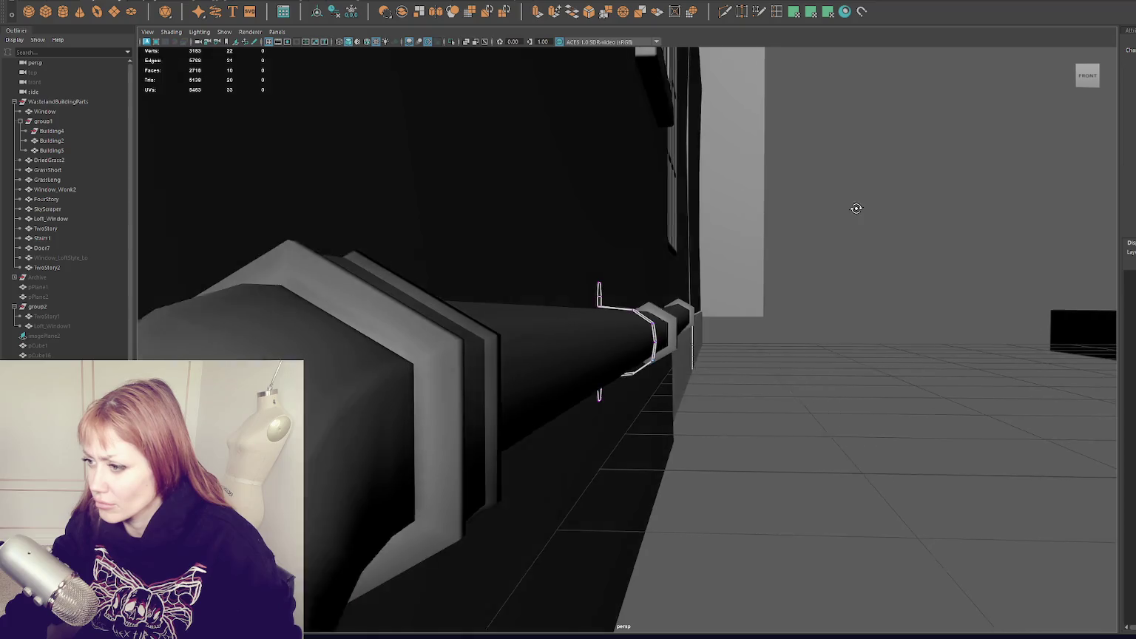
{"action": "key", "text": "F8"}
{"action": "left_click", "coordinate": [949, 213]}
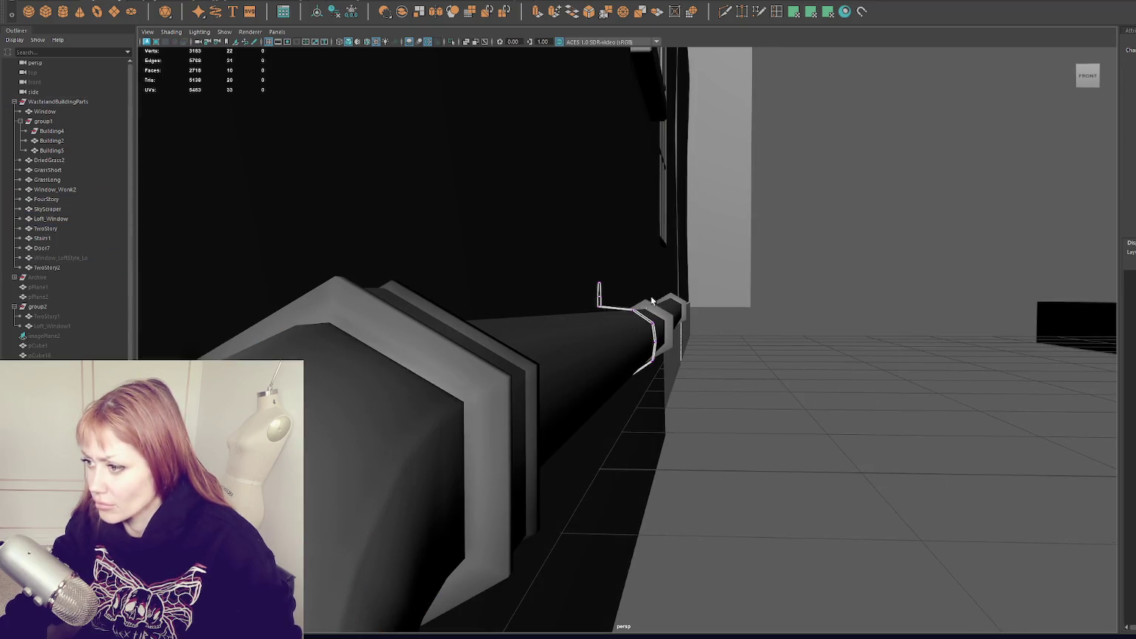
Isolate the clamp bracket to inspect its vertices, then show the full pipe scene again.
{"action": "left_click", "coordinate": [642, 379]}
{"action": "key", "text": "ctrl+1"}
{"action": "key", "text": "ctrl+1"}
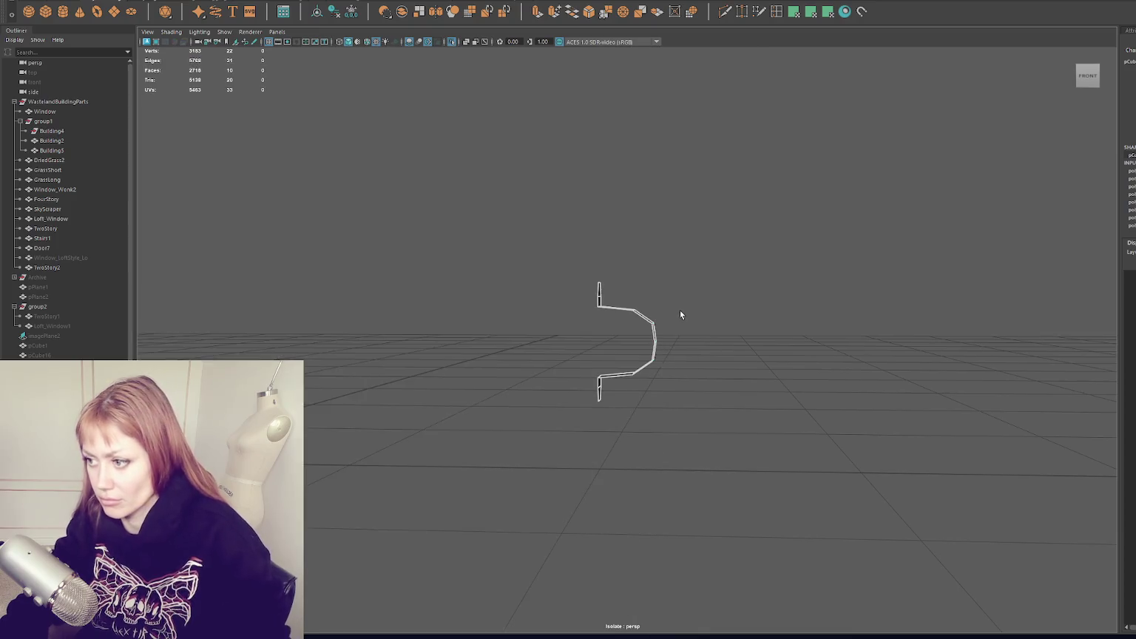
{"action": "key", "text": "ctrl+1"}
{"action": "right_click_drag", "start_coordinate": [718, 258], "coordinate": [688, 262]}
{"action": "left_click", "coordinate": [654, 341]}
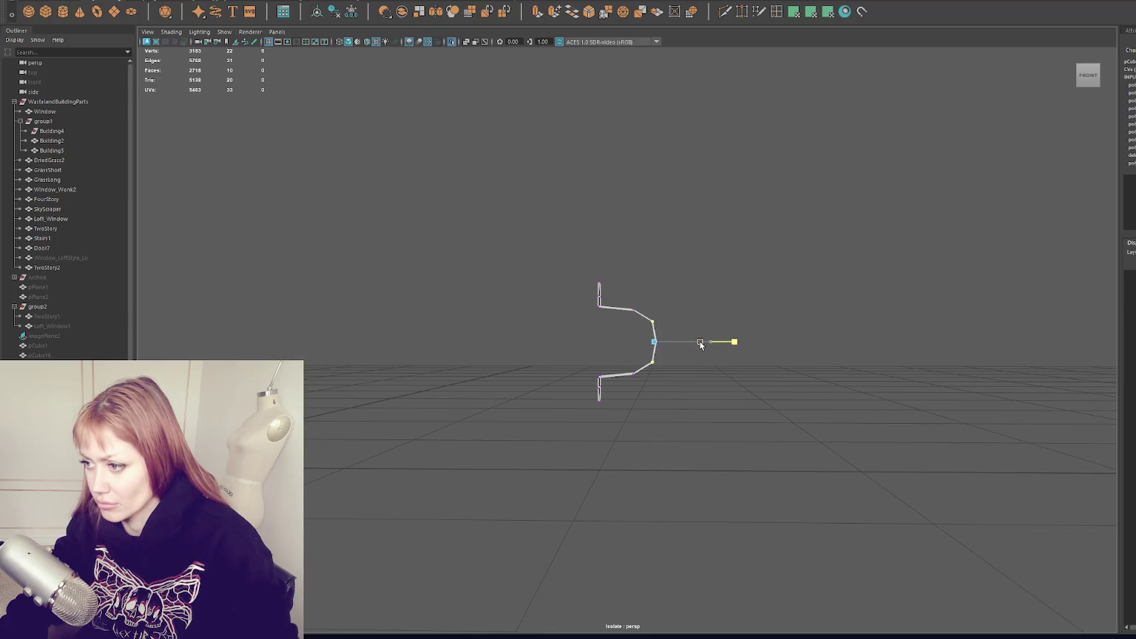
{"action": "mouse_move", "coordinate": [701, 344]}
{"action": "left_mouse_down", "text": "alt"}
{"action": "mouse_move", "coordinate": [736, 321]}
{"action": "mouse_move", "coordinate": [705, 325]}
{"action": "mouse_move", "coordinate": [762, 261]}
{"action": "left_mouse_up", "text": "alt"}
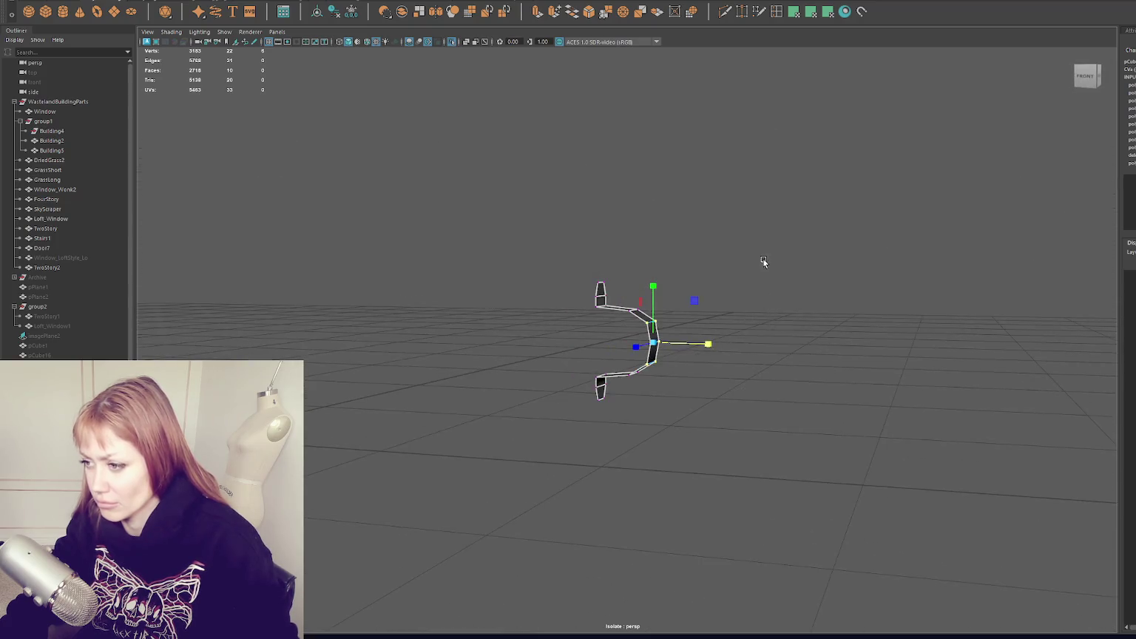
{"action": "left_click", "coordinate": [851, 228]}
{"action": "key", "text": "ctrl+1"}
{"action": "left_click_drag", "start_coordinate": [678, 329], "coordinate": [591, 337], "text": "alt"}
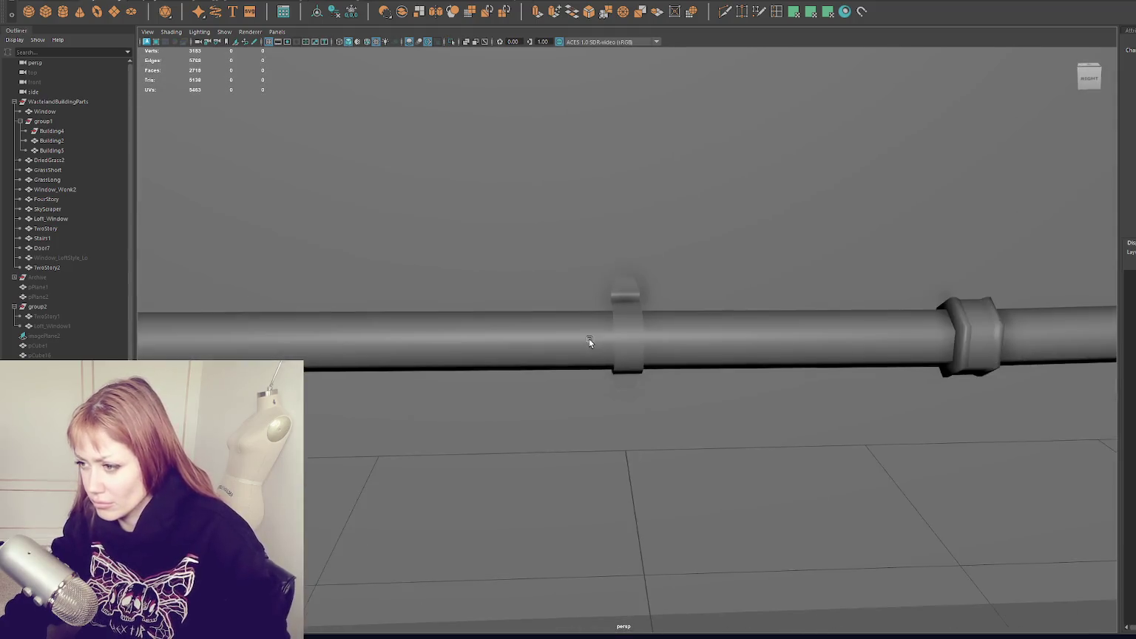
Select the clamp bracket and nudge it slightly left along the pipe.
{"action": "left_click", "coordinate": [629, 337]}
{"action": "left_click_drag", "start_coordinate": [667, 322], "coordinate": [613, 316], "text": "alt"}
{"action": "left_click_drag", "start_coordinate": [453, 124], "coordinate": [500, 161], "text": "alt"}
{"action": "left_click_drag", "start_coordinate": [590, 341], "coordinate": [586, 341]}
{"action": "mouse_move", "coordinate": [323, 153]}
{"action": "left_mouse_down", "text": "alt"}
{"action": "mouse_move", "coordinate": [366, 162]}
{"action": "mouse_move", "coordinate": [268, 195]}
{"action": "left_mouse_up", "text": "alt"}
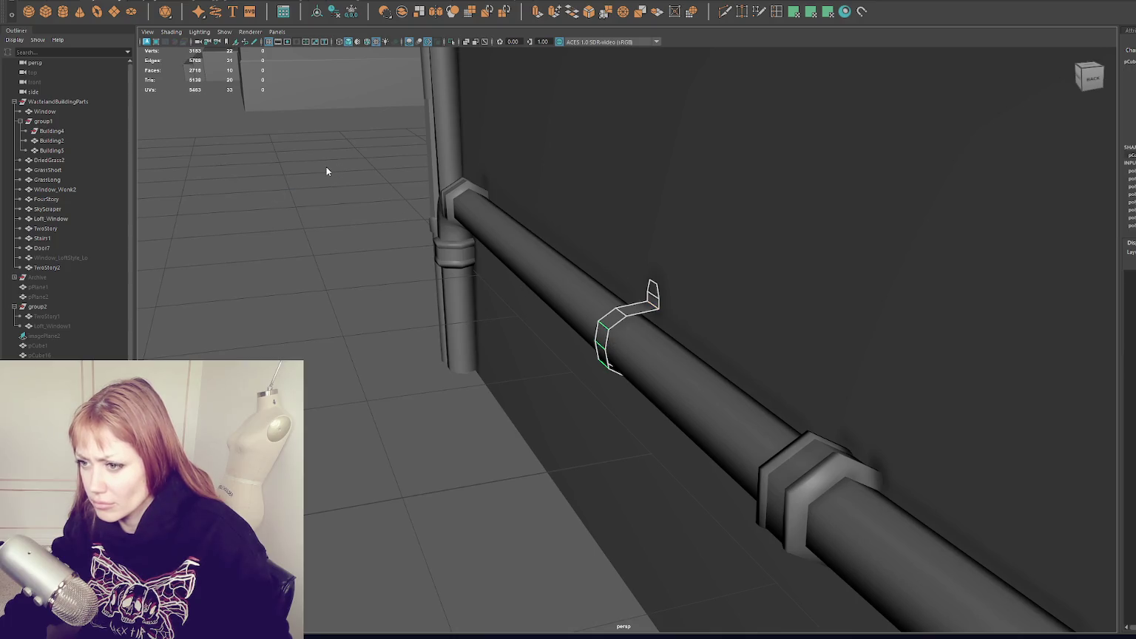
{"action": "right_click_drag", "start_coordinate": [327, 171], "coordinate": [473, 200]}
Reselect the clamp and slide it rightward along the lower pipe with the Move tool.
{"action": "left_click", "coordinate": [654, 300]}
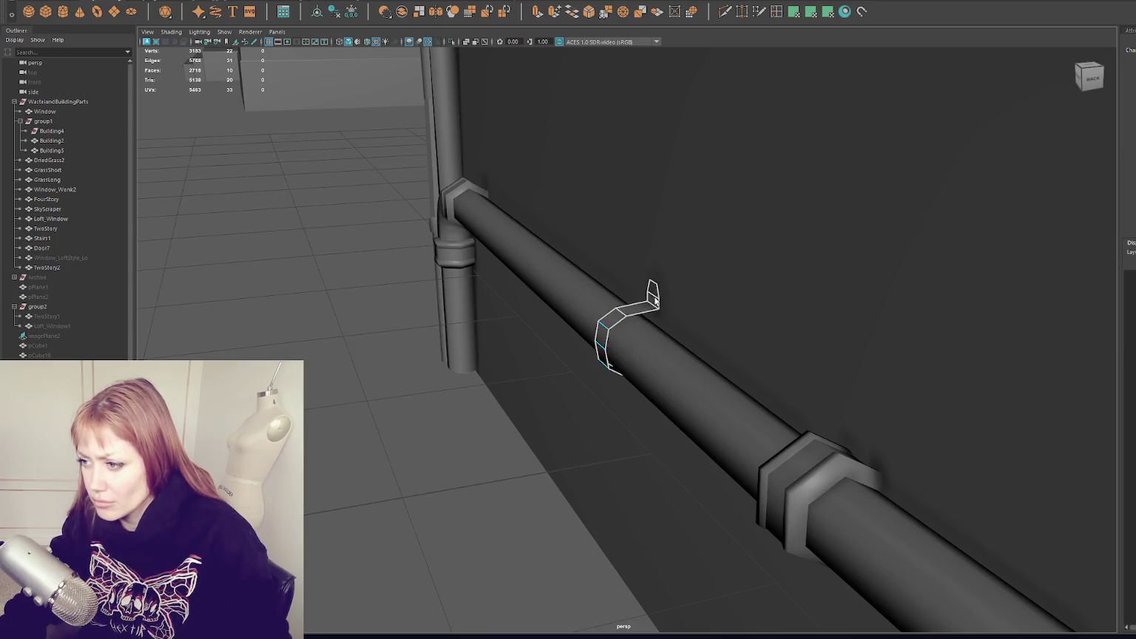
{"action": "mouse_move", "coordinate": [687, 324]}
{"action": "left_mouse_down", "text": "alt"}
{"action": "mouse_move", "coordinate": [641, 388]}
{"action": "mouse_move", "coordinate": [589, 401]}
{"action": "left_mouse_up", "text": "alt"}
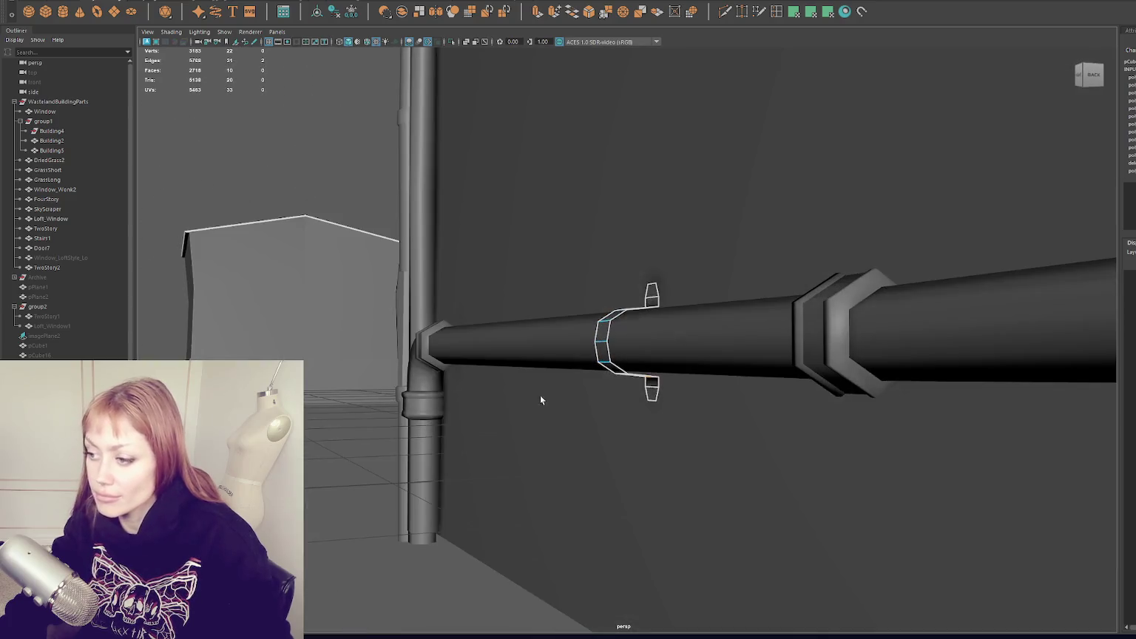
{"action": "right_click_drag", "start_coordinate": [301, 117], "coordinate": [425, 145]}
{"action": "scroll", "coordinate": [445, 175], "scroll_direction": "down", "scroll_amount": 3}
{"action": "mouse_move", "coordinate": [445, 175]}
{"action": "left_mouse_down", "text": "alt"}
{"action": "mouse_move", "coordinate": [714, 355]}
{"action": "mouse_move", "coordinate": [684, 350]}
{"action": "left_mouse_up", "text": "alt"}
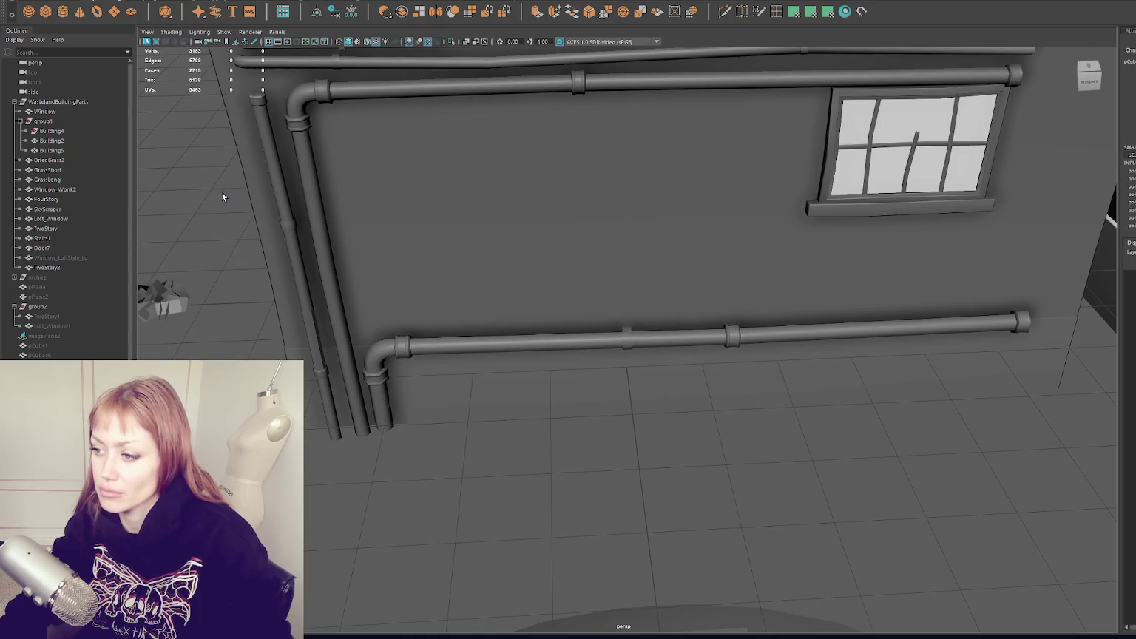
{"action": "left_click", "coordinate": [222, 237]}
{"action": "scroll", "coordinate": [323, 214], "scroll_direction": "up", "scroll_amount": 5}
{"action": "scroll", "coordinate": [538, 390], "scroll_direction": "down", "scroll_amount": 5}
{"action": "key", "text": "w"}
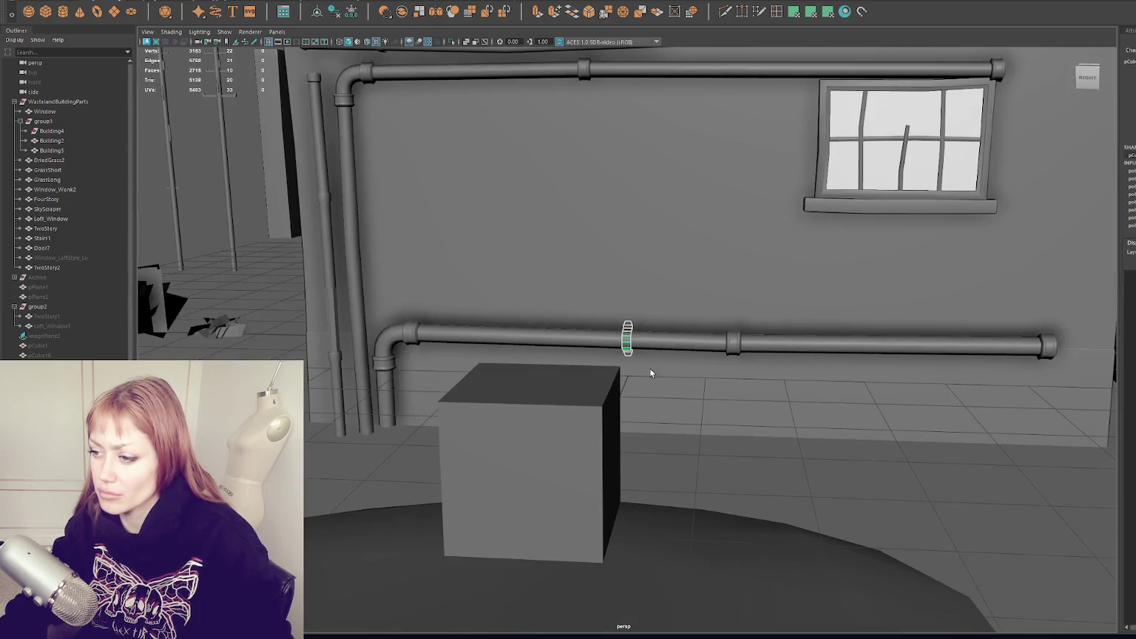
{"action": "left_click_drag", "start_coordinate": [615, 350], "coordinate": [864, 347]}
{"action": "left_click_drag", "start_coordinate": [870, 495], "coordinate": [964, 437], "text": "alt"}
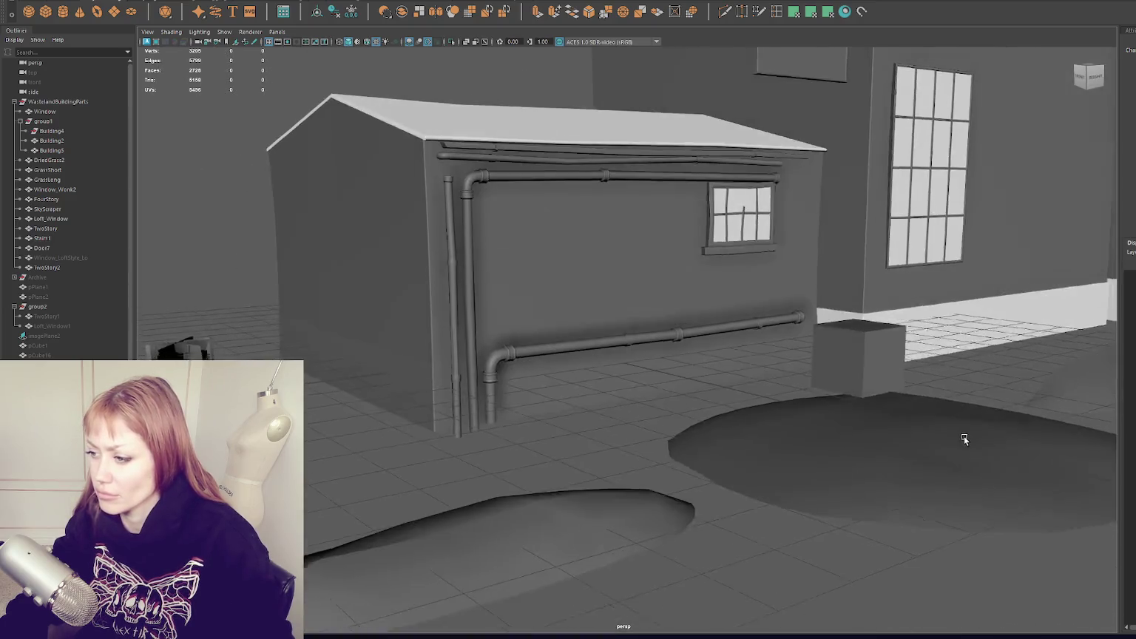
Lift the clamp bracket onto the upper pipe and raise it slightly into place.
{"action": "scroll", "coordinate": [695, 388], "scroll_direction": "up", "scroll_amount": 3}
{"action": "left_click", "coordinate": [630, 341]}
{"action": "mouse_move", "coordinate": [623, 301]}
{"action": "left_mouse_down"}
{"action": "mouse_move", "coordinate": [643, 145]}
{"action": "mouse_move", "coordinate": [687, 191]}
{"action": "left_mouse_up"}
{"action": "left_click", "coordinate": [645, 136]}
{"action": "key", "text": "f"}
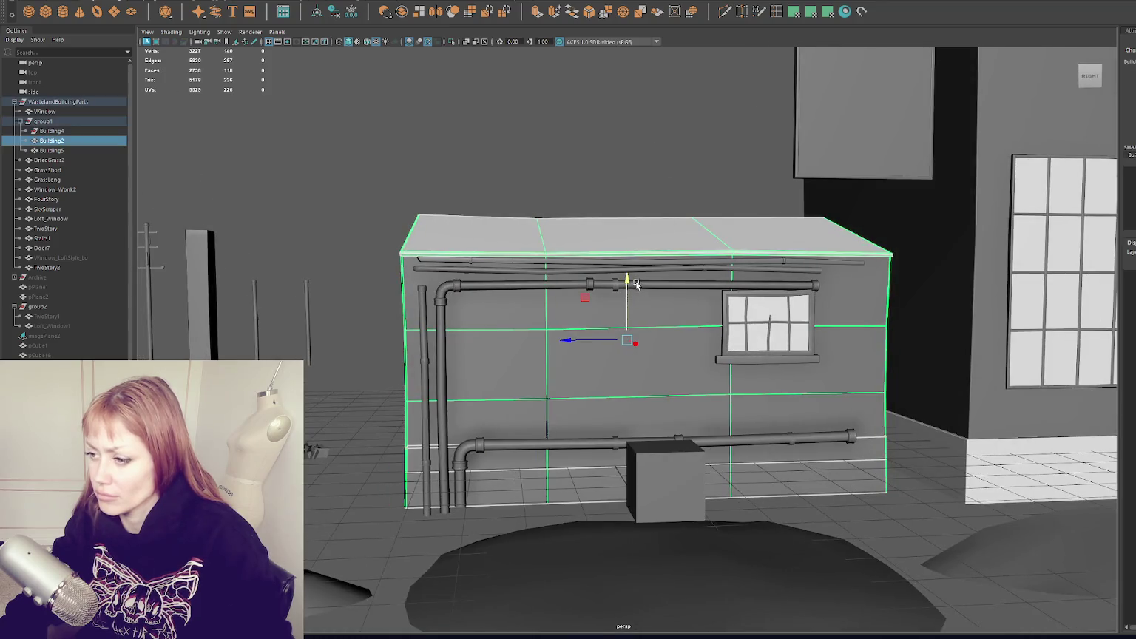
{"action": "left_click", "coordinate": [638, 285]}
{"action": "key", "text": "f"}
{"action": "mouse_move", "coordinate": [638, 285]}
{"action": "left_mouse_down", "text": "alt"}
{"action": "mouse_move", "coordinate": [648, 285]}
{"action": "mouse_move", "coordinate": [593, 338]}
{"action": "left_mouse_up", "text": "alt"}
{"action": "mouse_move", "coordinate": [649, 312]}
{"action": "left_mouse_down"}
{"action": "mouse_move", "coordinate": [655, 298]}
{"action": "mouse_move", "coordinate": [656, 325]}
{"action": "mouse_move", "coordinate": [700, 352]}
{"action": "mouse_move", "coordinate": [672, 345]}
{"action": "mouse_move", "coordinate": [657, 316]}
{"action": "mouse_move", "coordinate": [647, 334]}
{"action": "mouse_move", "coordinate": [626, 333]}
{"action": "left_mouse_up"}
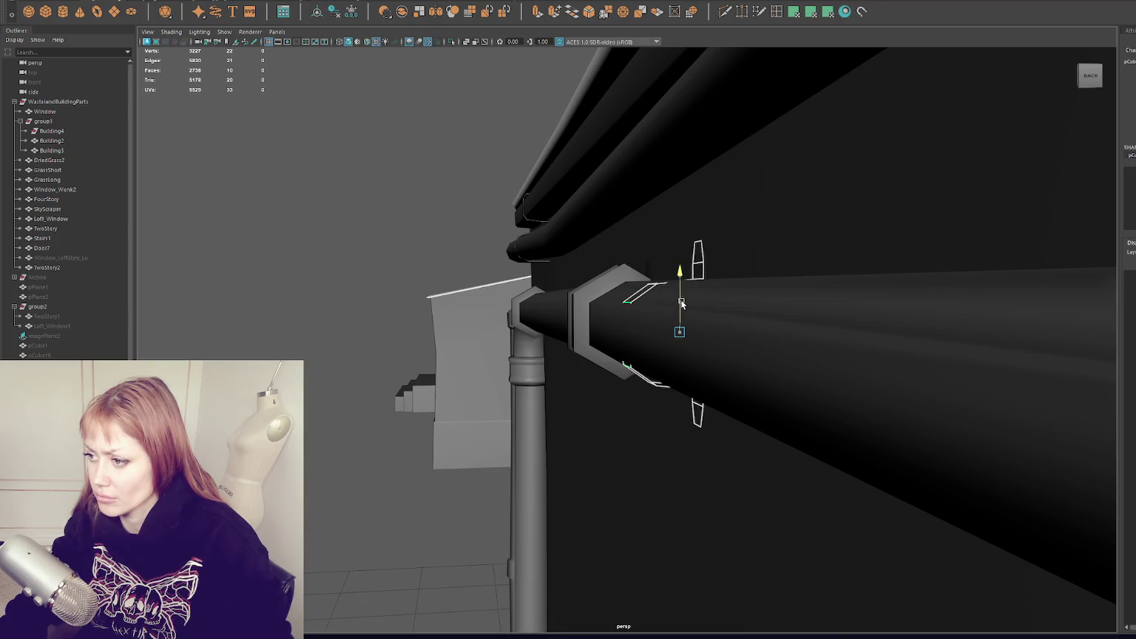
Switch the collar to vertex editing, then clear the vertex selection.
{"action": "left_click_drag", "start_coordinate": [680, 287], "coordinate": [690, 284], "text": "alt"}
{"action": "right_click_drag", "start_coordinate": [397, 135], "coordinate": [380, 137]}
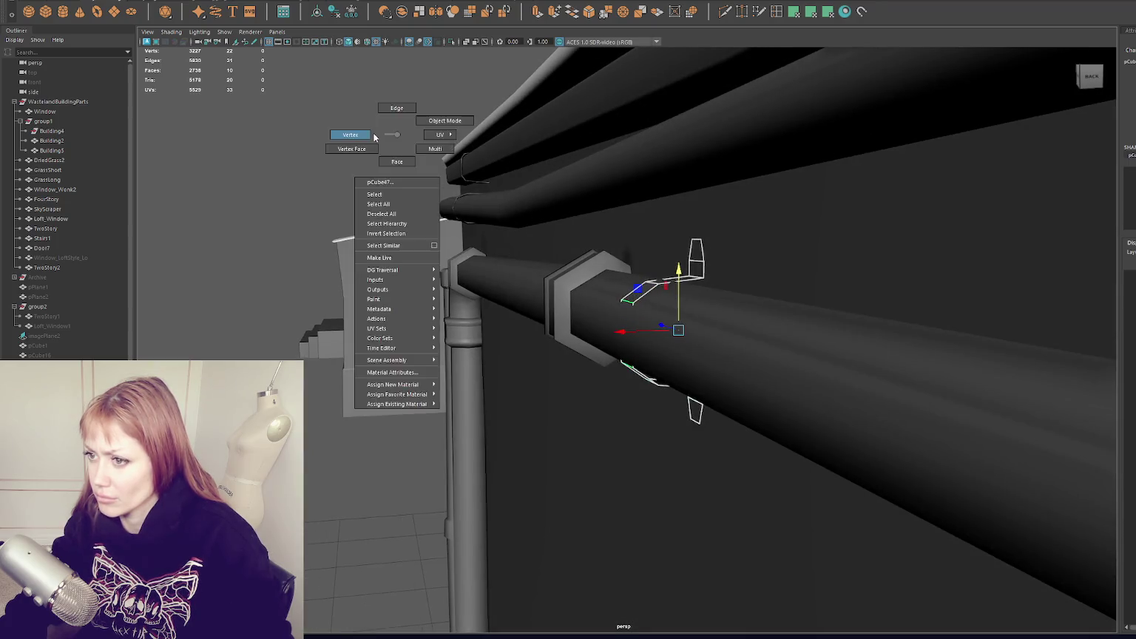
{"action": "mouse_move", "coordinate": [748, 317]}
{"action": "left_mouse_down", "text": "alt"}
{"action": "mouse_move", "coordinate": [666, 325]}
{"action": "mouse_move", "coordinate": [644, 340]}
{"action": "mouse_move", "coordinate": [615, 333]}
{"action": "mouse_move", "coordinate": [638, 314]}
{"action": "mouse_move", "coordinate": [652, 330]}
{"action": "mouse_move", "coordinate": [781, 321]}
{"action": "mouse_move", "coordinate": [722, 324]}
{"action": "left_mouse_up", "text": "alt"}
{"action": "scroll", "coordinate": [732, 323], "scroll_direction": "down", "scroll_amount": 5}
{"action": "scroll", "coordinate": [743, 321], "scroll_direction": "down", "scroll_amount": 3}
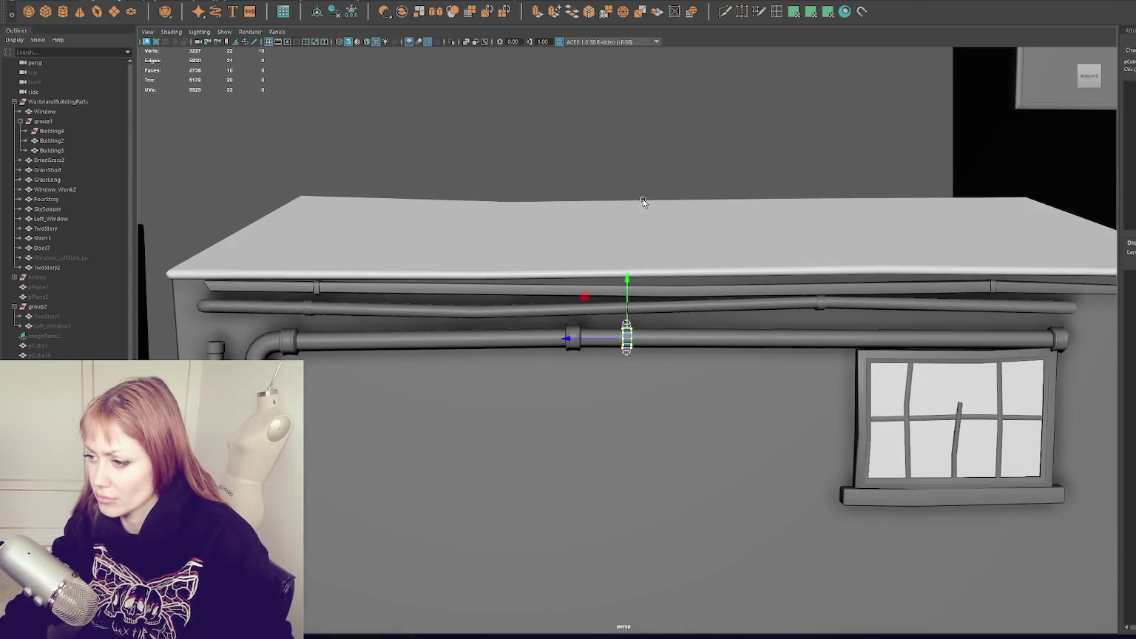
{"action": "left_click", "coordinate": [720, 128]}
Duplicate the collar bracket, slide the copy left along the pipe and lower it slightly.
{"action": "left_click", "coordinate": [572, 338]}
{"action": "key", "text": "ctrl+d"}
{"action": "left_click_drag", "start_coordinate": [555, 338], "coordinate": [334, 355]}
{"action": "key", "text": "f"}
{"action": "left_click_drag", "start_coordinate": [361, 299], "coordinate": [475, 296], "text": "alt"}
{"action": "left_click_drag", "start_coordinate": [657, 274], "coordinate": [669, 334]}
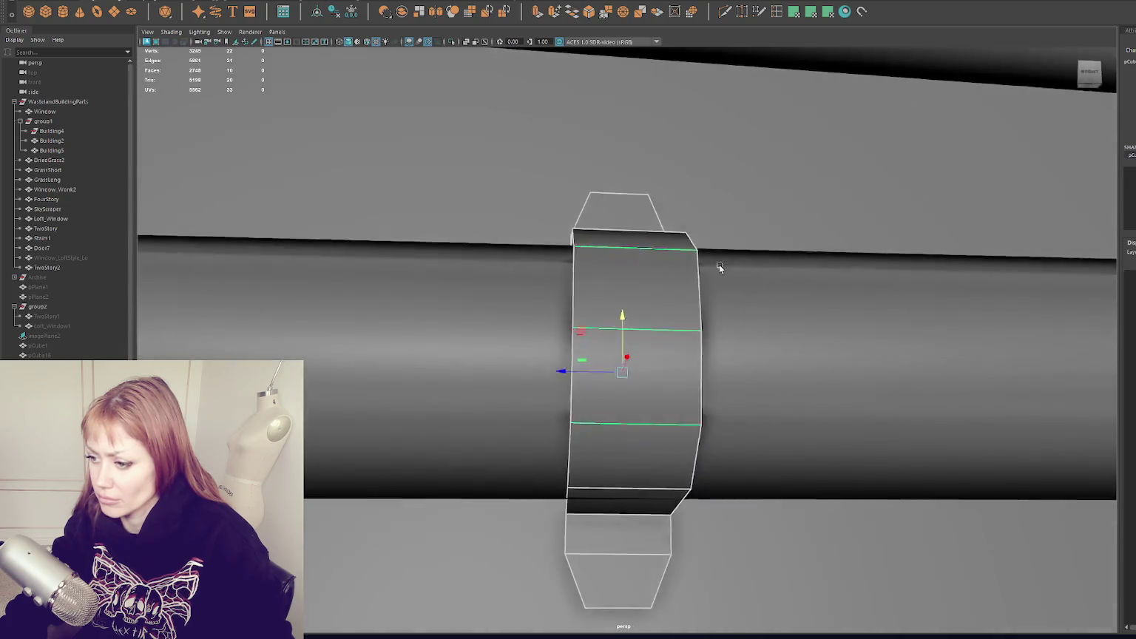
Select the collar's lower faces, then duplicate the whole collar again.
{"action": "right_click", "coordinate": [669, 339]}
{"action": "left_click", "coordinate": [669, 352]}
{"action": "left_click_drag", "start_coordinate": [621, 481], "coordinate": [606, 432]}
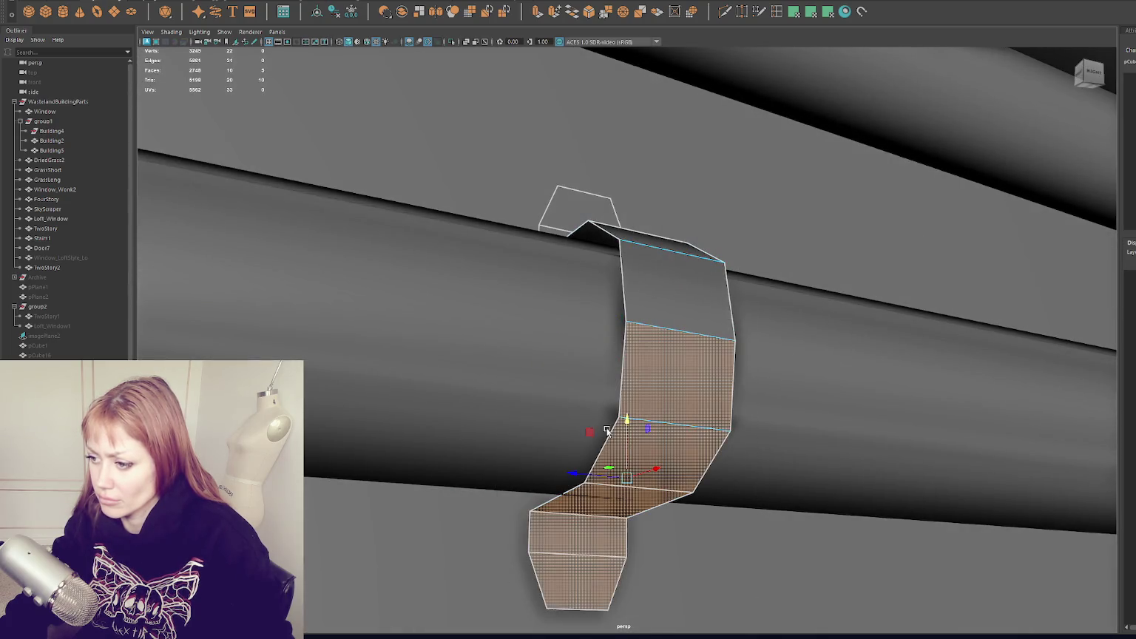
{"action": "key", "text": "F8"}
{"action": "scroll", "coordinate": [702, 322], "scroll_direction": "down", "scroll_amount": 5}
{"action": "mouse_move", "coordinate": [697, 330]}
{"action": "left_mouse_down", "text": "alt"}
{"action": "mouse_move", "coordinate": [633, 361]}
{"action": "mouse_move", "coordinate": [1017, 341]}
{"action": "mouse_move", "coordinate": [583, 324]}
{"action": "mouse_move", "coordinate": [784, 320]}
{"action": "left_mouse_up", "text": "alt"}
{"action": "key", "text": "ctrl+d"}
{"action": "left_click", "coordinate": [772, 329]}
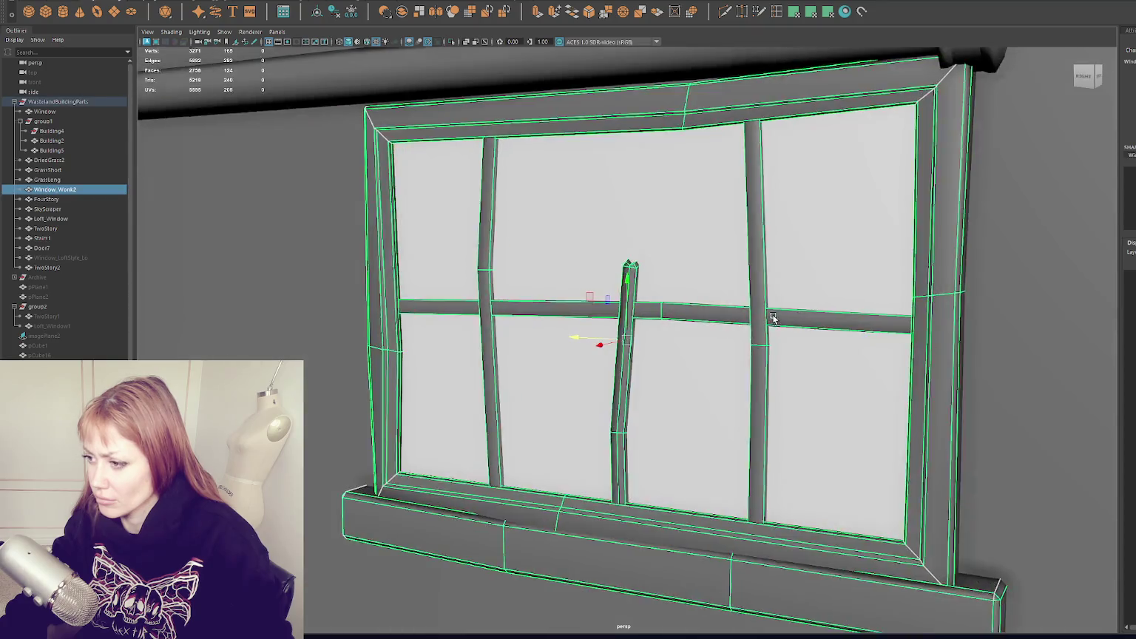
Select and frame the pipe collar and switch to the Rotate tool.
{"action": "key", "text": "f"}
{"action": "scroll", "coordinate": [669, 110], "scroll_direction": "down", "scroll_amount": 3}
{"action": "left_click", "coordinate": [706, 228]}
{"action": "key", "text": "f"}
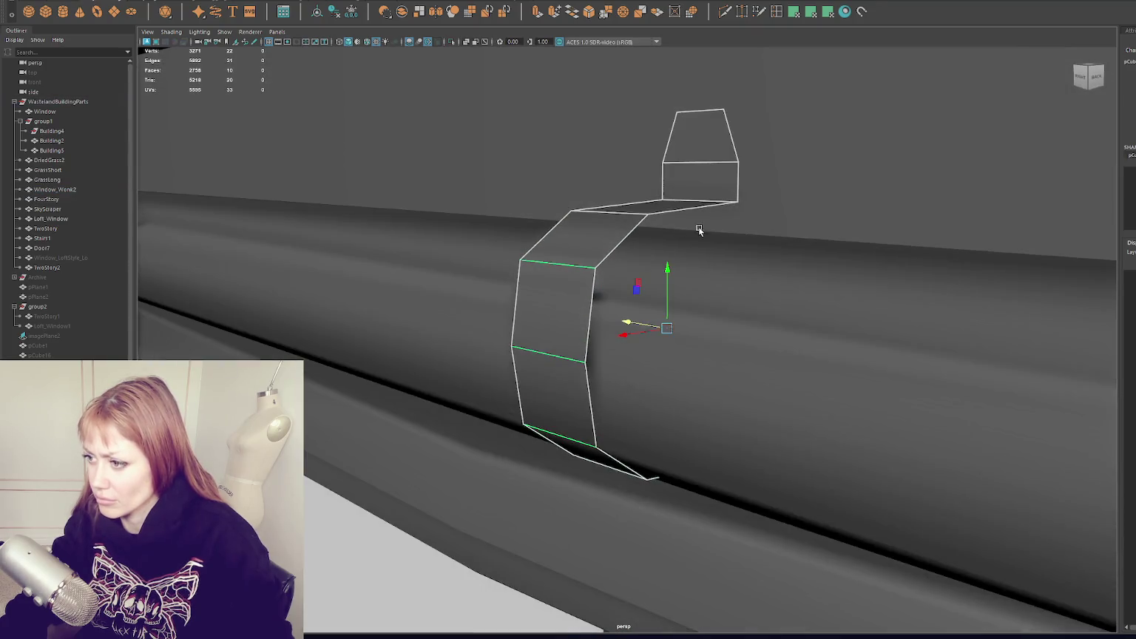
{"action": "mouse_move", "coordinate": [668, 285]}
{"action": "left_mouse_down", "text": "alt"}
{"action": "mouse_move", "coordinate": [802, 293]}
{"action": "mouse_move", "coordinate": [759, 279]}
{"action": "left_mouse_up", "text": "alt"}
{"action": "key", "text": "e"}
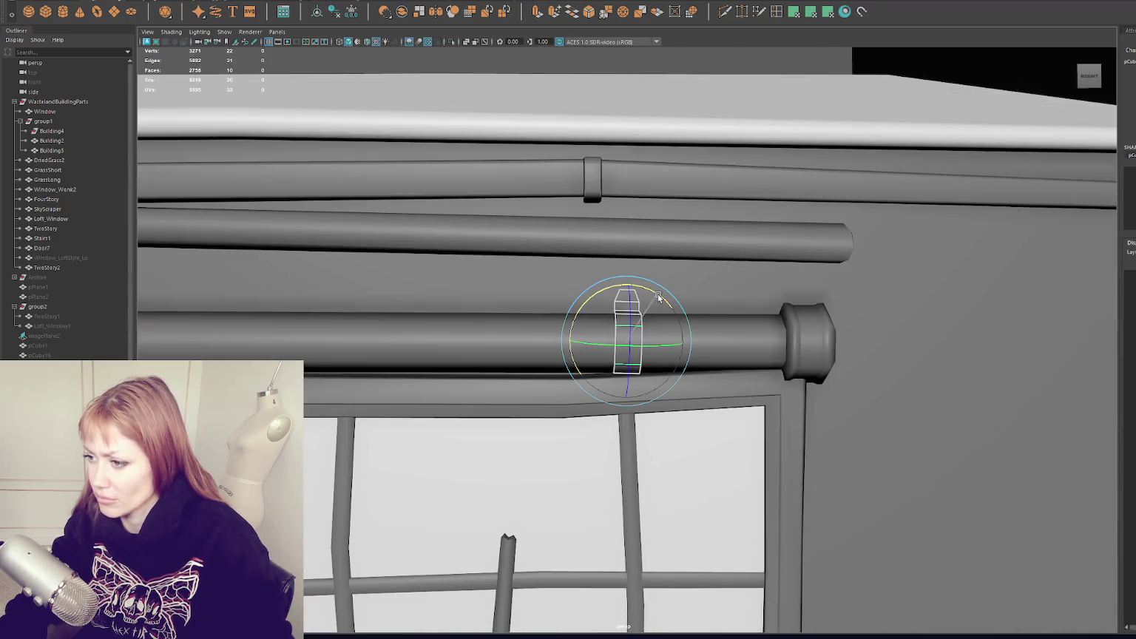
{"action": "mouse_move", "coordinate": [326, 298]}
{"action": "left_mouse_down", "text": "alt"}
{"action": "mouse_move", "coordinate": [634, 277]}
{"action": "mouse_move", "coordinate": [611, 317]}
{"action": "mouse_move", "coordinate": [1021, 248]}
{"action": "mouse_move", "coordinate": [469, 218]}
{"action": "left_mouse_up", "text": "alt"}
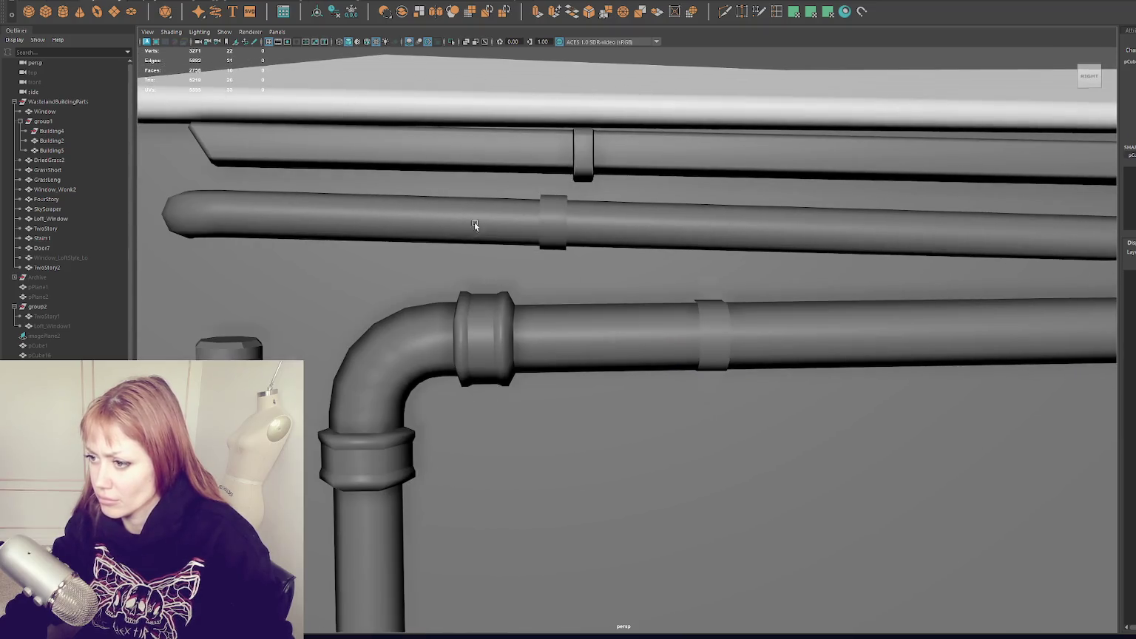
{"action": "mouse_move", "coordinate": [685, 287]}
{"action": "left_mouse_down", "text": "alt"}
{"action": "mouse_move", "coordinate": [749, 296]}
{"action": "mouse_move", "coordinate": [637, 358]}
{"action": "mouse_move", "coordinate": [337, 398]}
{"action": "mouse_move", "coordinate": [436, 363]}
{"action": "mouse_move", "coordinate": [685, 352]}
{"action": "mouse_move", "coordinate": [855, 324]}
{"action": "left_mouse_up", "text": "alt"}
Undo the clamp's rotation so its top tab points straight up, then select the upper pipe run.
{"action": "scroll", "coordinate": [705, 312], "scroll_direction": "down", "scroll_amount": 5}
{"action": "left_click", "coordinate": [636, 357]}
{"action": "left_click", "coordinate": [648, 357]}
{"action": "scroll", "coordinate": [815, 356], "scroll_direction": "up", "scroll_amount": 5}
{"action": "scroll", "coordinate": [815, 356], "scroll_direction": "down", "scroll_amount": 2}
{"action": "left_click", "coordinate": [707, 326]}
{"action": "key", "text": "ctrl+z"}
{"action": "scroll", "coordinate": [855, 323], "scroll_direction": "down", "scroll_amount": 5}
{"action": "scroll", "coordinate": [654, 321], "scroll_direction": "up", "scroll_amount": 3}
{"action": "left_click", "coordinate": [654, 321]}
{"action": "left_click_drag", "start_coordinate": [653, 321], "coordinate": [602, 326], "text": "alt"}
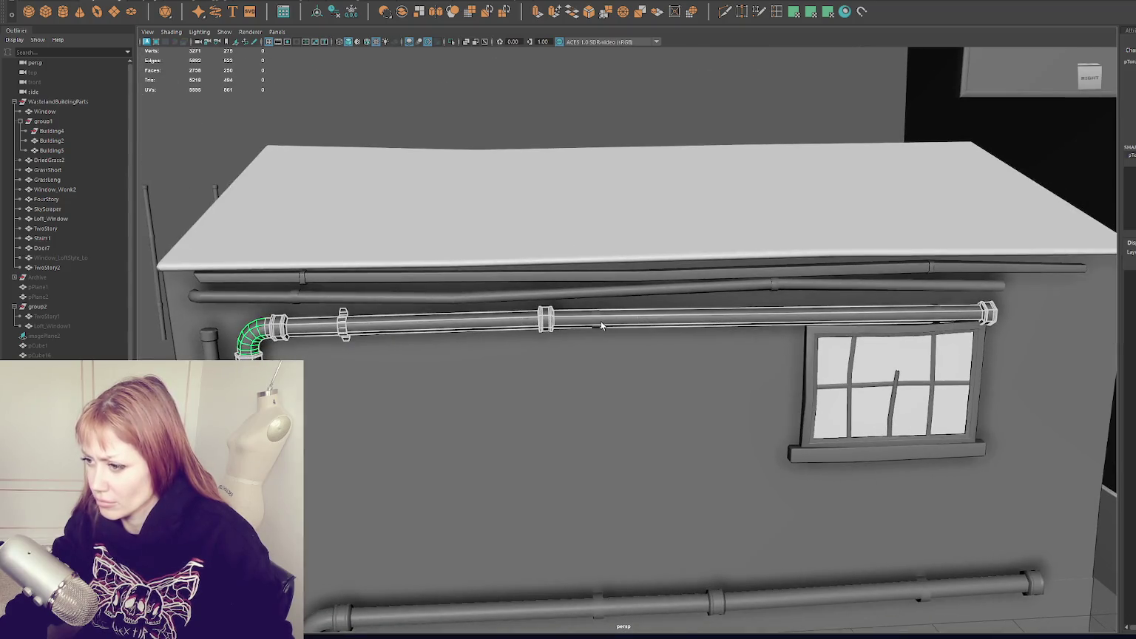
Combine the upper L-shaped pipe pieces into one mesh with Mesh > Combine and shift its pivot left.
{"action": "scroll", "coordinate": [922, 323], "scroll_direction": "down", "scroll_amount": 3}
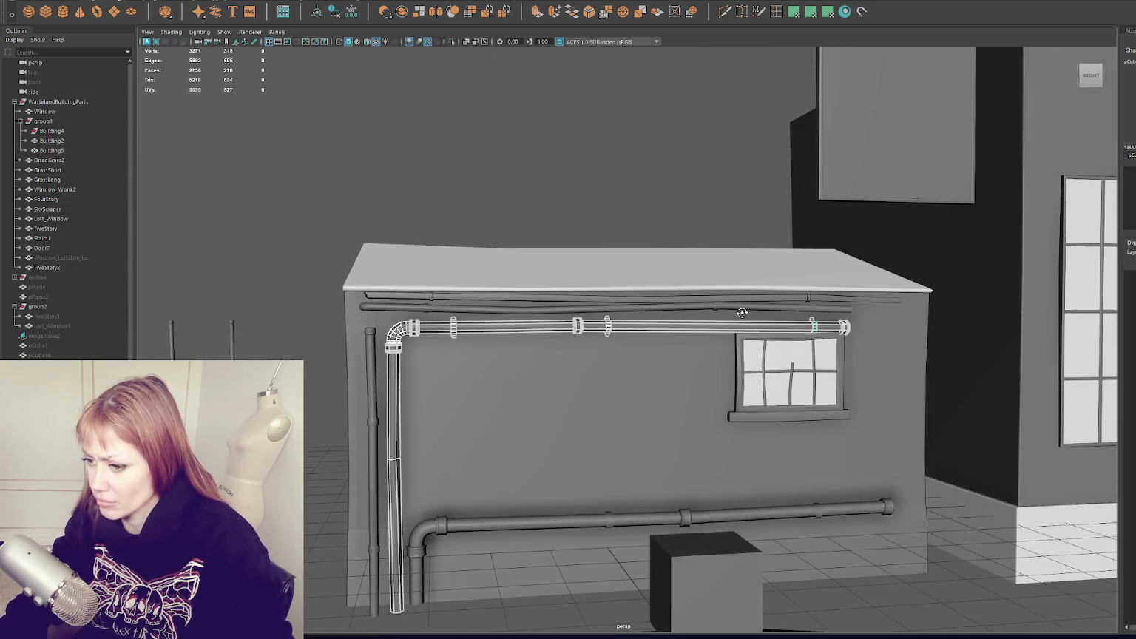
{"action": "left_click", "coordinate": [187, 2]}
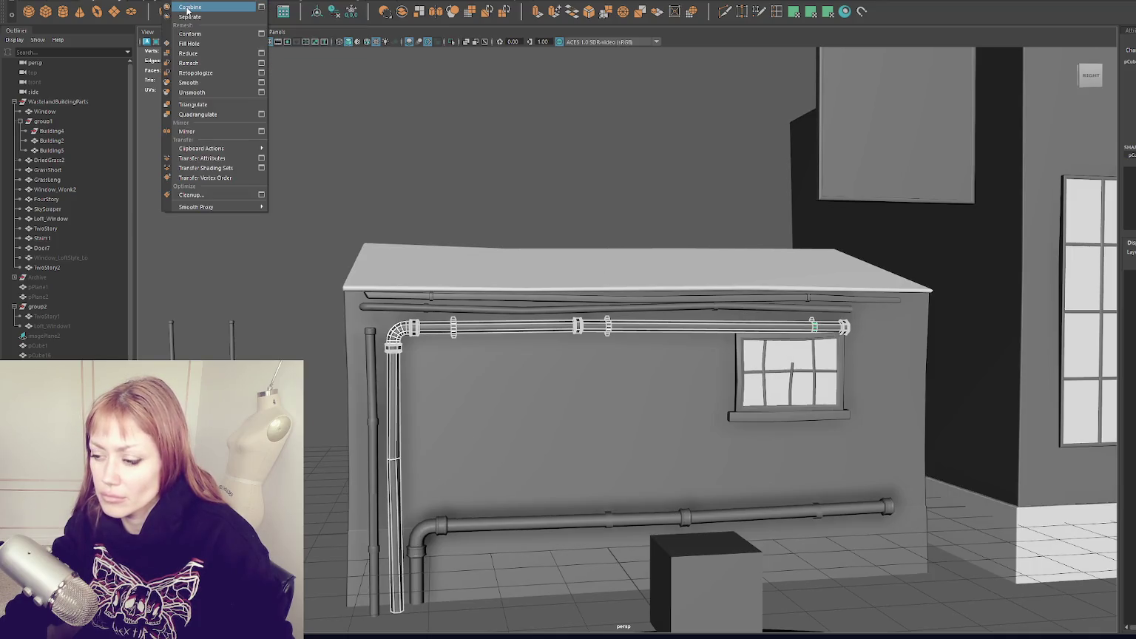
{"action": "left_click", "coordinate": [199, 7]}
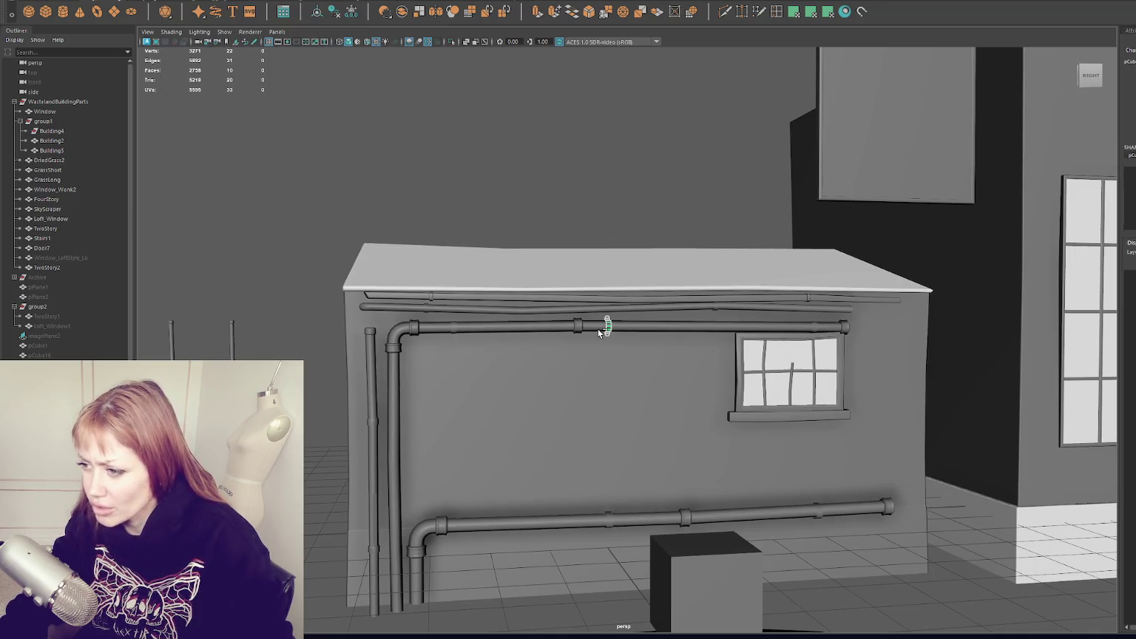
{"action": "left_click_drag", "start_coordinate": [584, 331], "coordinate": [390, 330]}
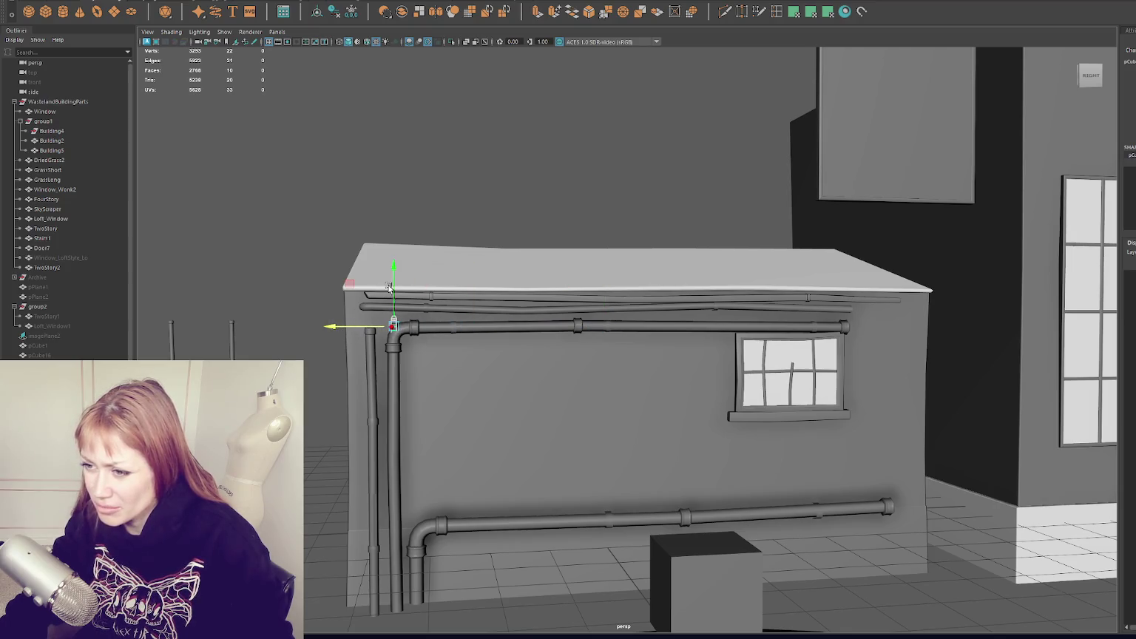
Pick out the surplus clamp bracket on the upper pipe and delete it.
{"action": "left_click", "coordinate": [459, 330]}
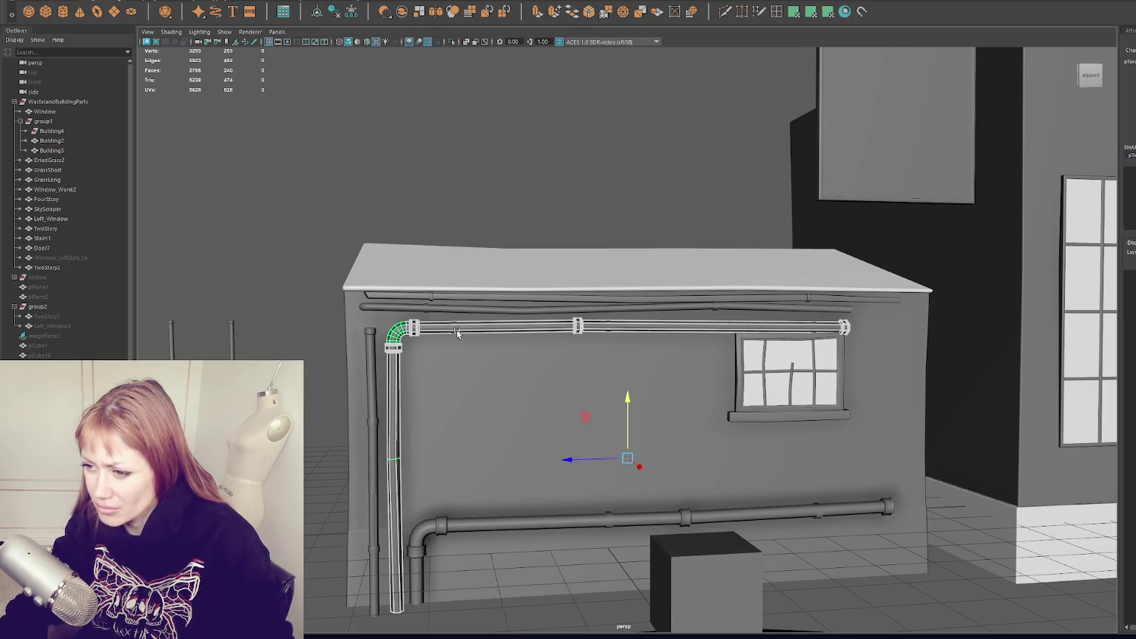
{"action": "left_click", "coordinate": [813, 326]}
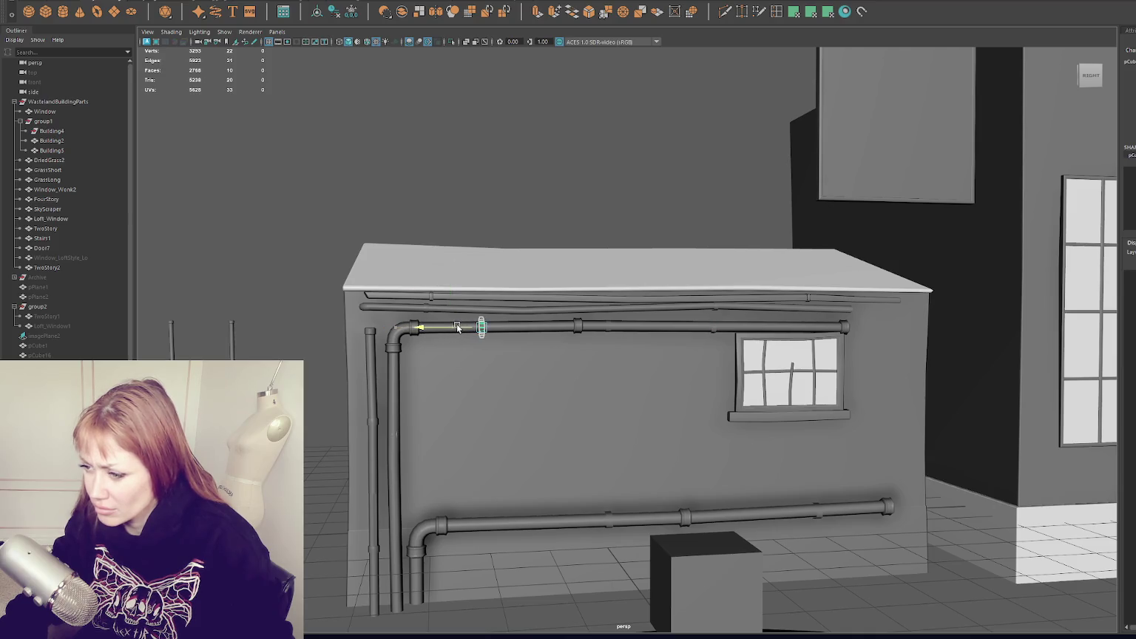
{"action": "left_click", "coordinate": [568, 331]}
{"action": "left_click", "coordinate": [636, 333]}
{"action": "left_click", "coordinate": [625, 327]}
{"action": "left_click", "coordinate": [609, 326]}
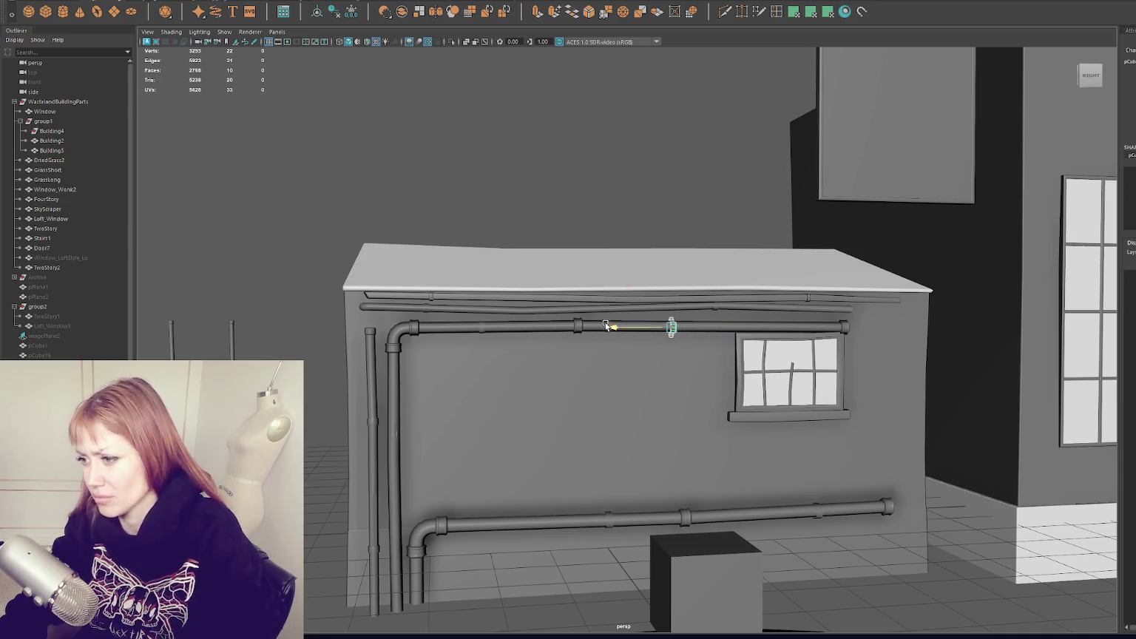
{"action": "left_click", "coordinate": [596, 231]}
{"action": "left_click", "coordinate": [603, 328]}
{"action": "left_click", "coordinate": [604, 328]}
{"action": "key", "text": "Delete"}
{"action": "left_click", "coordinate": [398, 425]}
{"action": "mouse_move", "coordinate": [398, 398]}
{"action": "left_mouse_down", "text": "alt"}
{"action": "mouse_move", "coordinate": [497, 337]}
{"action": "mouse_move", "coordinate": [555, 380]}
{"action": "mouse_move", "coordinate": [468, 369]}
{"action": "left_mouse_up", "text": "alt"}
Move a clamp bracket onto the vertical pipe below the elbow and rotate it to wrap the pipe.
{"action": "left_click", "coordinate": [497, 337]}
{"action": "left_click", "coordinate": [498, 333]}
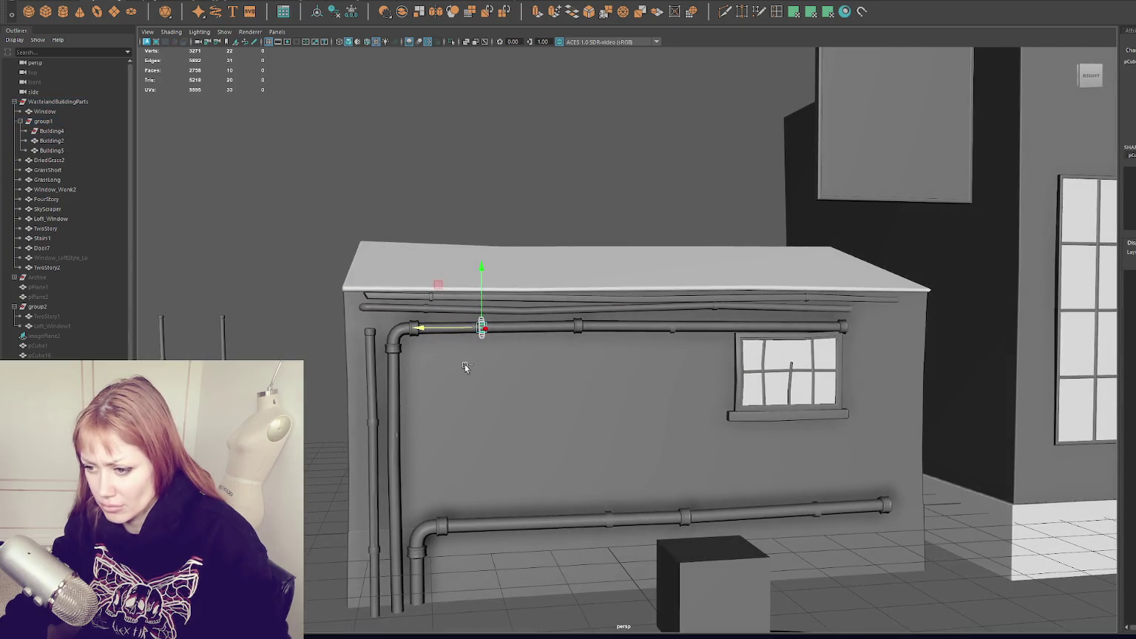
{"action": "scroll", "coordinate": [407, 398], "scroll_direction": "up", "scroll_amount": 5}
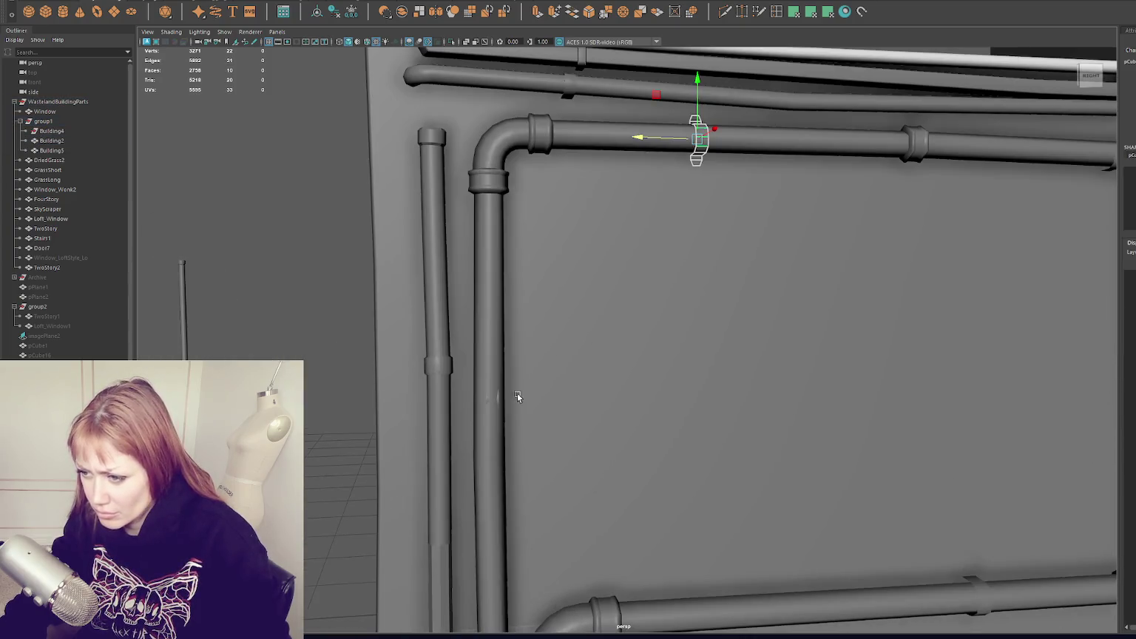
{"action": "middle_click_drag", "start_coordinate": [499, 400], "coordinate": [494, 400]}
{"action": "key", "text": "e"}
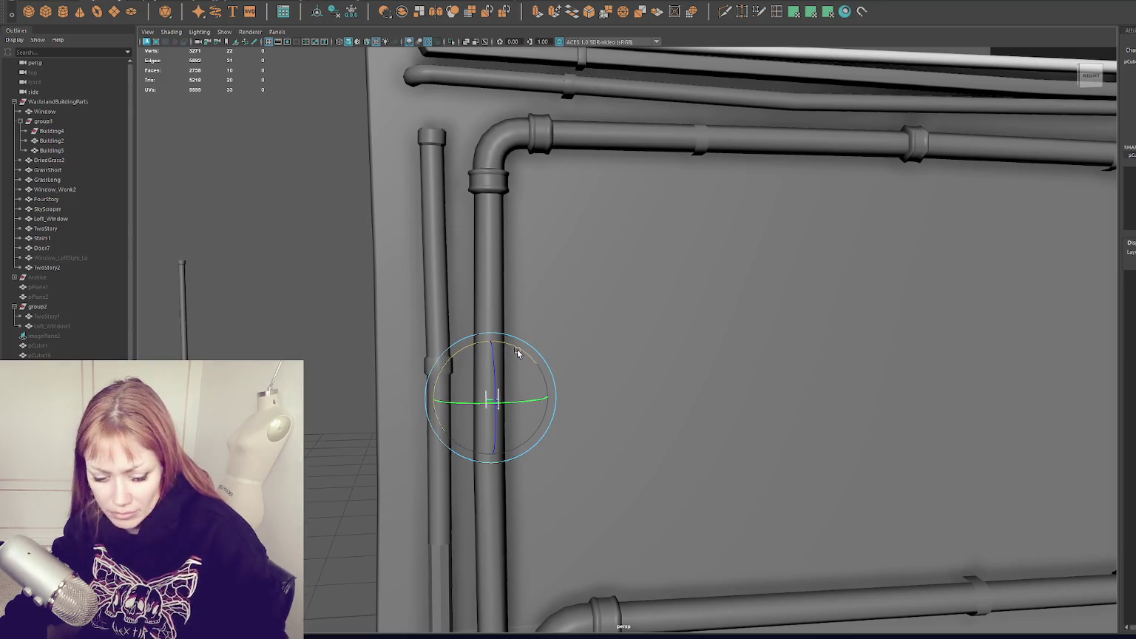
{"action": "left_click_drag", "start_coordinate": [516, 354], "coordinate": [527, 394]}
{"action": "key", "text": "r"}
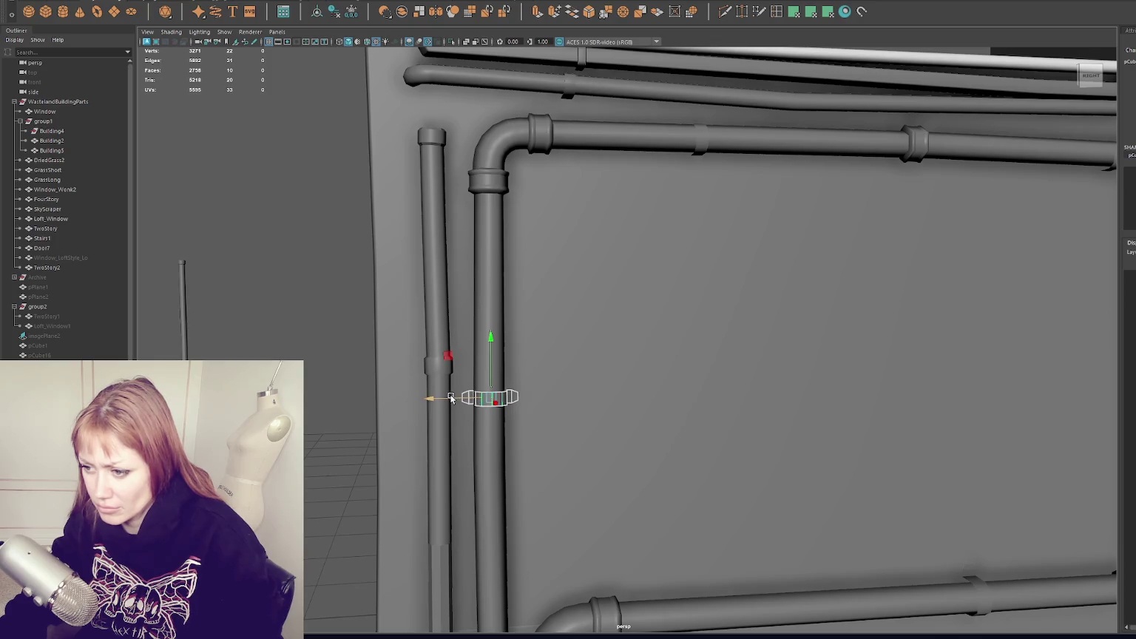
{"action": "left_click_drag", "start_coordinate": [435, 404], "coordinate": [469, 394], "text": "alt"}
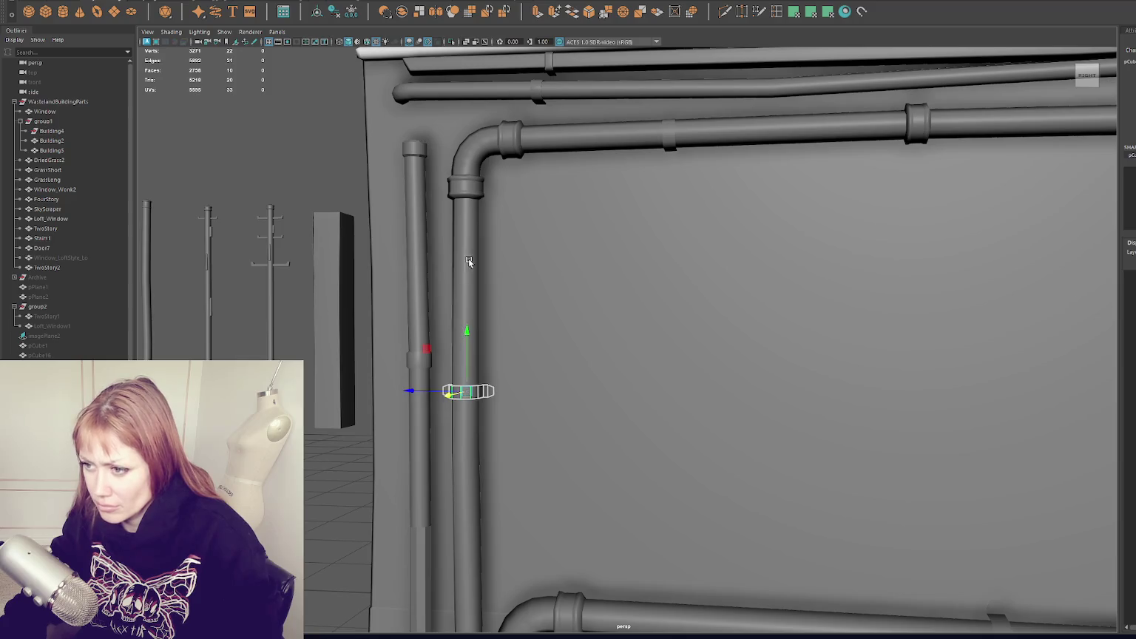
Combine the elbow pipe and the top-pipe clip into one mesh with Mesh > Combine.
{"action": "left_click", "coordinate": [466, 156], "text": "shift"}
{"action": "left_click", "coordinate": [669, 137], "text": "shift"}
{"action": "left_click_drag", "start_coordinate": [670, 137], "coordinate": [690, 225], "text": "alt"}
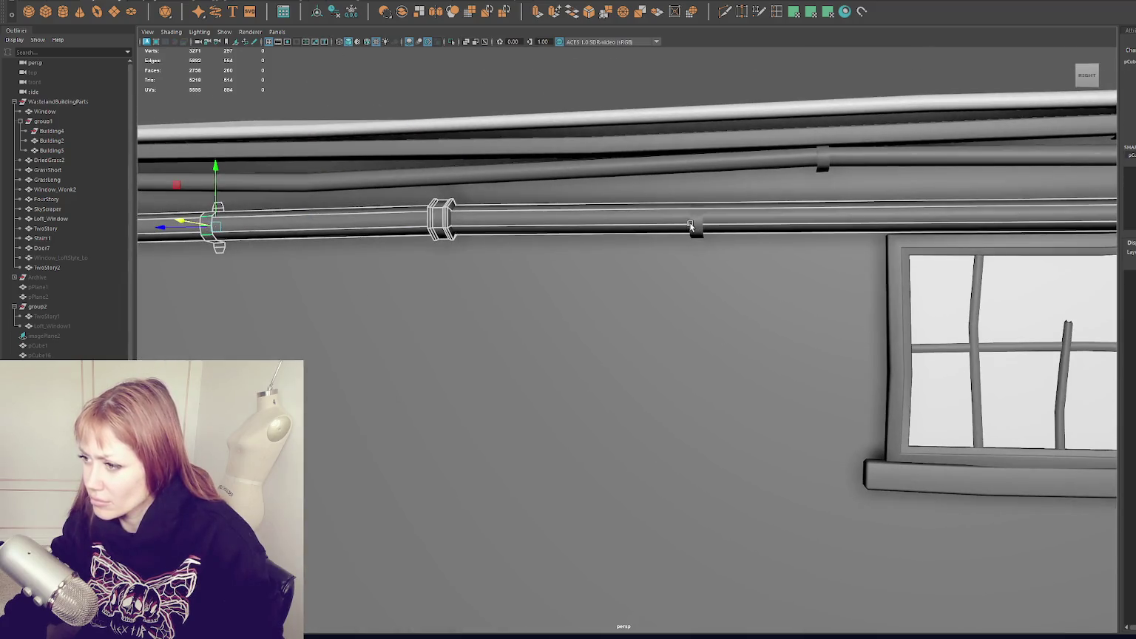
{"action": "scroll", "coordinate": [696, 227], "scroll_direction": "down", "scroll_amount": 5}
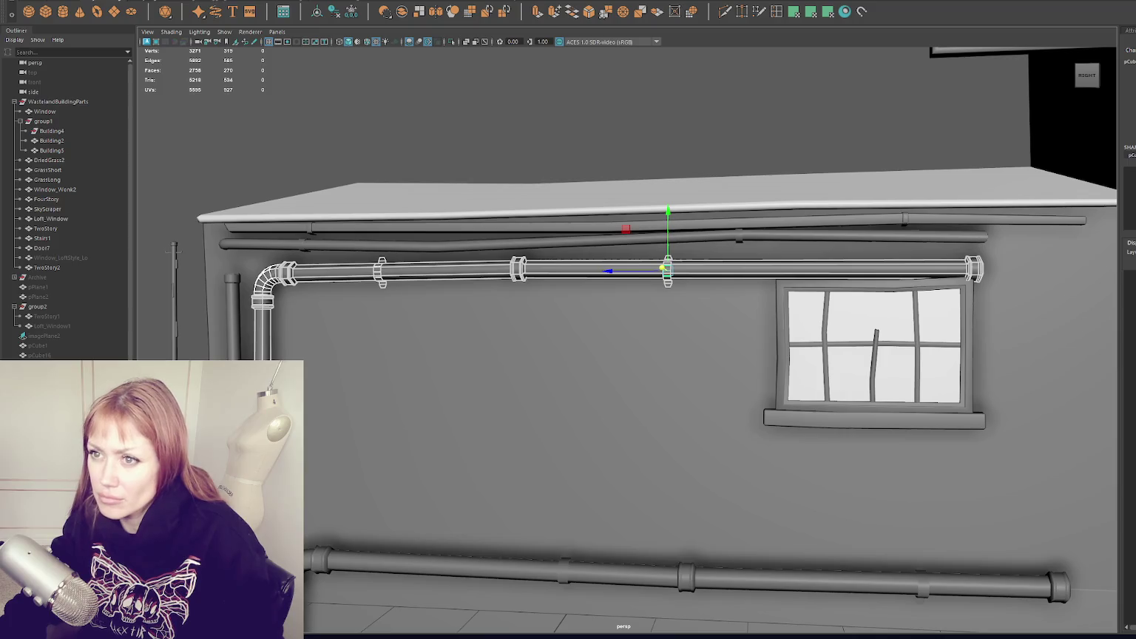
{"action": "left_click", "coordinate": [214, 111]}
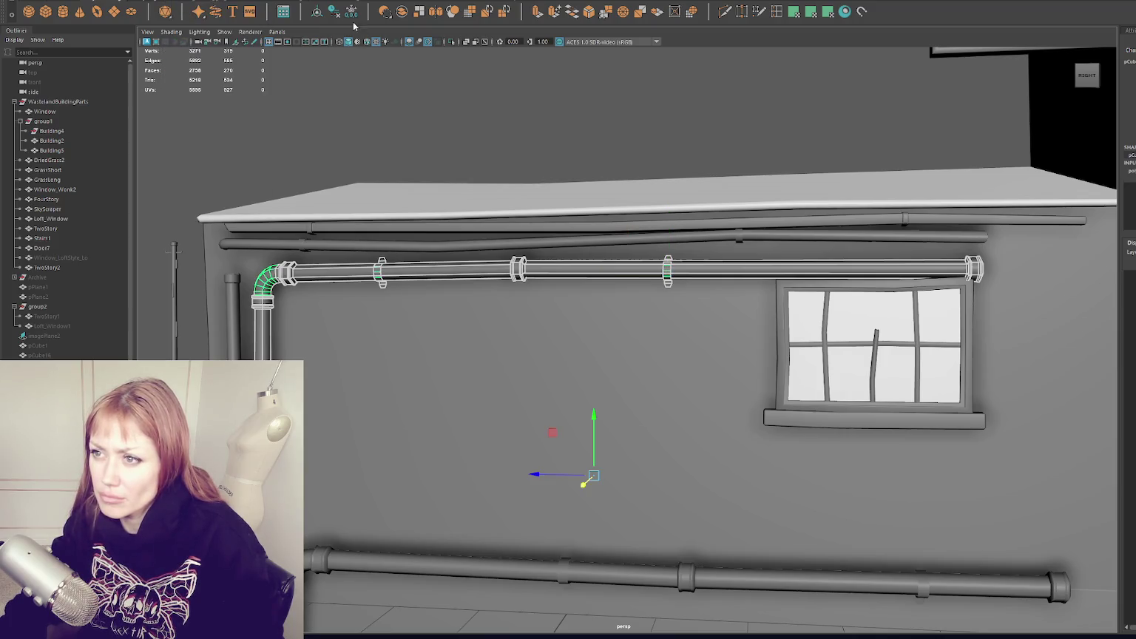
Check the clip on the horizontal pipe, then view the whole shed with nothing selected.
{"action": "left_click", "coordinate": [668, 268]}
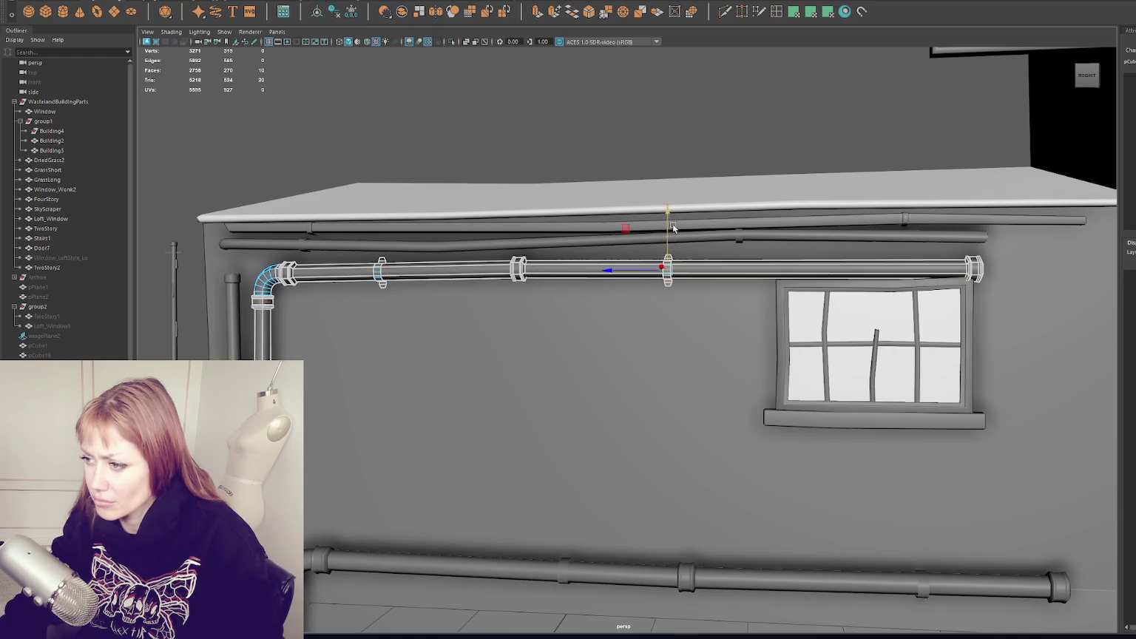
{"action": "scroll", "coordinate": [672, 230], "scroll_direction": "up", "scroll_amount": 5}
{"action": "mouse_move", "coordinate": [657, 190]}
{"action": "left_mouse_down", "text": "alt"}
{"action": "mouse_move", "coordinate": [626, 205]}
{"action": "mouse_move", "coordinate": [639, 139]}
{"action": "left_mouse_up", "text": "alt"}
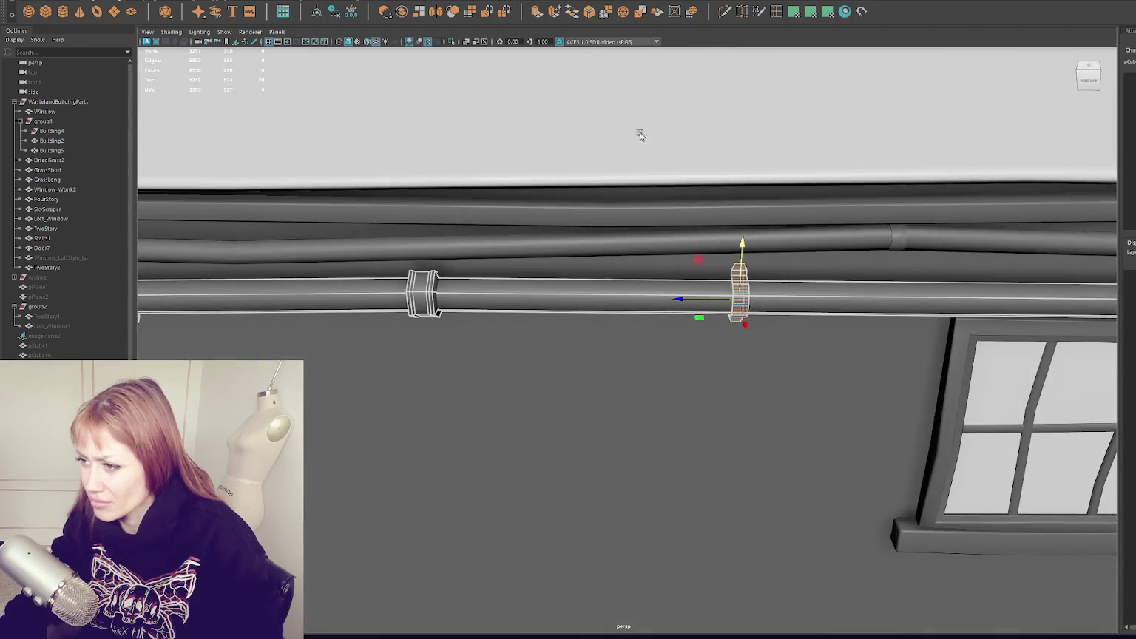
{"action": "right_click_drag", "start_coordinate": [639, 140], "coordinate": [634, 228]}
{"action": "key", "text": "f"}
{"action": "left_click", "coordinate": [634, 228]}
{"action": "scroll", "coordinate": [609, 228], "scroll_direction": "down", "scroll_amount": 3}
{"action": "mouse_move", "coordinate": [609, 229]}
{"action": "left_mouse_down", "text": "alt"}
{"action": "mouse_move", "coordinate": [734, 286]}
{"action": "mouse_move", "coordinate": [681, 295]}
{"action": "left_mouse_up", "text": "alt"}
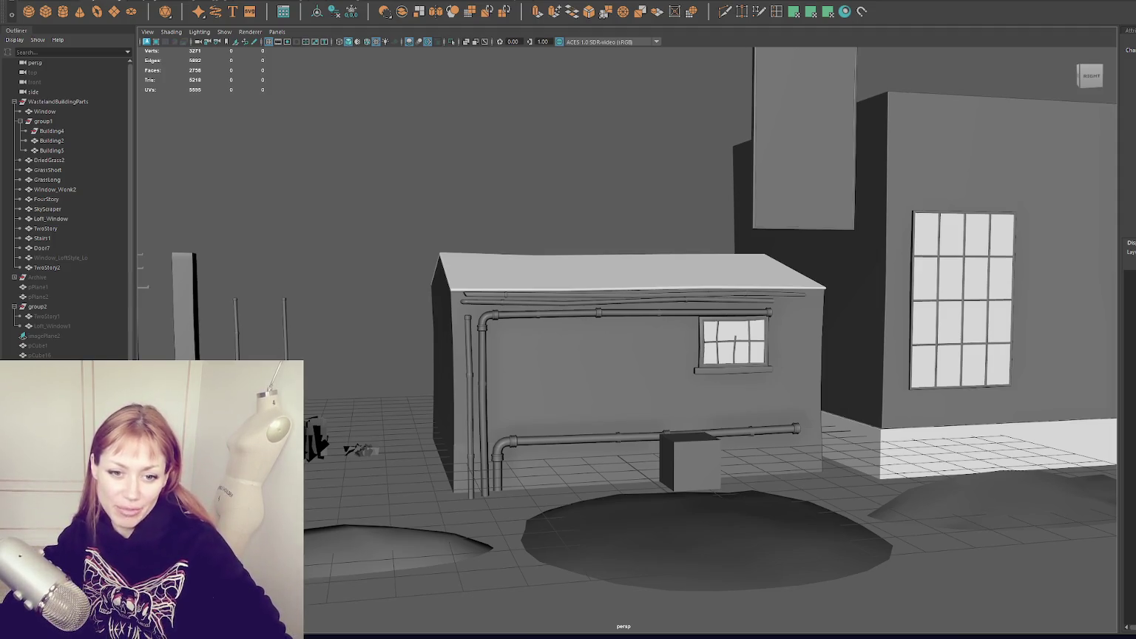
{"action": "scroll", "coordinate": [420, 290], "scroll_direction": "up", "scroll_amount": 5}
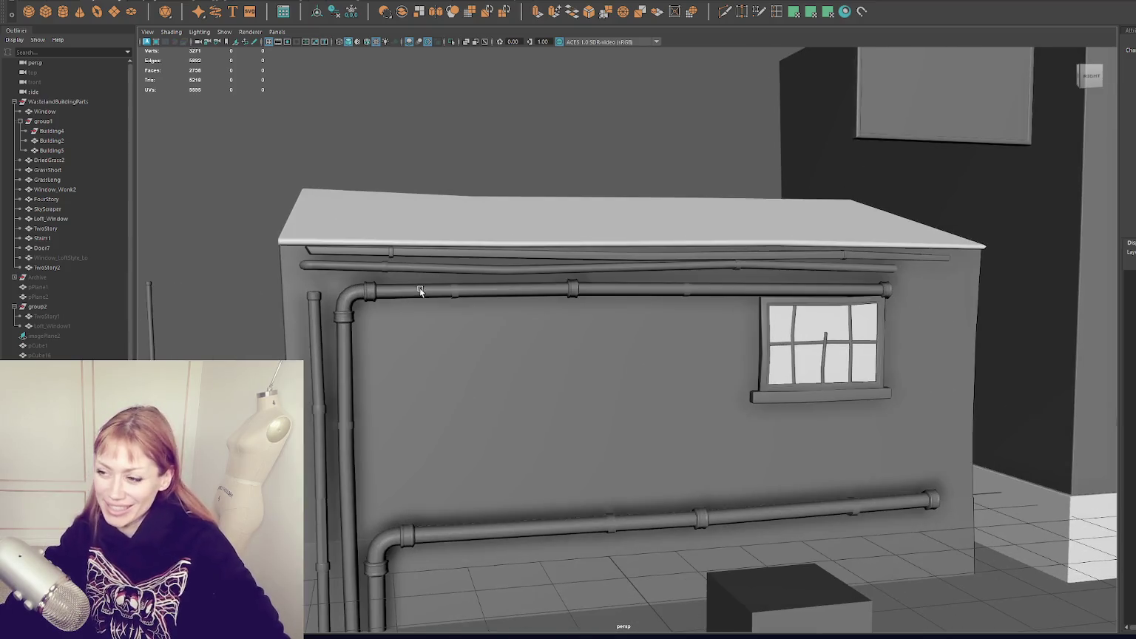
{"action": "left_click", "coordinate": [466, 279]}
{"action": "left_click", "coordinate": [482, 267]}
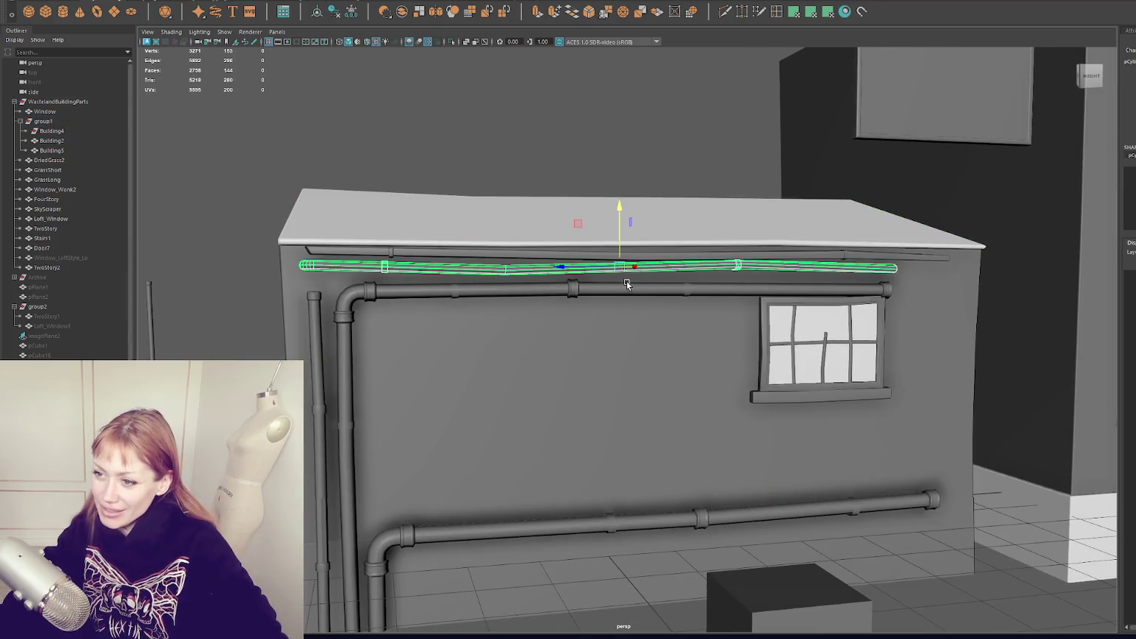
{"action": "left_click_drag", "start_coordinate": [627, 285], "coordinate": [645, 288], "text": "alt"}
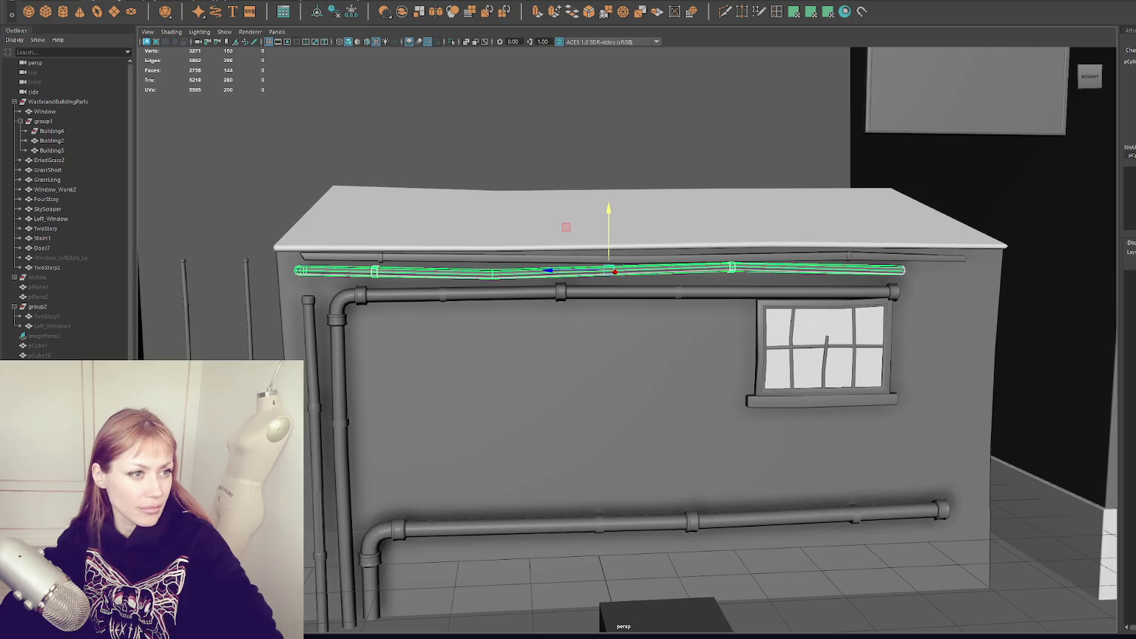
{"action": "key", "text": "alt+Tab"}
{"action": "key", "text": "alt+Tab"}
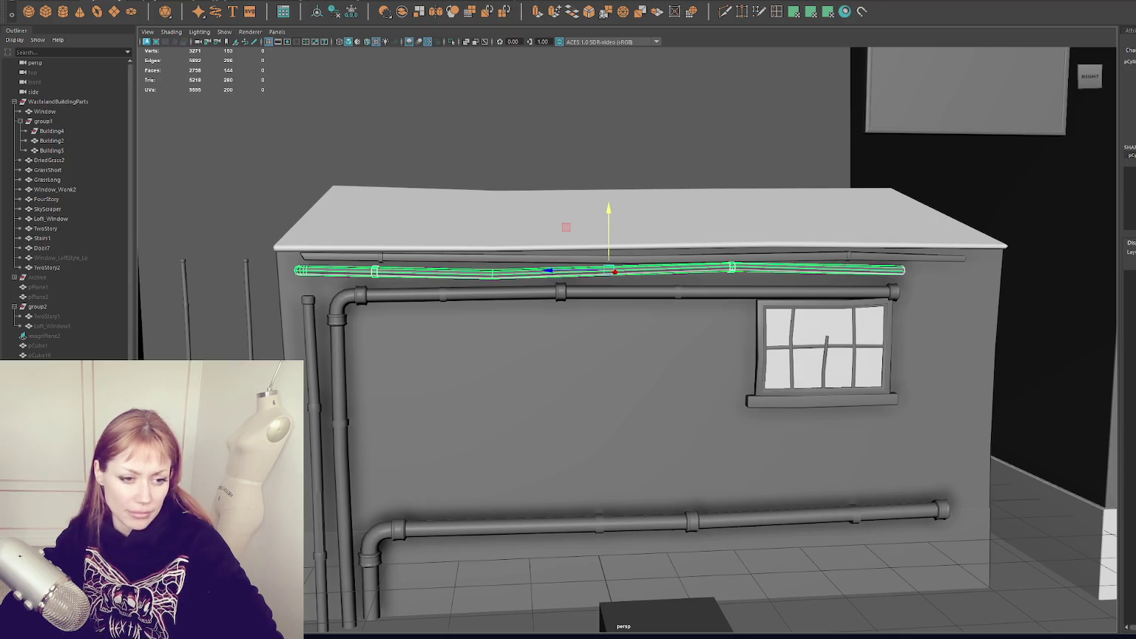
{"action": "left_click", "coordinate": [333, 116]}
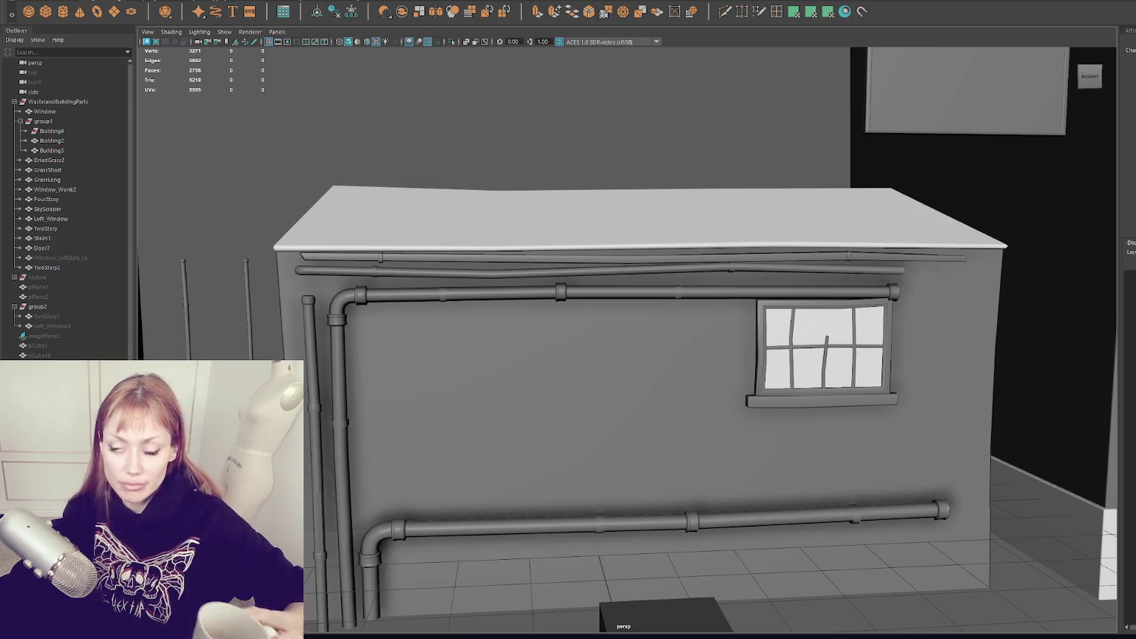
Try selecting the thin top pipe and left pole while orbiting toward the row of poles.
{"action": "left_click", "coordinate": [566, 271]}
{"action": "left_click", "coordinate": [580, 153]}
{"action": "scroll", "coordinate": [580, 153], "scroll_direction": "down", "scroll_amount": 3}
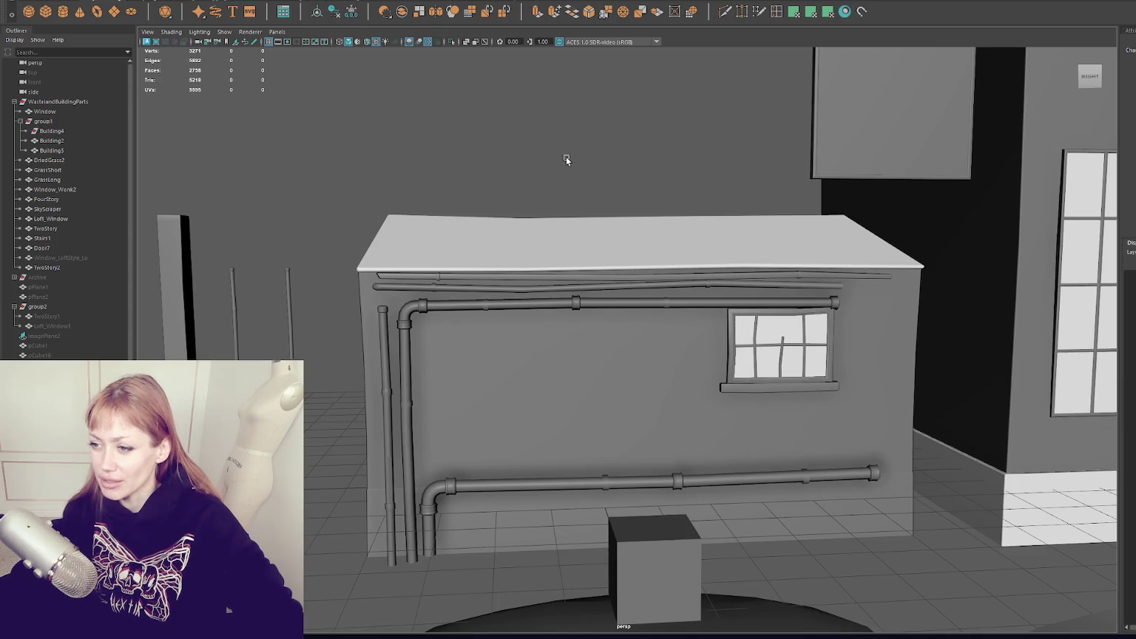
{"action": "scroll", "coordinate": [492, 175], "scroll_direction": "up", "scroll_amount": 1}
{"action": "scroll", "coordinate": [492, 175], "scroll_direction": "up", "scroll_amount": 1}
{"action": "left_click", "coordinate": [251, 273]}
{"action": "scroll", "coordinate": [259, 274], "scroll_direction": "down", "scroll_amount": 1}
{"action": "scroll", "coordinate": [283, 262], "scroll_direction": "down", "scroll_amount": 2}
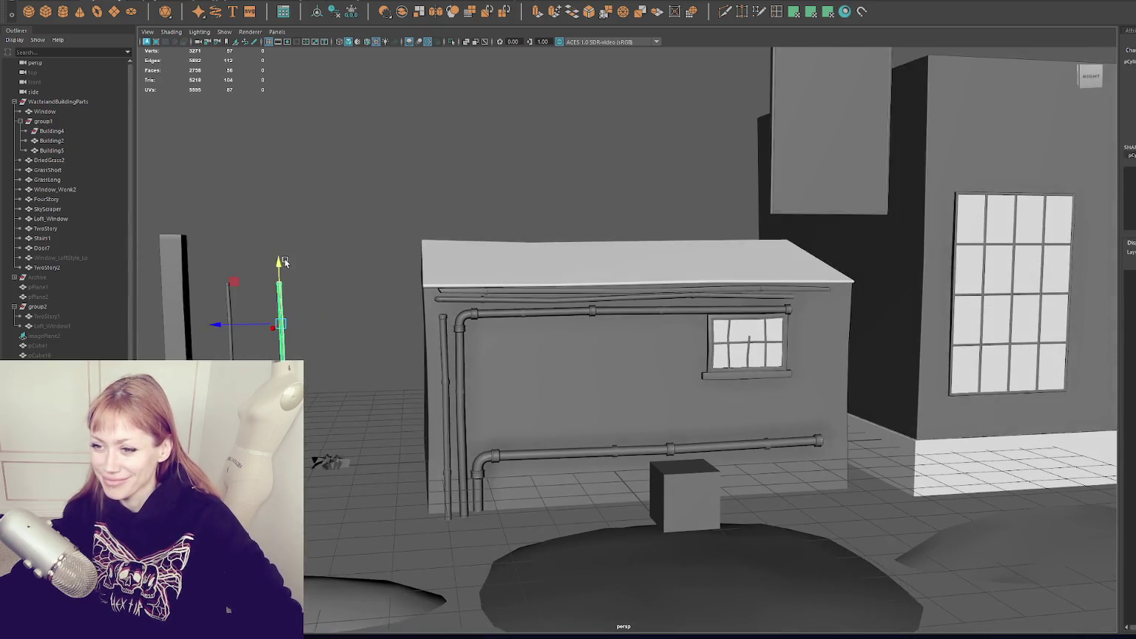
{"action": "scroll", "coordinate": [283, 262], "scroll_direction": "down", "scroll_amount": 3}
{"action": "left_click", "coordinate": [649, 241]}
{"action": "left_click_drag", "start_coordinate": [649, 241], "coordinate": [668, 241], "text": "alt"}
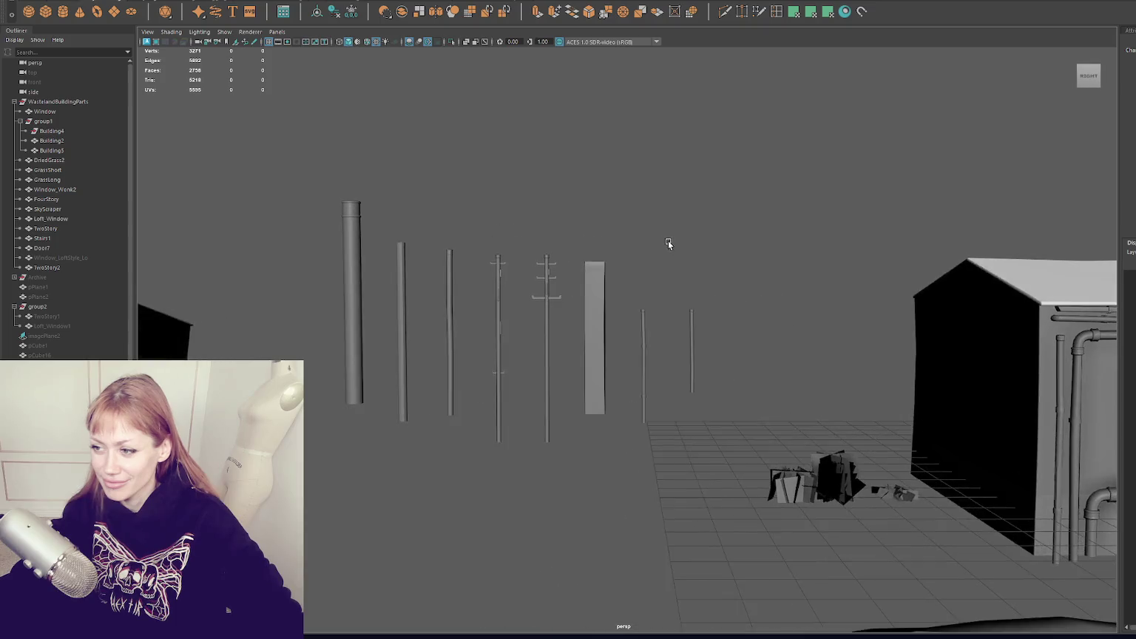
{"action": "scroll", "coordinate": [659, 299], "scroll_direction": "down", "scroll_amount": 3}
{"action": "left_click_drag", "start_coordinate": [647, 366], "coordinate": [646, 364]}
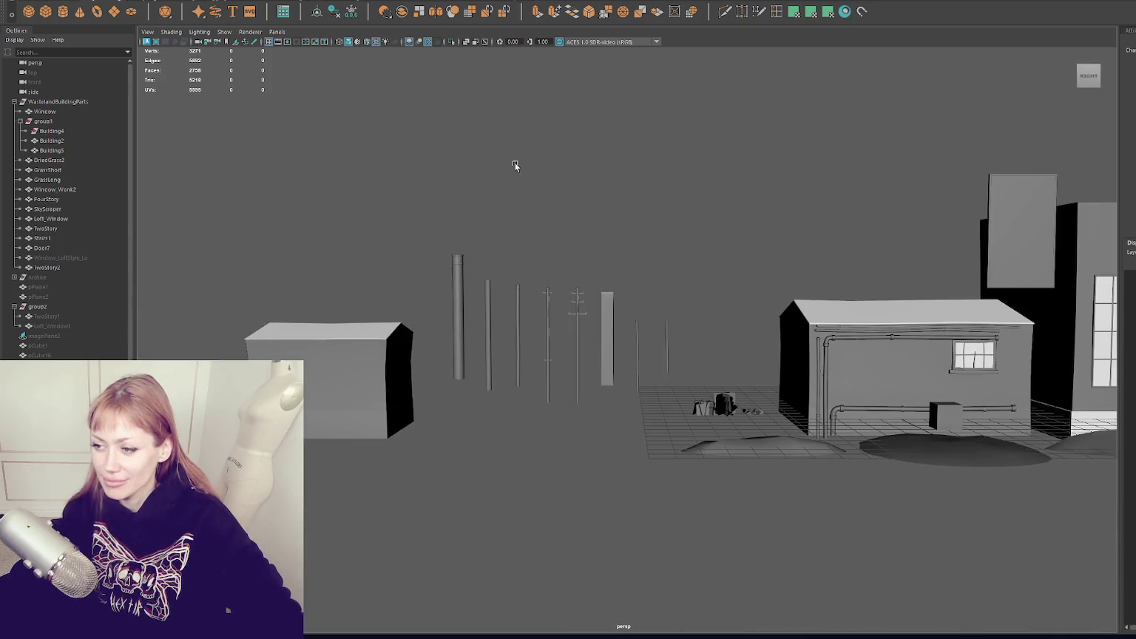
{"action": "scroll", "coordinate": [728, 233], "scroll_direction": "up", "scroll_amount": 3}
{"action": "scroll", "coordinate": [705, 294], "scroll_direction": "up", "scroll_amount": 1}
{"action": "scroll", "coordinate": [688, 397], "scroll_direction": "up", "scroll_amount": 2}
Slide the rightmost thin pole back into line with the others.
{"action": "mouse_move", "coordinate": [710, 266]}
{"action": "left_mouse_down"}
{"action": "mouse_move", "coordinate": [598, 459]}
{"action": "mouse_move", "coordinate": [675, 363]}
{"action": "mouse_move", "coordinate": [611, 370]}
{"action": "mouse_move", "coordinate": [662, 370]}
{"action": "left_mouse_up"}
{"action": "key", "text": "w"}
{"action": "left_click", "coordinate": [600, 370]}
{"action": "left_click", "coordinate": [637, 364]}
{"action": "left_click", "coordinate": [687, 233]}
{"action": "mouse_move", "coordinate": [688, 233]}
{"action": "left_mouse_down", "text": "alt"}
{"action": "mouse_move", "coordinate": [743, 200]}
{"action": "mouse_move", "coordinate": [446, 196]}
{"action": "mouse_move", "coordinate": [571, 152]}
{"action": "left_mouse_up", "text": "alt"}
Group all the poles and pillars as PolesPillars and nest it under WastelandBuildingParts.
{"action": "left_click_drag", "start_coordinate": [667, 146], "coordinate": [378, 292]}
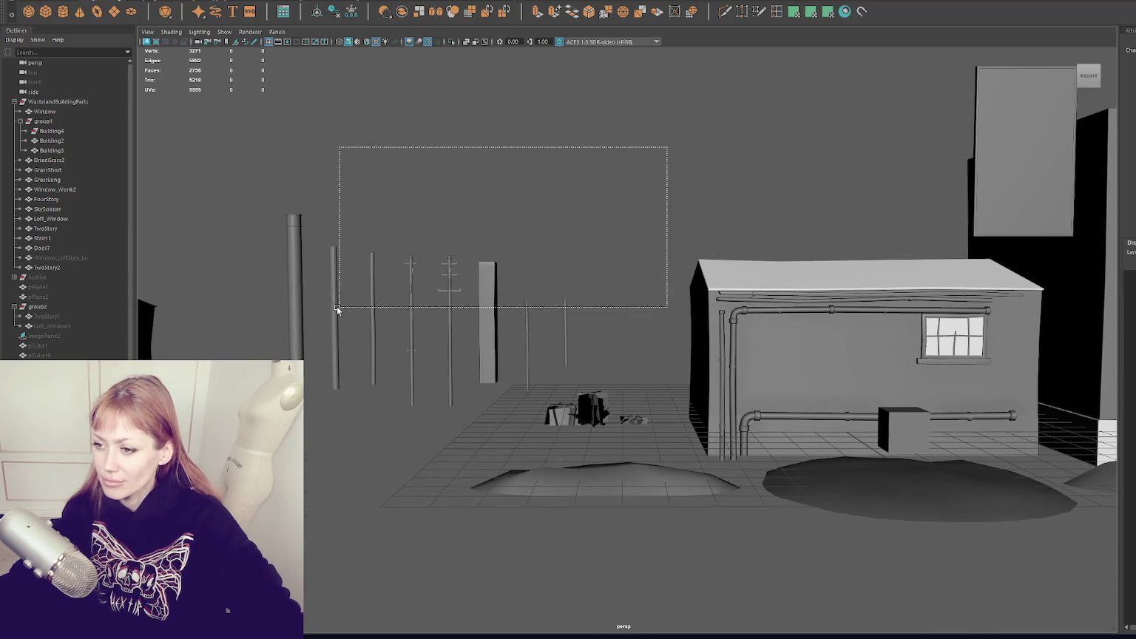
{"action": "key", "text": "ctrl+g"}
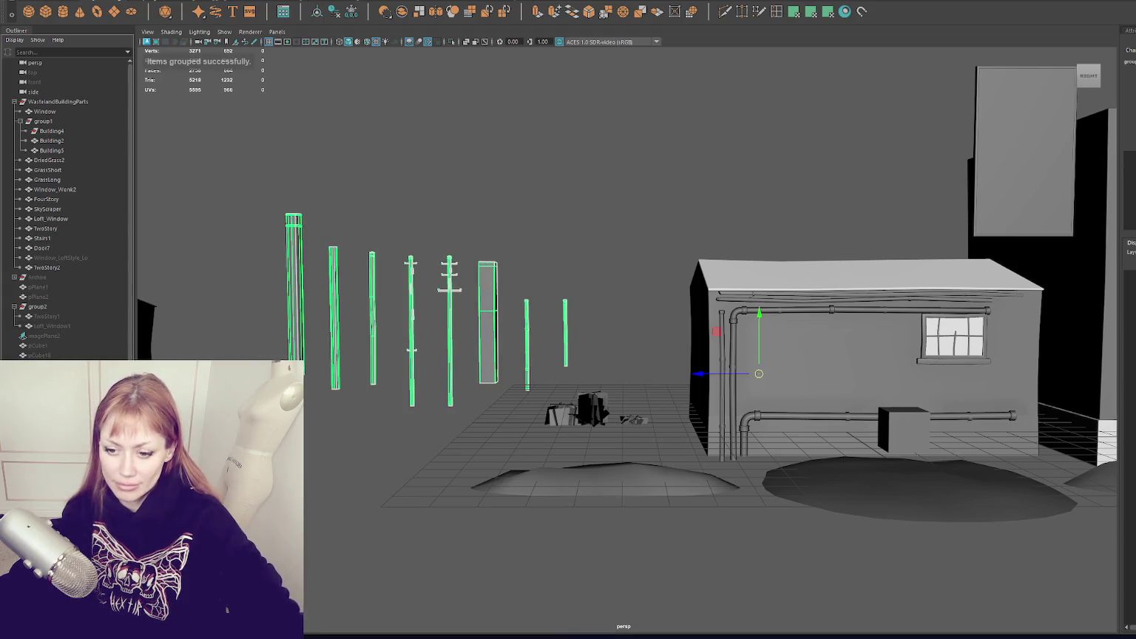
{"action": "scroll", "coordinate": [66, 207], "scroll_direction": "down", "scroll_amount": 3}
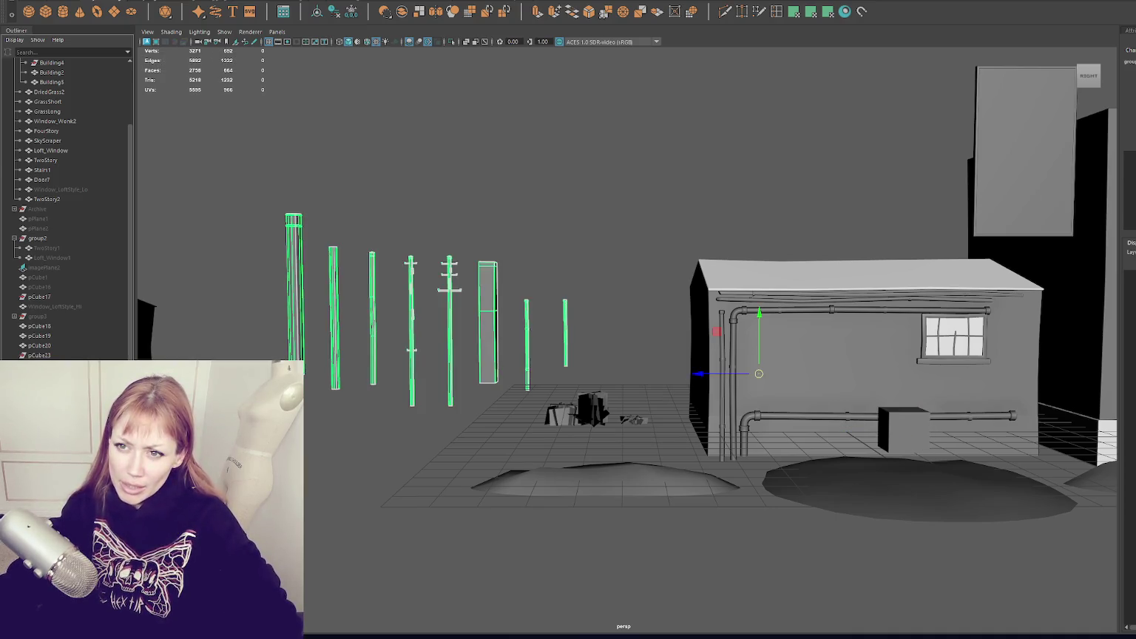
{"action": "scroll", "coordinate": [64, 180], "scroll_direction": "up", "scroll_amount": 3}
{"action": "left_click_drag", "start_coordinate": [65, 180], "coordinate": [74, 102]}
{"action": "key", "text": "ctrl+g"}
{"action": "double_click", "coordinate": [44, 102]}
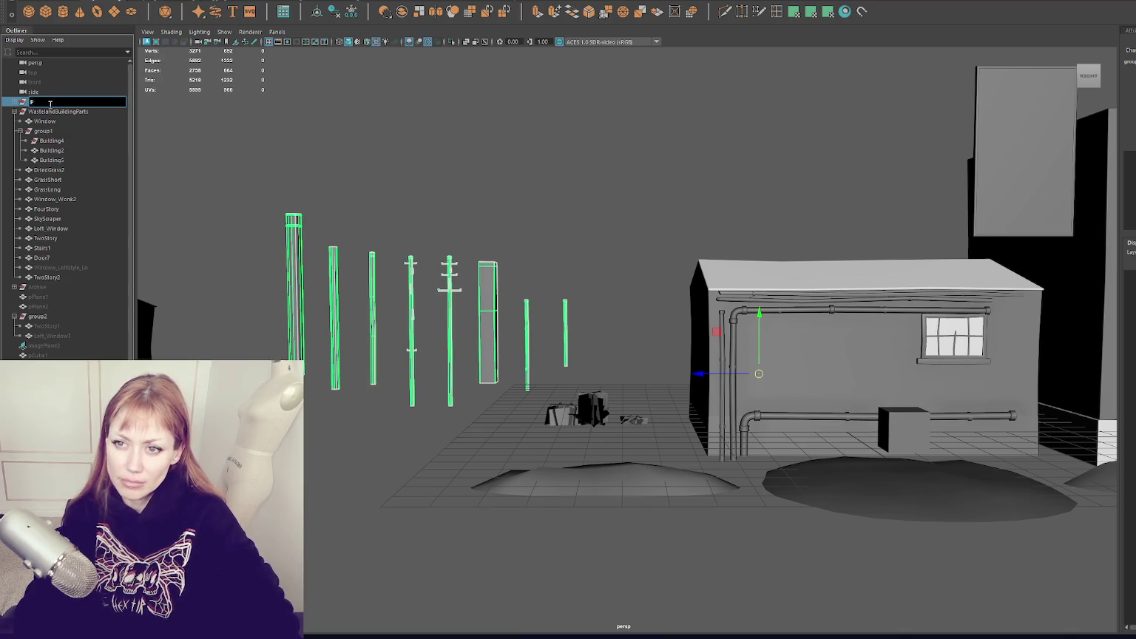
{"action": "type", "text": "Chimney"}
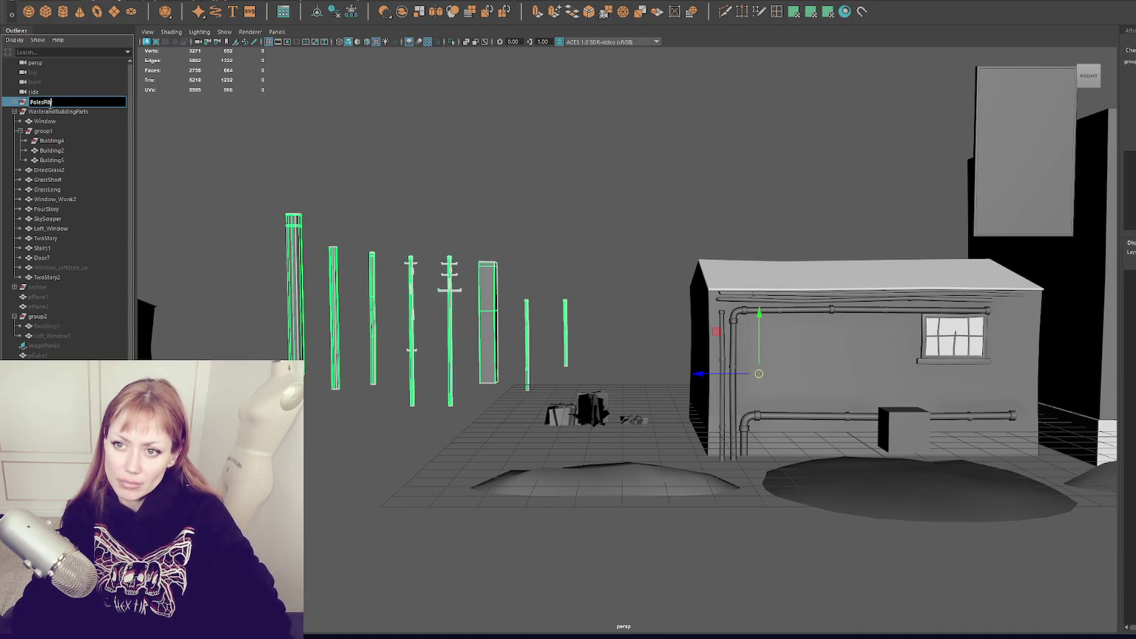
{"action": "type", "text": "ars"}
{"action": "key", "text": "Return"}
{"action": "middle_click_drag", "start_coordinate": [46, 101], "coordinate": [41, 119]}
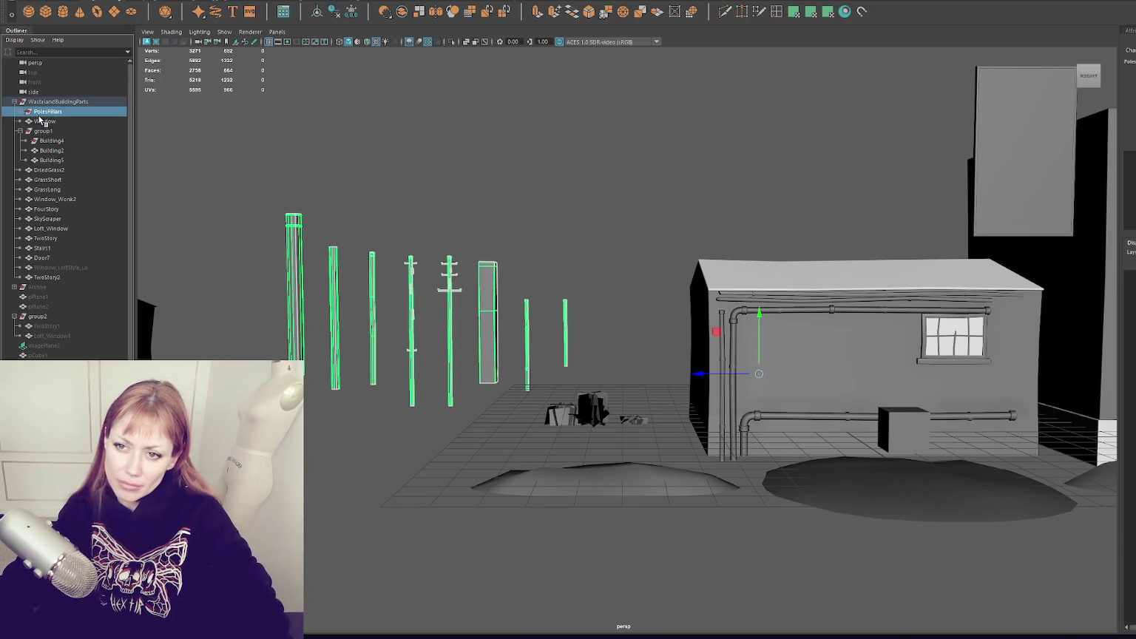
{"action": "double_click", "coordinate": [42, 121]}
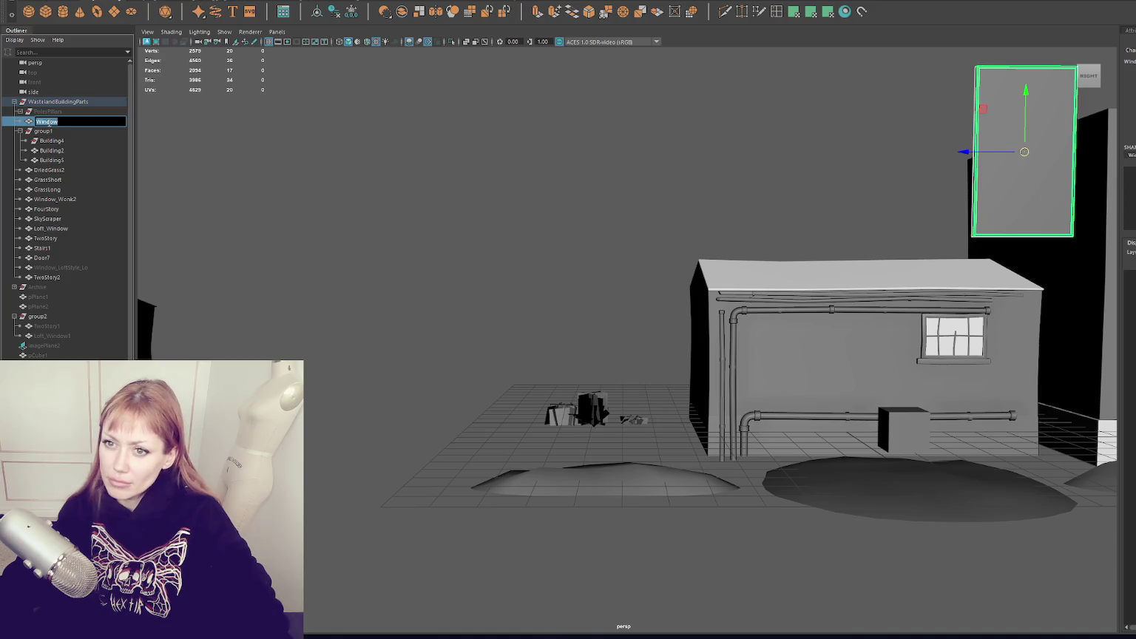
Group the Window and loft-style window objects and name the group Windows.
{"action": "left_click", "coordinate": [102, 267]}
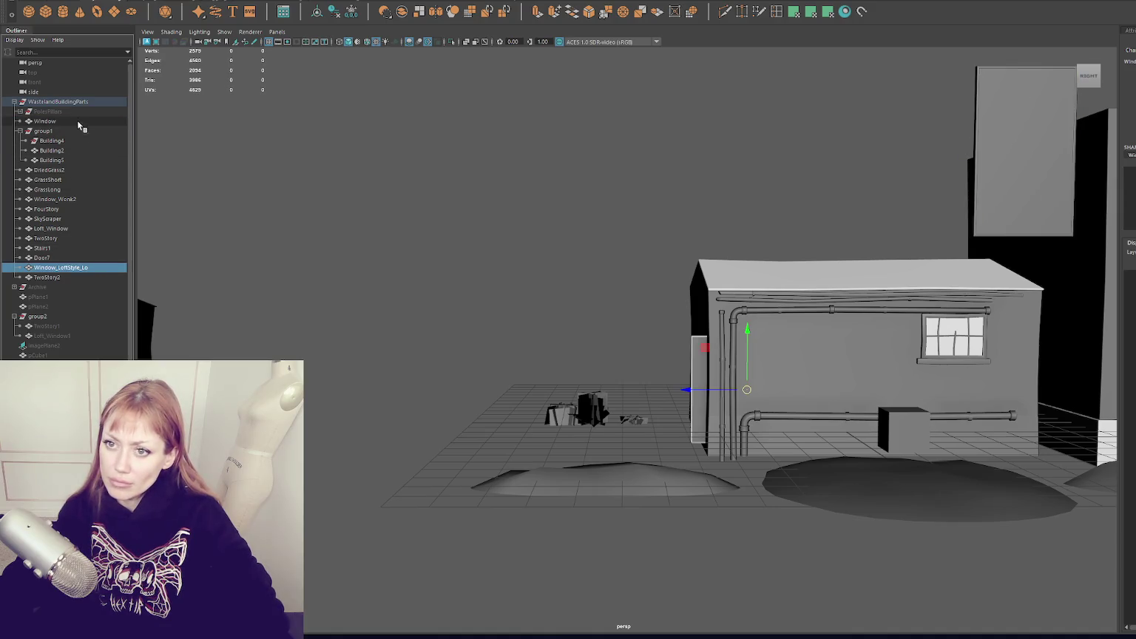
{"action": "left_click", "coordinate": [74, 120]}
{"action": "double_click", "coordinate": [92, 267]}
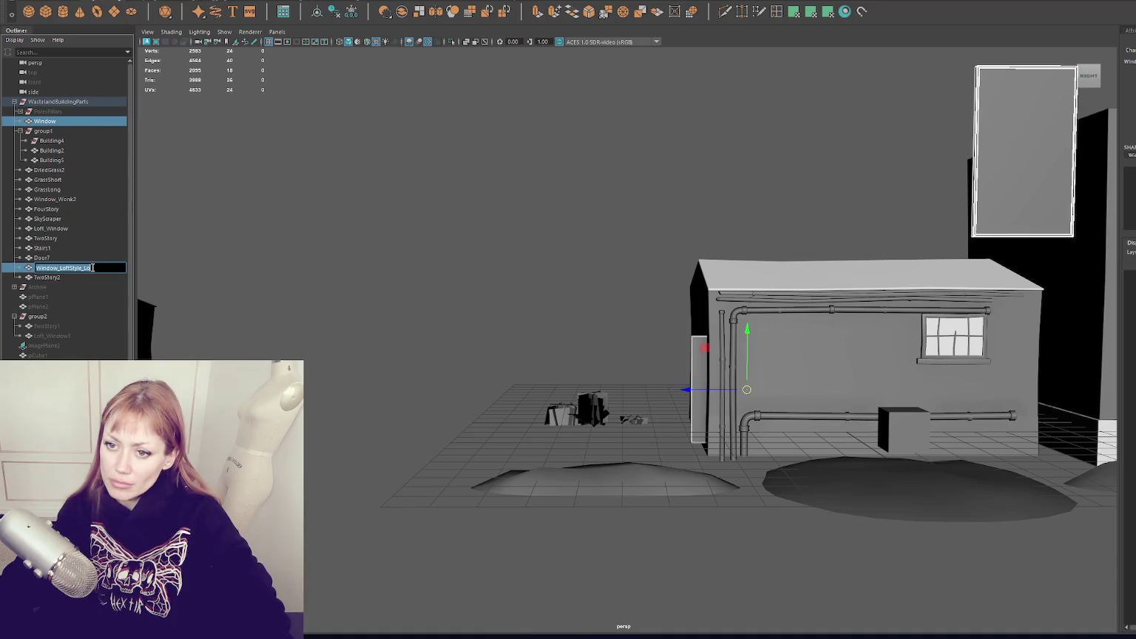
{"action": "left_click", "coordinate": [103, 270]}
{"action": "left_click", "coordinate": [81, 123], "text": "shift"}
{"action": "key", "text": "ctrl+g"}
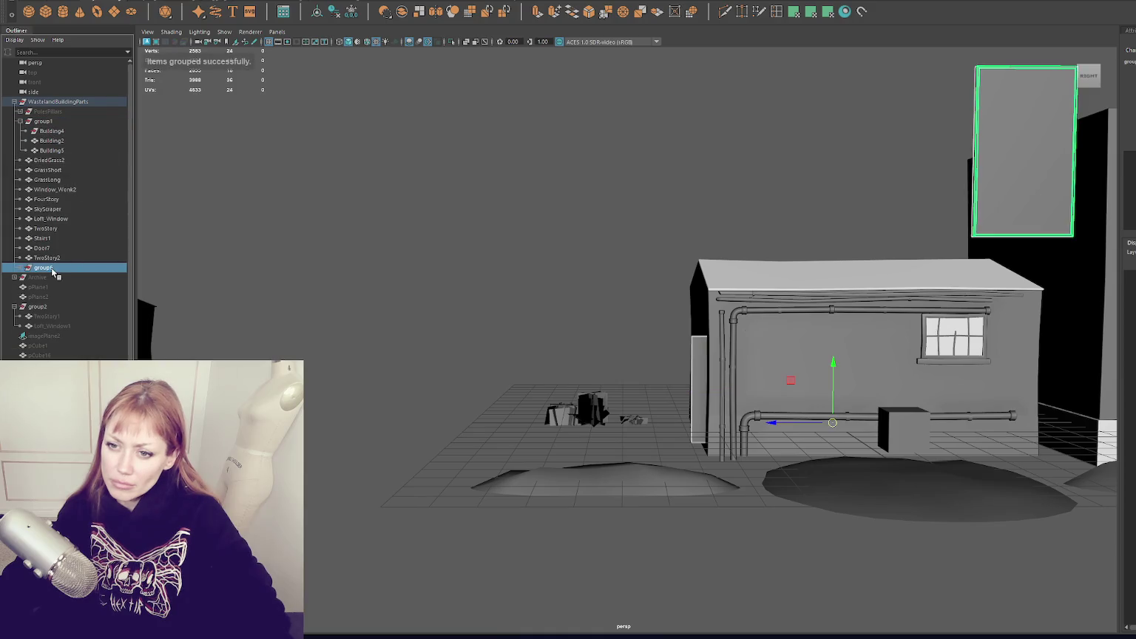
{"action": "double_click", "coordinate": [51, 268]}
{"action": "type", "text": "Windows"}
{"action": "key", "text": "Return"}
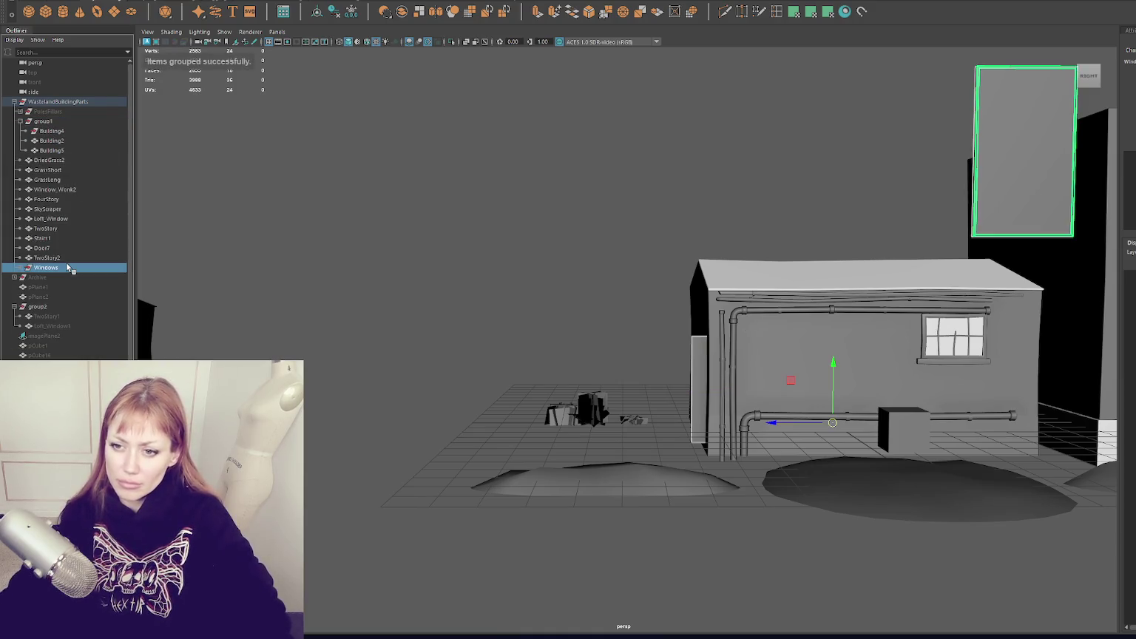
Expand the Windows group and raise the loft-style window plane.
{"action": "mouse_move", "coordinate": [518, 193]}
{"action": "left_mouse_down", "text": "alt"}
{"action": "mouse_move", "coordinate": [665, 213]}
{"action": "mouse_move", "coordinate": [690, 241]}
{"action": "mouse_move", "coordinate": [555, 78]}
{"action": "mouse_move", "coordinate": [532, 246]}
{"action": "mouse_move", "coordinate": [591, 233]}
{"action": "mouse_move", "coordinate": [355, 284]}
{"action": "left_mouse_up", "text": "alt"}
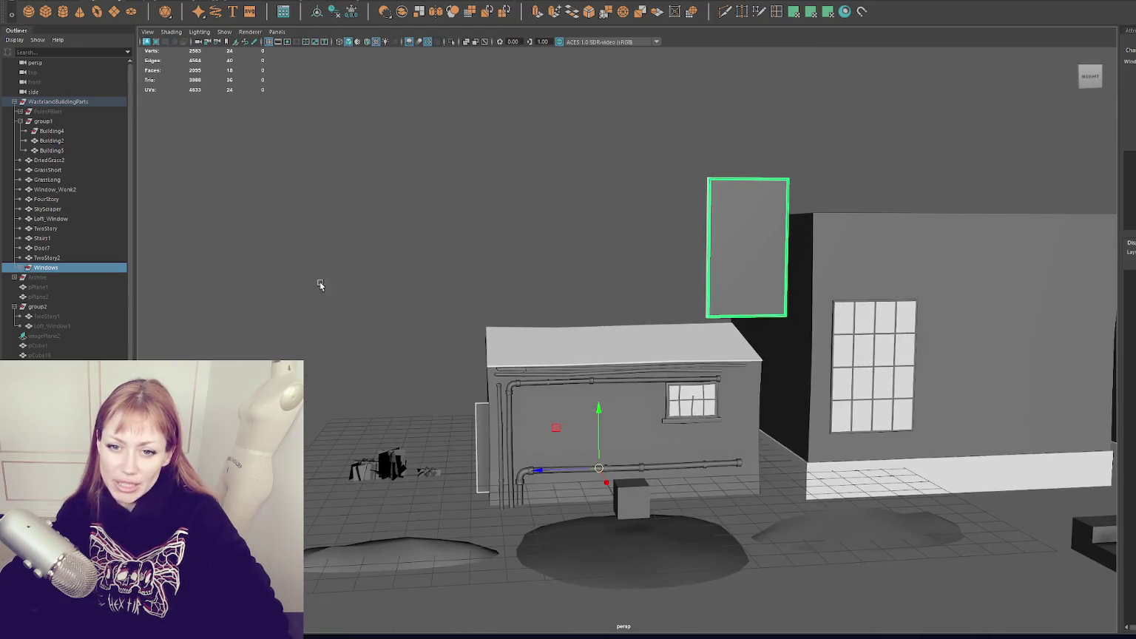
{"action": "left_click", "coordinate": [19, 268]}
{"action": "left_click", "coordinate": [50, 277]}
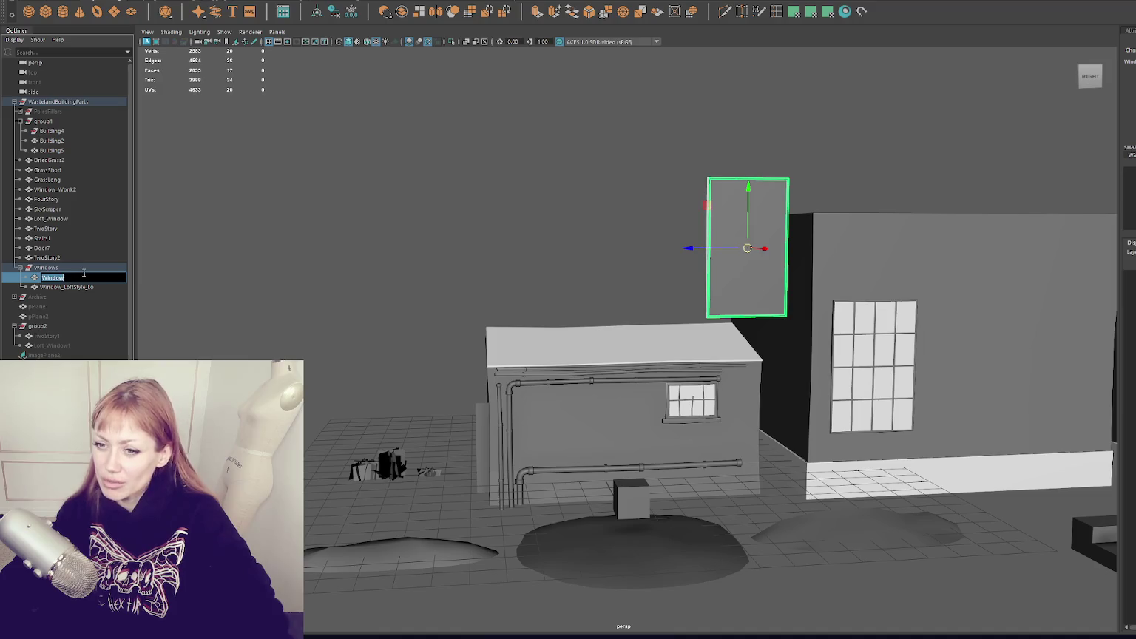
{"action": "left_click", "coordinate": [63, 287]}
{"action": "left_click_drag", "start_coordinate": [524, 392], "coordinate": [522, 189]}
Shift the loft-style and Window planes left, right and down beside the shed.
{"action": "left_click", "coordinate": [719, 249]}
{"action": "mouse_move", "coordinate": [718, 249]}
{"action": "left_mouse_down", "text": "alt"}
{"action": "mouse_move", "coordinate": [756, 276]}
{"action": "mouse_move", "coordinate": [707, 241]}
{"action": "mouse_move", "coordinate": [486, 267]}
{"action": "mouse_move", "coordinate": [629, 271]}
{"action": "mouse_move", "coordinate": [595, 281]}
{"action": "mouse_move", "coordinate": [579, 264]}
{"action": "mouse_move", "coordinate": [599, 274]}
{"action": "mouse_move", "coordinate": [492, 285]}
{"action": "mouse_move", "coordinate": [557, 243]}
{"action": "left_mouse_up", "text": "alt"}
{"action": "left_click", "coordinate": [629, 271]}
{"action": "left_click", "coordinate": [518, 274]}
{"action": "left_click", "coordinate": [552, 263]}
{"action": "mouse_move", "coordinate": [464, 240]}
{"action": "left_mouse_down"}
{"action": "mouse_move", "coordinate": [530, 240]}
{"action": "mouse_move", "coordinate": [551, 329]}
{"action": "mouse_move", "coordinate": [535, 241]}
{"action": "mouse_move", "coordinate": [302, 247]}
{"action": "mouse_move", "coordinate": [306, 386]}
{"action": "mouse_move", "coordinate": [401, 382]}
{"action": "mouse_move", "coordinate": [400, 415]}
{"action": "mouse_move", "coordinate": [355, 437]}
{"action": "mouse_move", "coordinate": [429, 433]}
{"action": "left_mouse_up"}
{"action": "left_click", "coordinate": [495, 254]}
{"action": "left_click", "coordinate": [302, 247]}
{"action": "left_click", "coordinate": [406, 426]}
{"action": "left_click", "coordinate": [391, 400]}
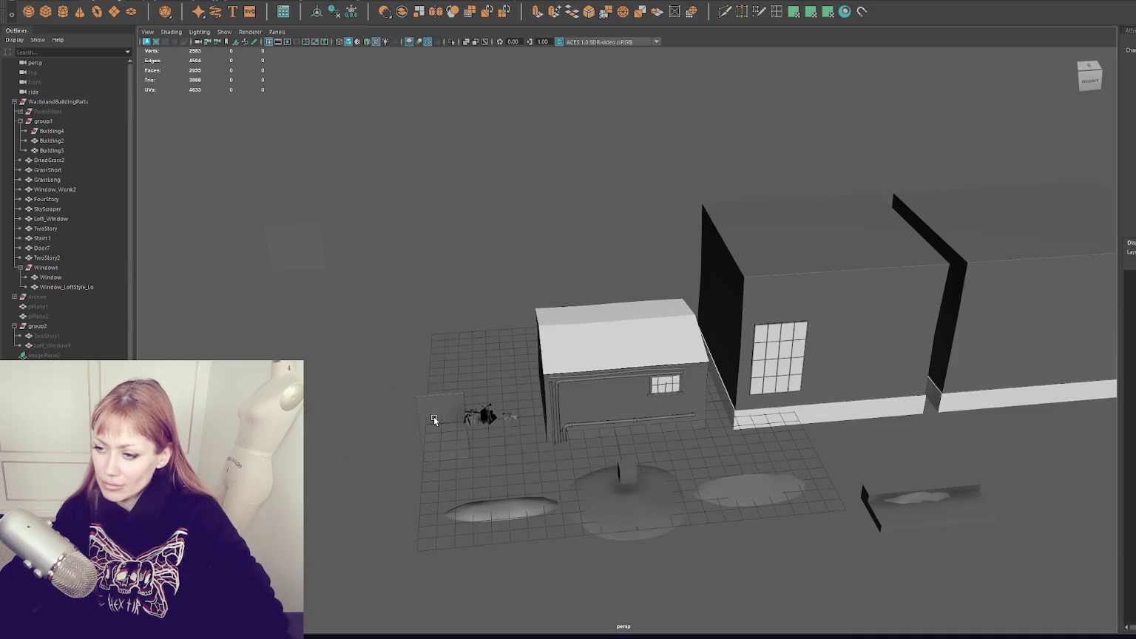
Undo the last Window plane moves and place one window plane beside the other.
{"action": "key", "text": "ctrl+z"}
{"action": "key", "text": "ctrl+z"}
{"action": "key", "text": "ctrl+z"}
{"action": "key", "text": "ctrl+z"}
{"action": "key", "text": "ctrl+z"}
{"action": "key", "text": "ctrl+z"}
{"action": "key", "text": "ctrl+z"}
{"action": "key", "text": "ctrl+z"}
{"action": "key", "text": "ctrl+z"}
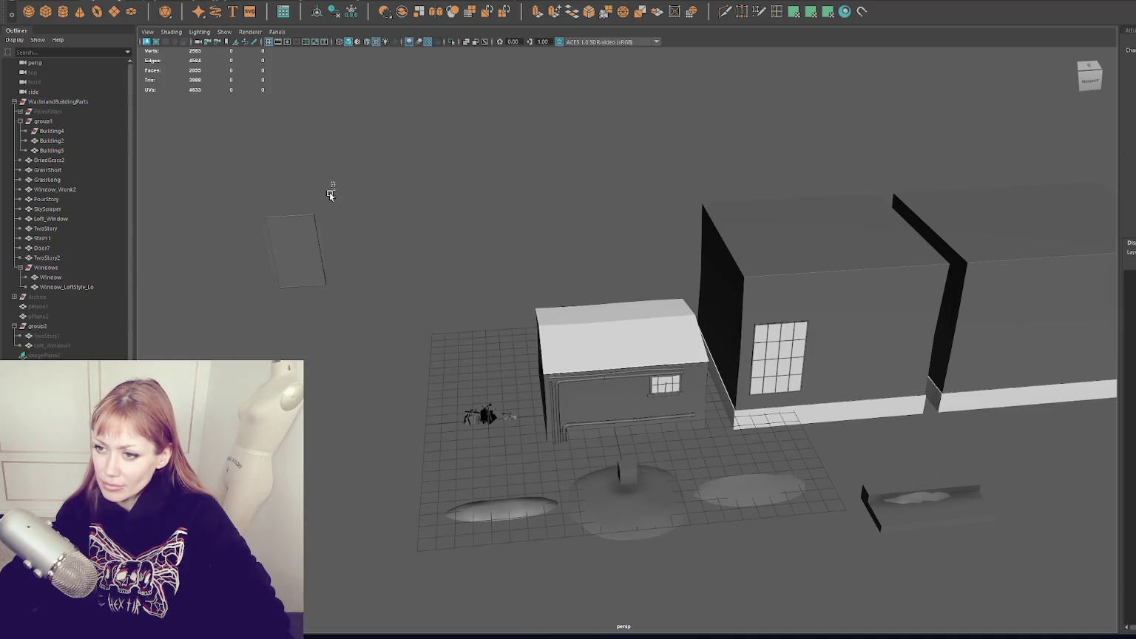
{"action": "key", "text": "ctrl+z"}
{"action": "key", "text": "ctrl+z"}
{"action": "mouse_move", "coordinate": [272, 254]}
{"action": "left_mouse_down", "text": "alt"}
{"action": "mouse_move", "coordinate": [356, 296]}
{"action": "mouse_move", "coordinate": [358, 327]}
{"action": "left_mouse_up", "text": "alt"}
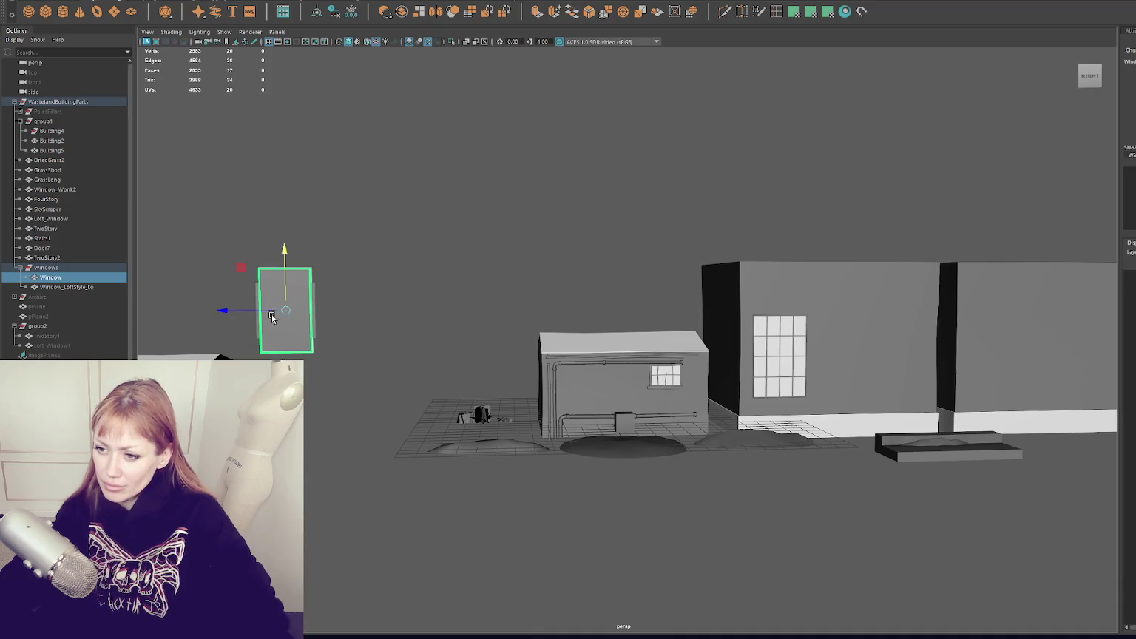
{"action": "left_click_drag", "start_coordinate": [286, 310], "coordinate": [348, 307]}
Reorder PolesPillars and then Windows below TwoStory2 in the Outliner hierarchy.
{"action": "left_click", "coordinate": [112, 269]}
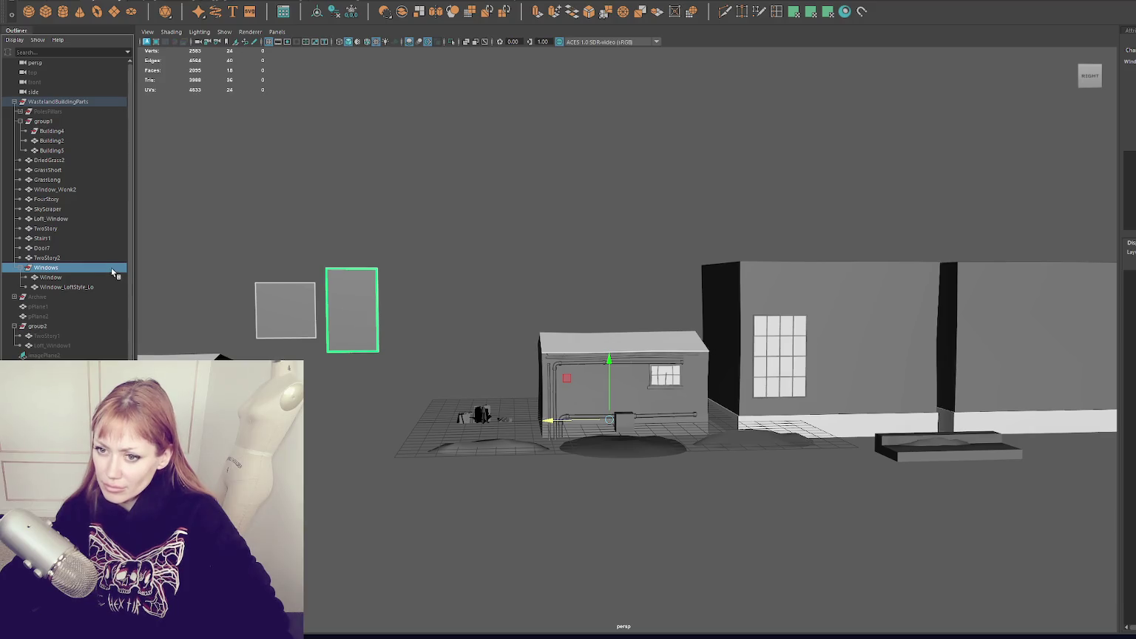
{"action": "left_click", "coordinate": [111, 257]}
{"action": "left_click_drag", "start_coordinate": [90, 111], "coordinate": [84, 265]}
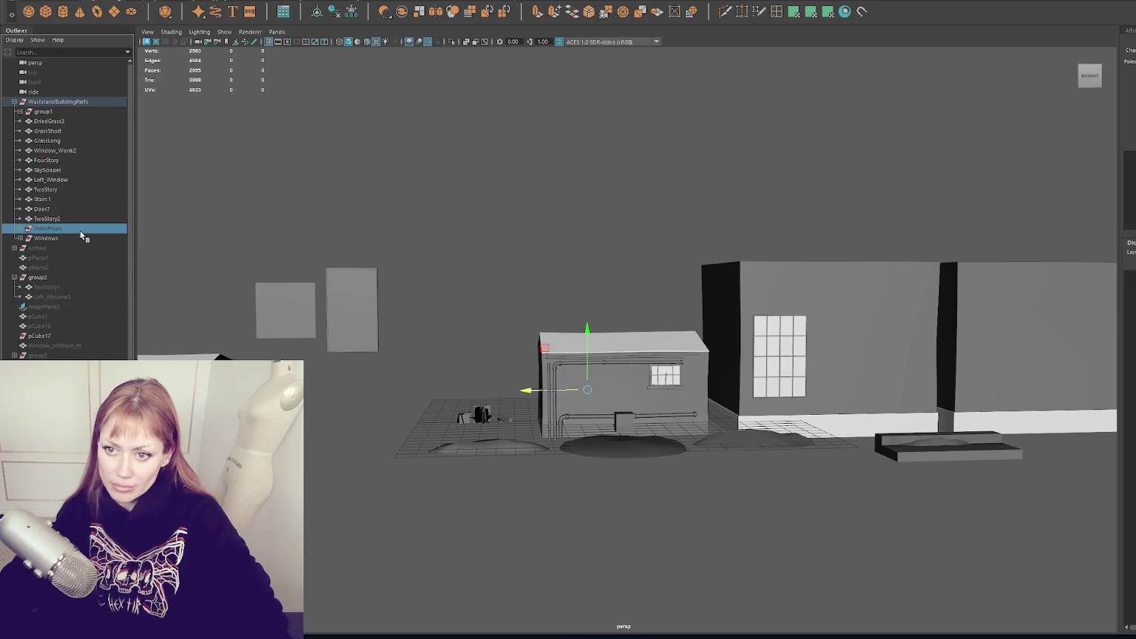
{"action": "left_click_drag", "start_coordinate": [86, 238], "coordinate": [80, 228]}
{"action": "left_click", "coordinate": [80, 219]}
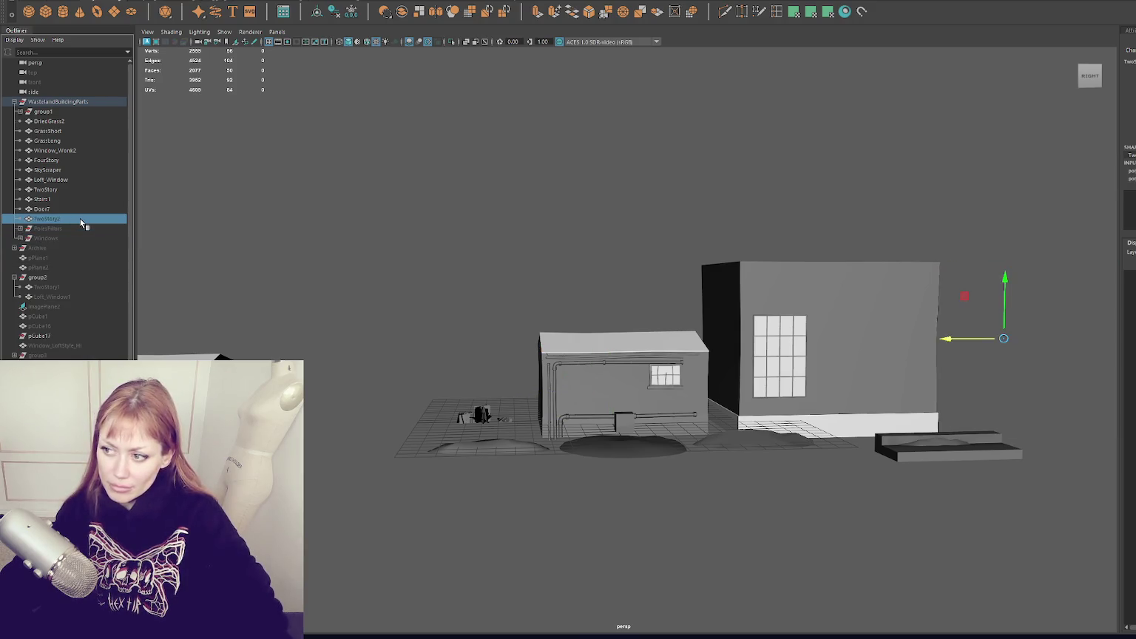
{"action": "left_click", "coordinate": [748, 248]}
{"action": "middle_click_drag", "start_coordinate": [749, 248], "coordinate": [587, 263], "text": "alt"}
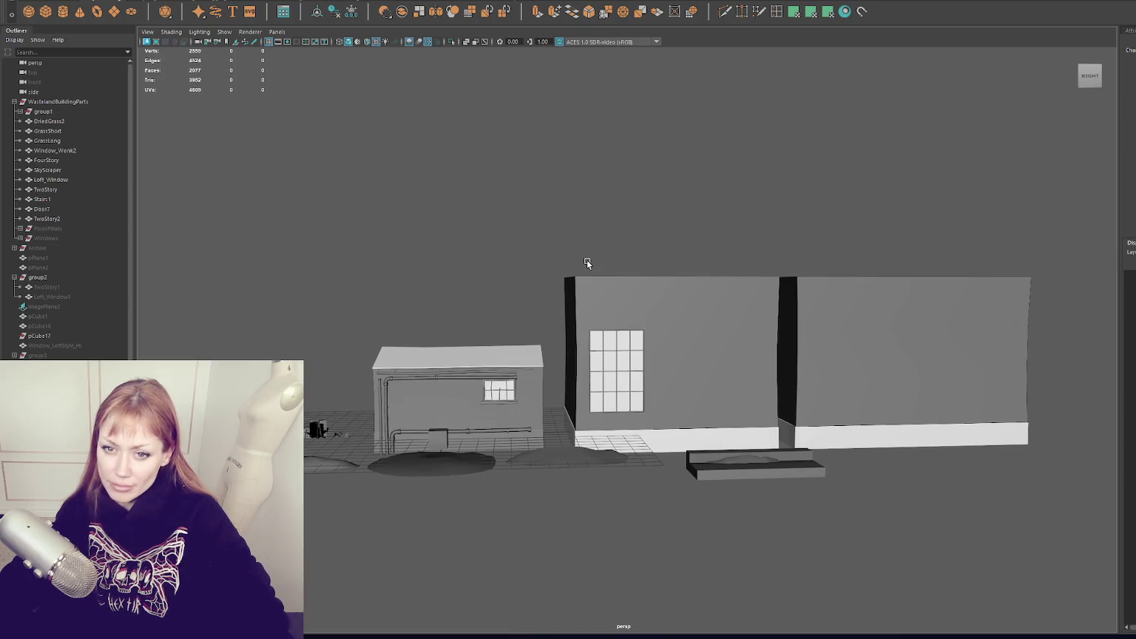
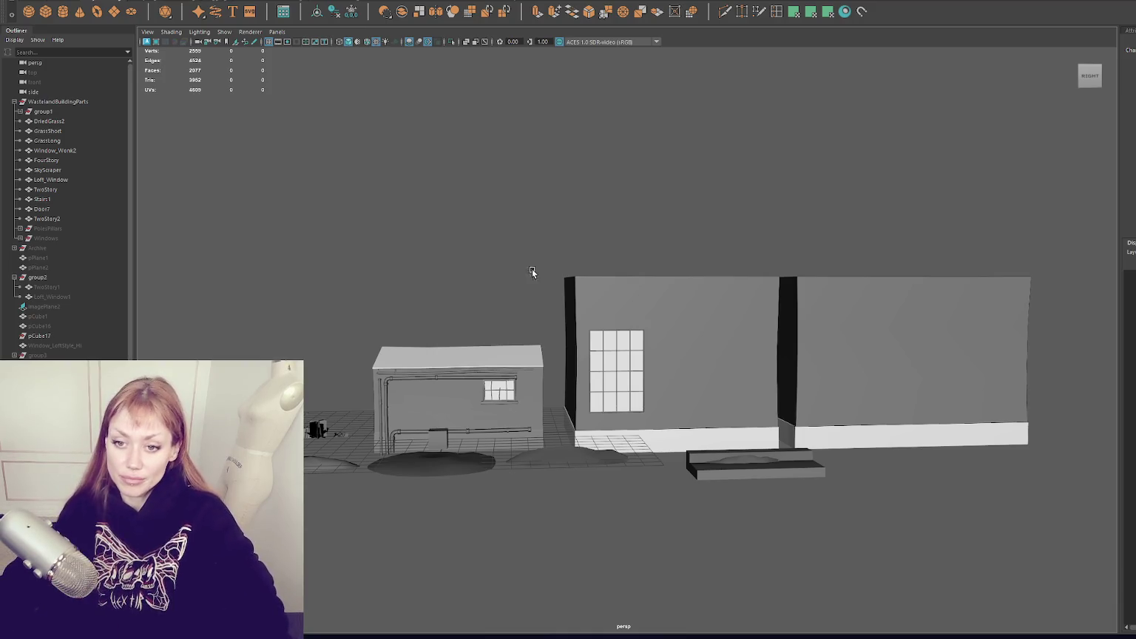
Select and frame Window_Wonk2 on the pipe building, then nudge it up the wall.
{"action": "scroll", "coordinate": [375, 244], "scroll_direction": "up", "scroll_amount": 3}
{"action": "scroll", "coordinate": [500, 276], "scroll_direction": "up", "scroll_amount": 2}
{"action": "left_click_drag", "start_coordinate": [421, 183], "coordinate": [410, 252], "text": "alt"}
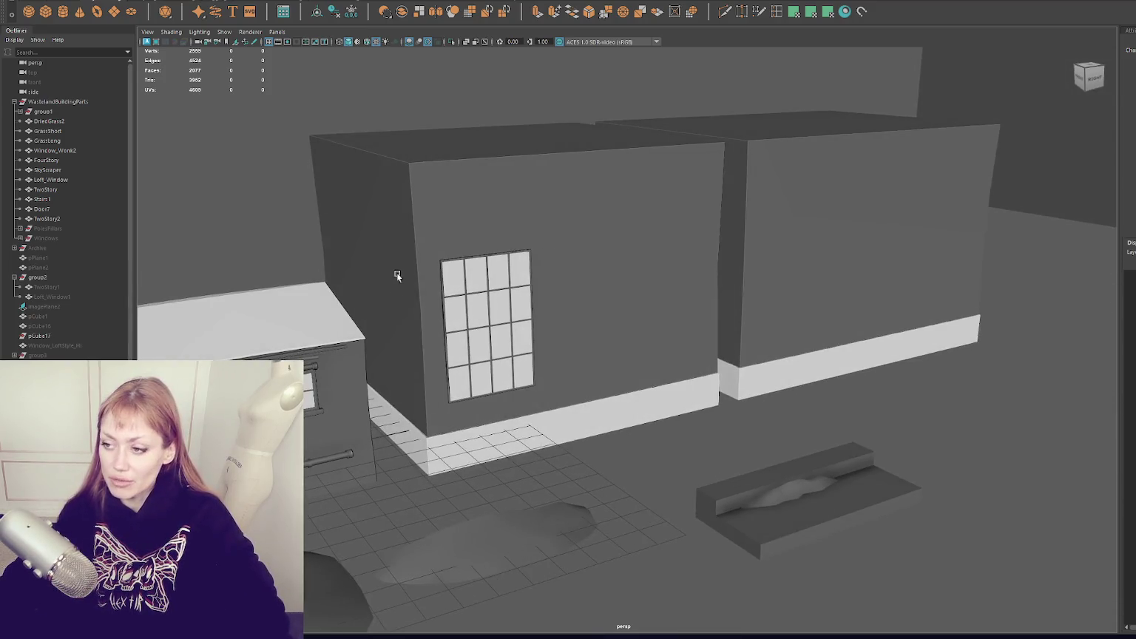
{"action": "left_click", "coordinate": [410, 253]}
{"action": "key", "text": "f"}
{"action": "left_click", "coordinate": [521, 289]}
{"action": "key", "text": "f"}
{"action": "left_click", "coordinate": [651, 308]}
{"action": "left_click_drag", "start_coordinate": [620, 274], "coordinate": [619, 226]}
Unhide the Windows group and slide Window_Wonk2 along X off the wall.
{"action": "scroll", "coordinate": [562, 310], "scroll_direction": "down", "scroll_amount": 5}
{"action": "mouse_move", "coordinate": [563, 319]}
{"action": "left_mouse_down", "text": "alt"}
{"action": "mouse_move", "coordinate": [593, 308]}
{"action": "mouse_move", "coordinate": [311, 276]}
{"action": "mouse_move", "coordinate": [806, 265]}
{"action": "left_mouse_up", "text": "alt"}
{"action": "scroll", "coordinate": [806, 266], "scroll_direction": "up", "scroll_amount": 3}
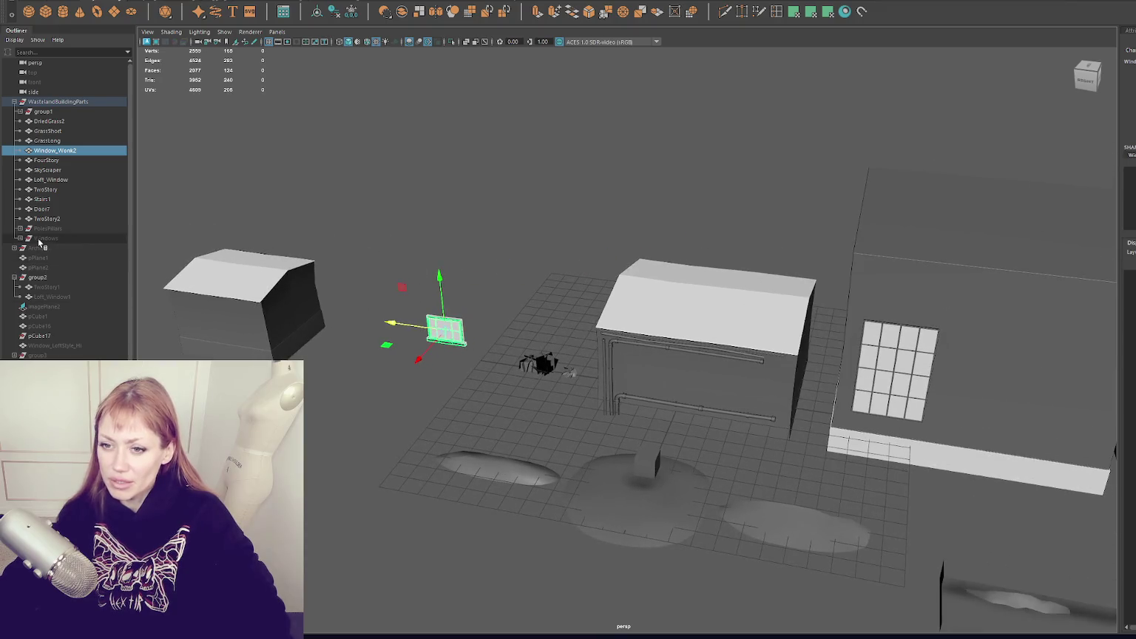
{"action": "left_click", "coordinate": [79, 235]}
{"action": "key", "text": "shift+h"}
{"action": "left_click", "coordinate": [348, 225]}
{"action": "left_click", "coordinate": [395, 322]}
{"action": "left_click", "coordinate": [518, 304]}
{"action": "mouse_move", "coordinate": [395, 322]}
{"action": "left_mouse_down", "text": "alt"}
{"action": "mouse_move", "coordinate": [562, 302]}
{"action": "mouse_move", "coordinate": [570, 246]}
{"action": "left_mouse_up", "text": "alt"}
{"action": "key", "text": "f"}
Move Window_Wonk2 left so it sits below the tall panel, then deselect it.
{"action": "left_click_drag", "start_coordinate": [592, 281], "coordinate": [561, 316], "text": "alt"}
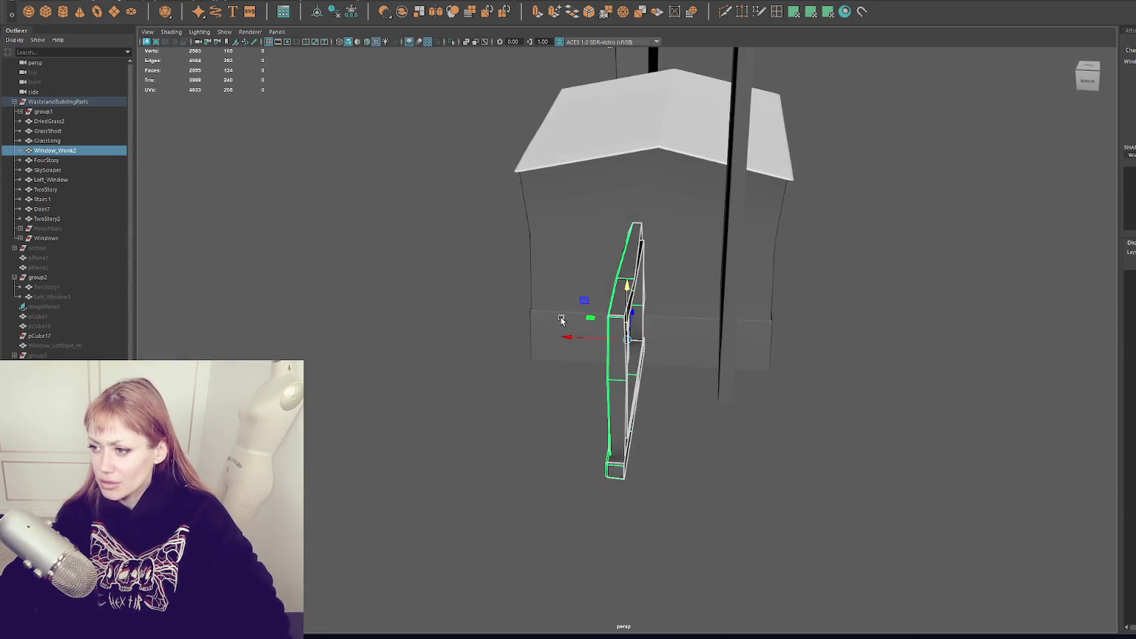
{"action": "left_click_drag", "start_coordinate": [628, 340], "coordinate": [690, 318], "text": "alt"}
{"action": "key", "text": "f"}
{"action": "scroll", "coordinate": [614, 333], "scroll_direction": "down", "scroll_amount": 5}
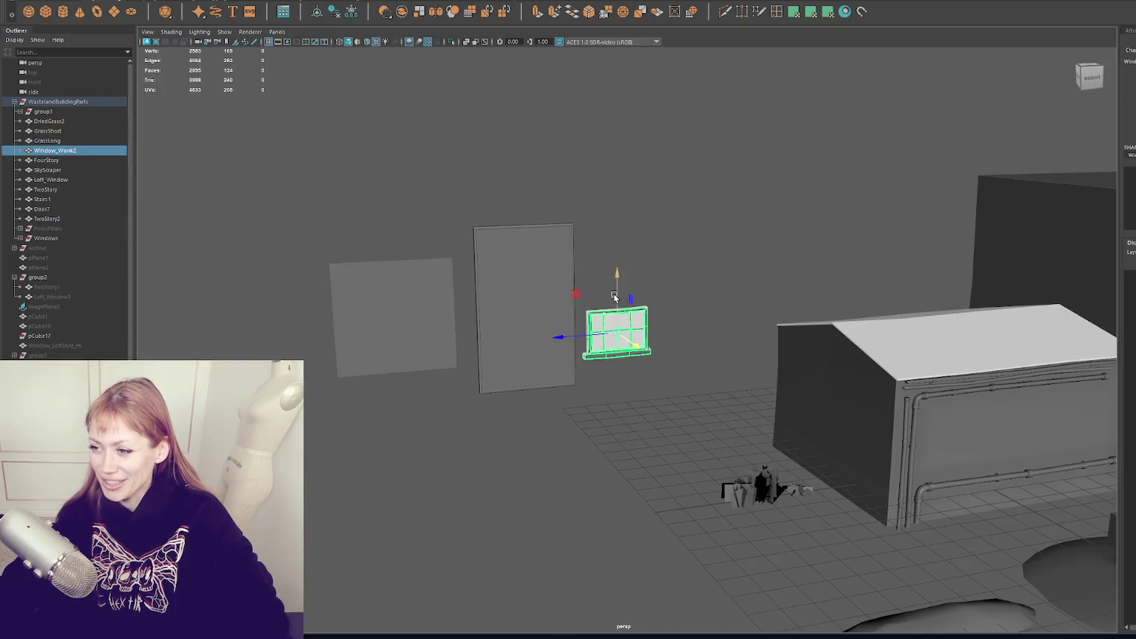
{"action": "left_click_drag", "start_coordinate": [589, 423], "coordinate": [502, 425]}
{"action": "left_click", "coordinate": [708, 322]}
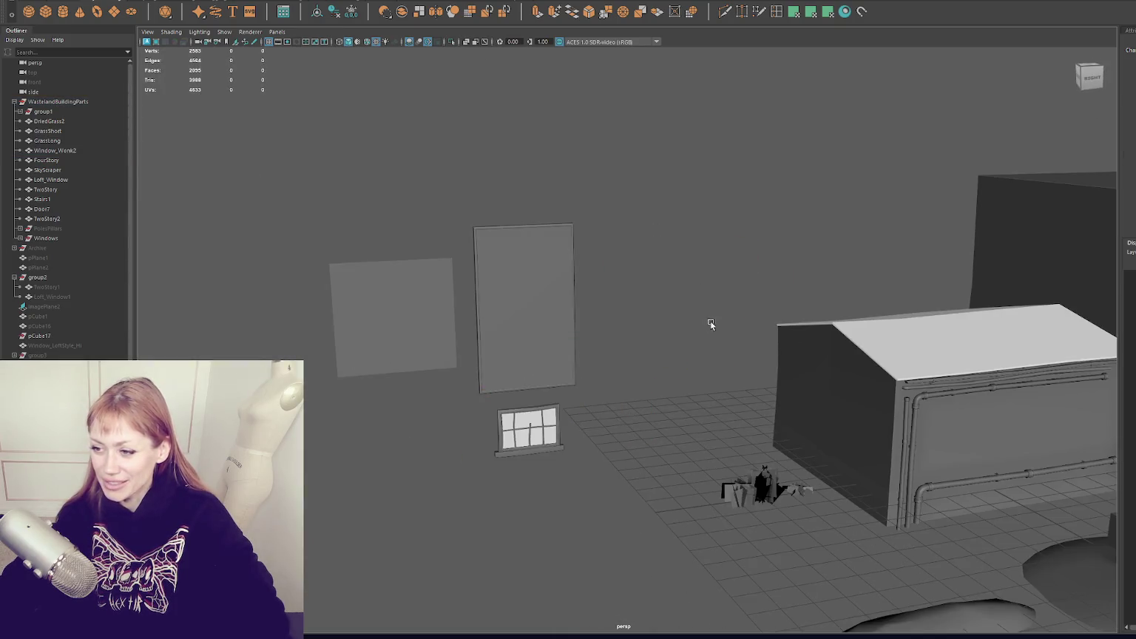
Cycle the selection through nearby objects and show the chosen object's attributes.
{"action": "left_click_drag", "start_coordinate": [707, 322], "coordinate": [479, 234], "text": "alt"}
{"action": "left_click_drag", "start_coordinate": [226, 250], "coordinate": [230, 262], "text": "alt"}
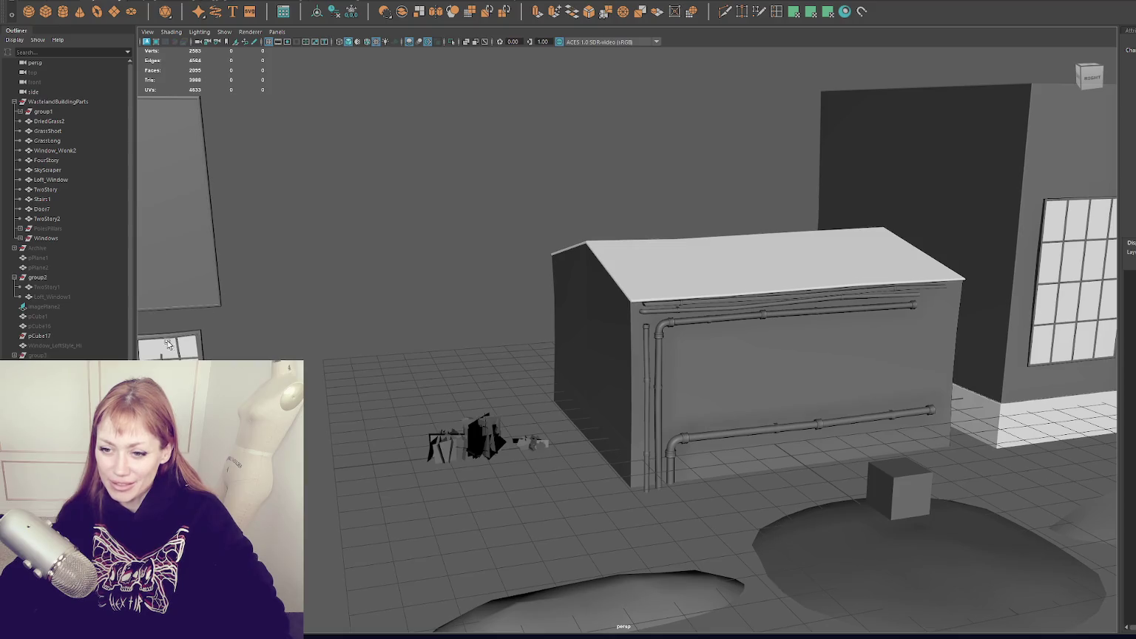
{"action": "key", "text": "Right"}
{"action": "key", "text": "Right"}
{"action": "key", "text": "Right"}
{"action": "key", "text": "Right"}
{"action": "key", "text": "Right"}
{"action": "key", "text": "Right"}
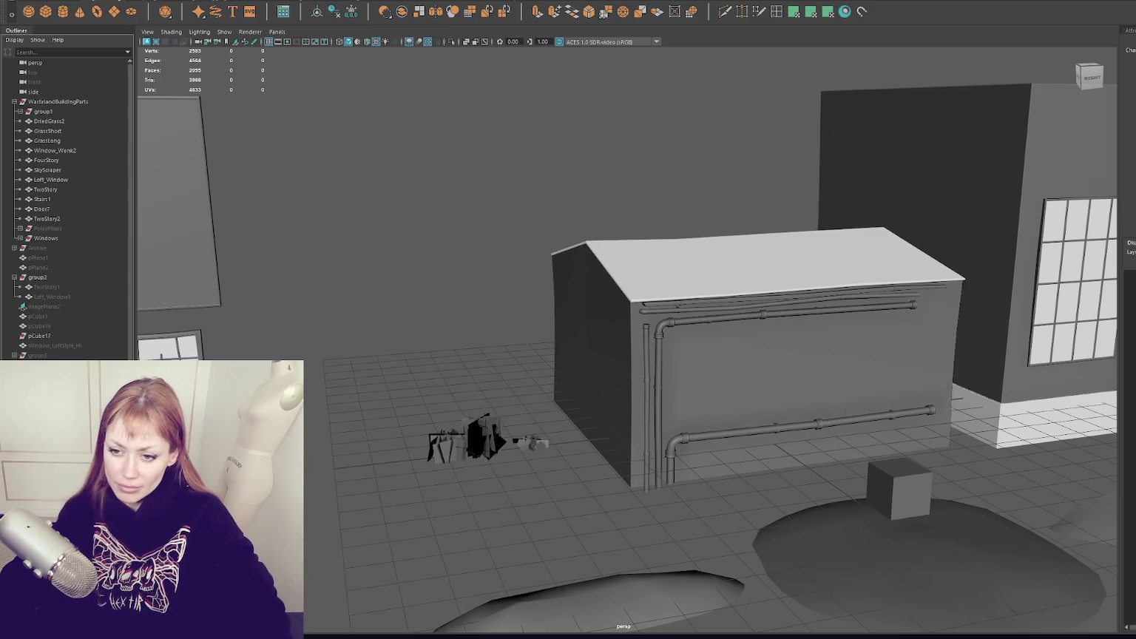
{"action": "key", "text": "Right"}
{"action": "key", "text": "ctrl+a"}
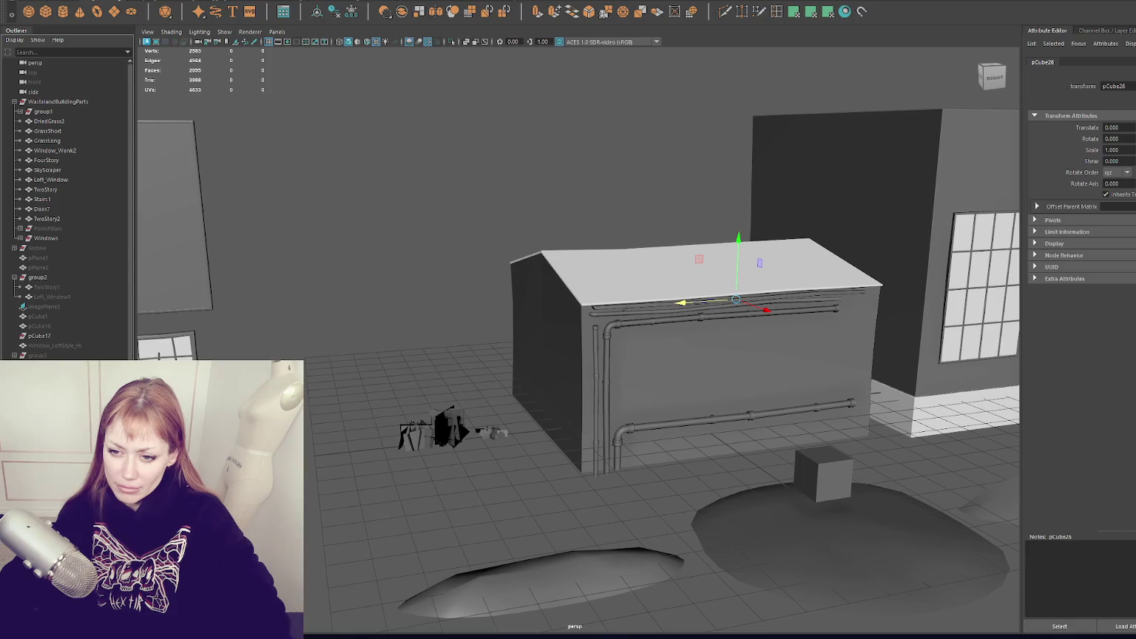
Move group3 to Translate X 14 and parent it inside the hidden Archive group.
{"action": "left_click", "coordinate": [74, 356]}
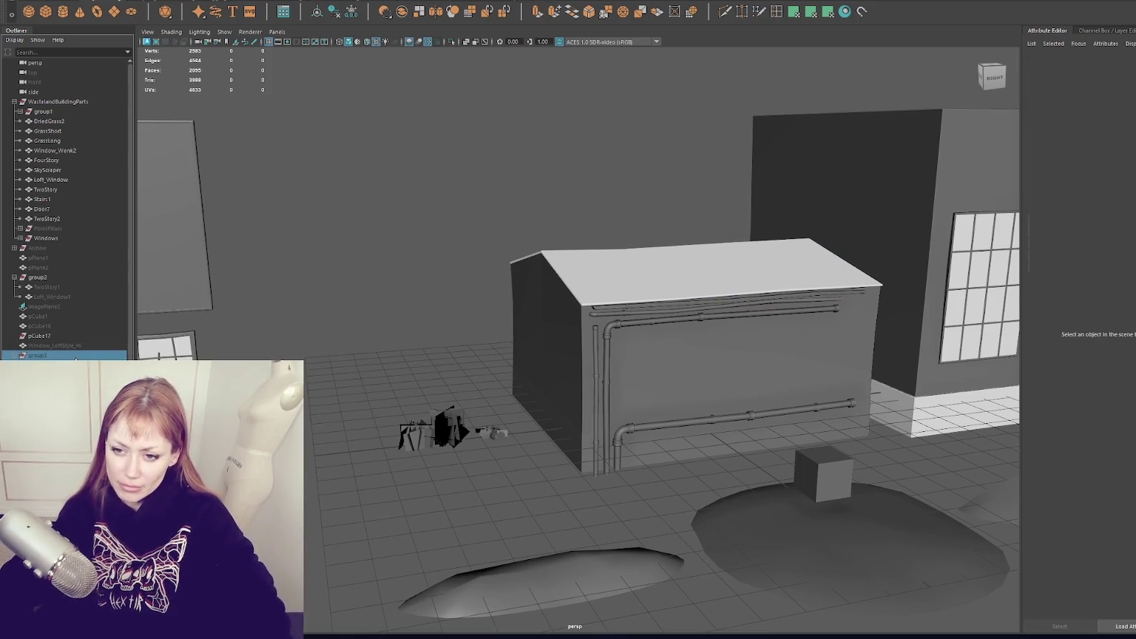
{"action": "key", "text": "f"}
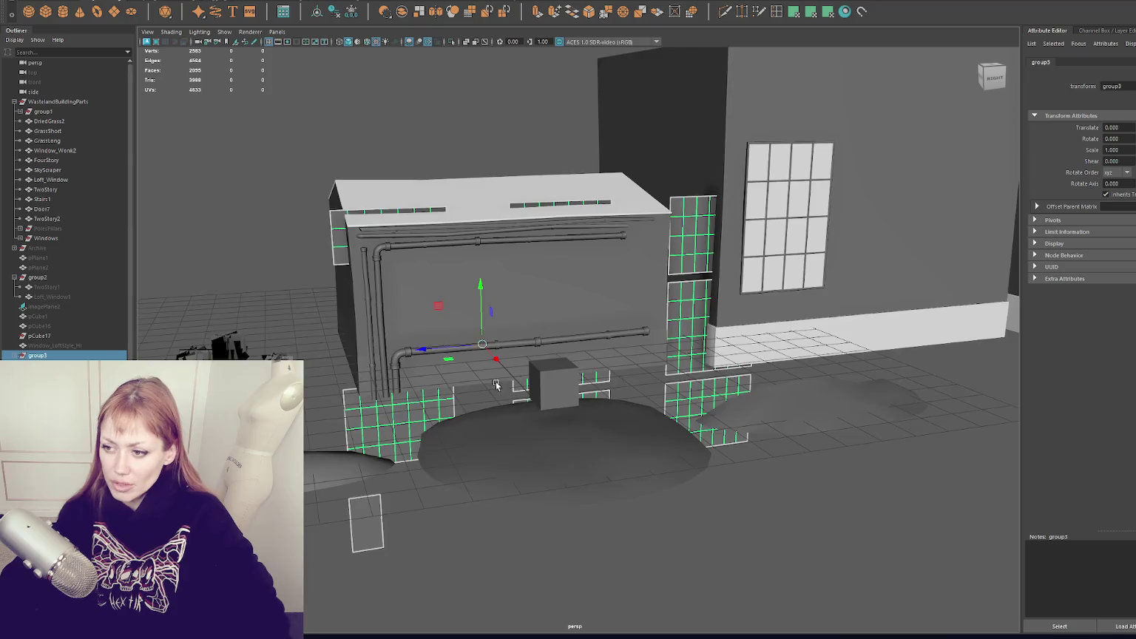
{"action": "scroll", "coordinate": [428, 368], "scroll_direction": "down", "scroll_amount": 3}
{"action": "mouse_move", "coordinate": [540, 373]}
{"action": "left_mouse_down"}
{"action": "mouse_move", "coordinate": [603, 408]}
{"action": "mouse_move", "coordinate": [443, 414]}
{"action": "left_mouse_up"}
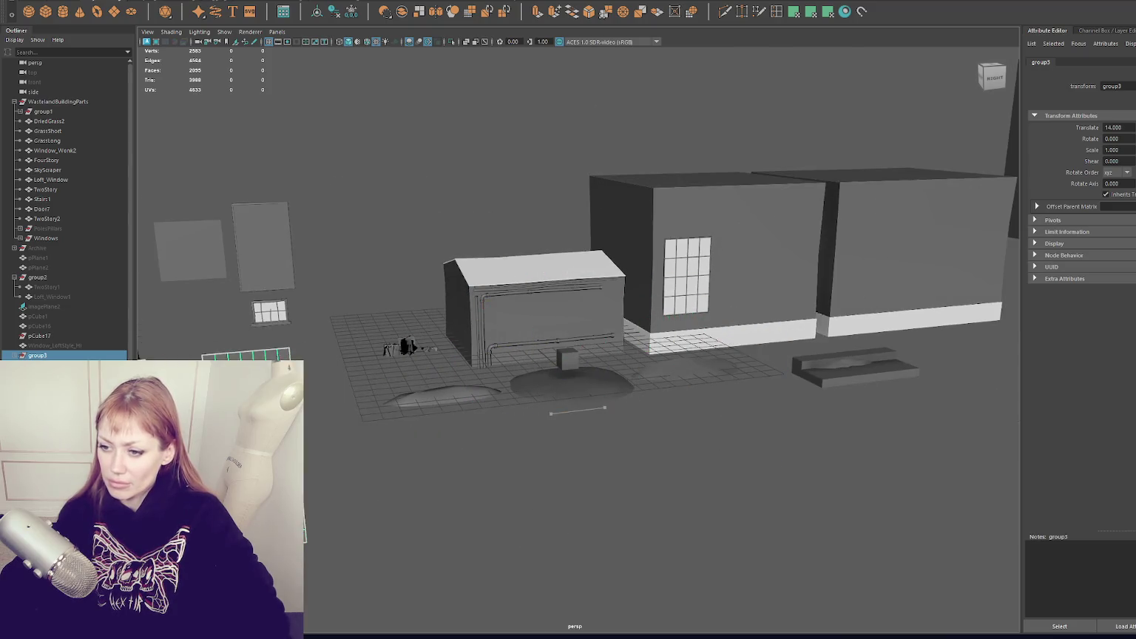
{"action": "left_click_drag", "start_coordinate": [58, 357], "coordinate": [54, 81]}
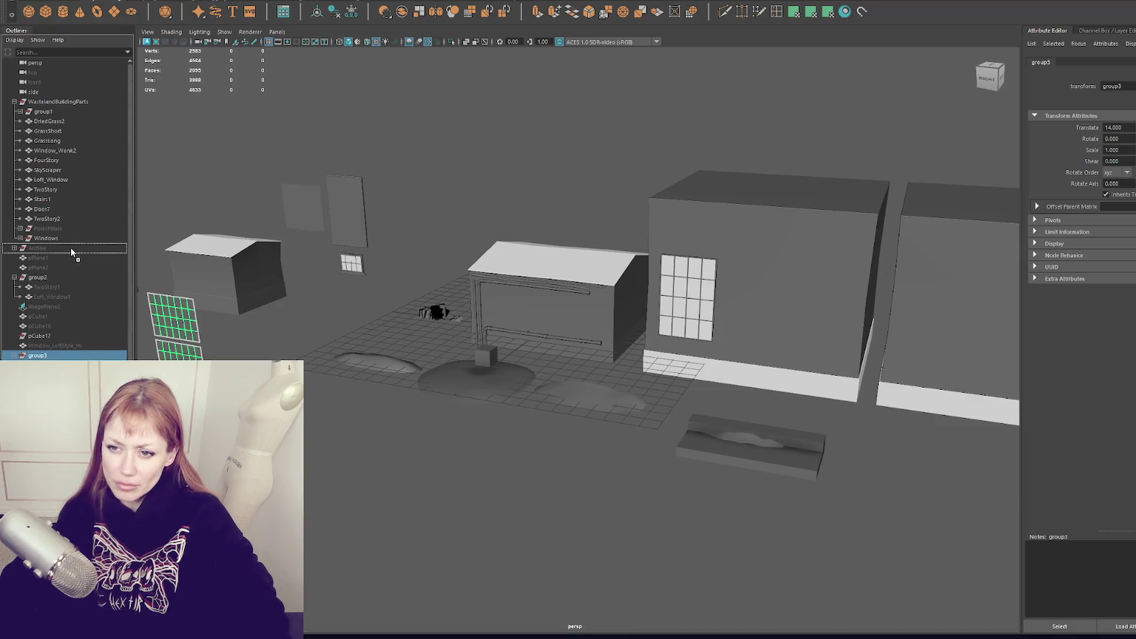
{"action": "left_click_drag", "start_coordinate": [71, 248], "coordinate": [71, 248]}
Select the thin grass strip and slide it along the slab.
{"action": "left_click", "coordinate": [591, 399]}
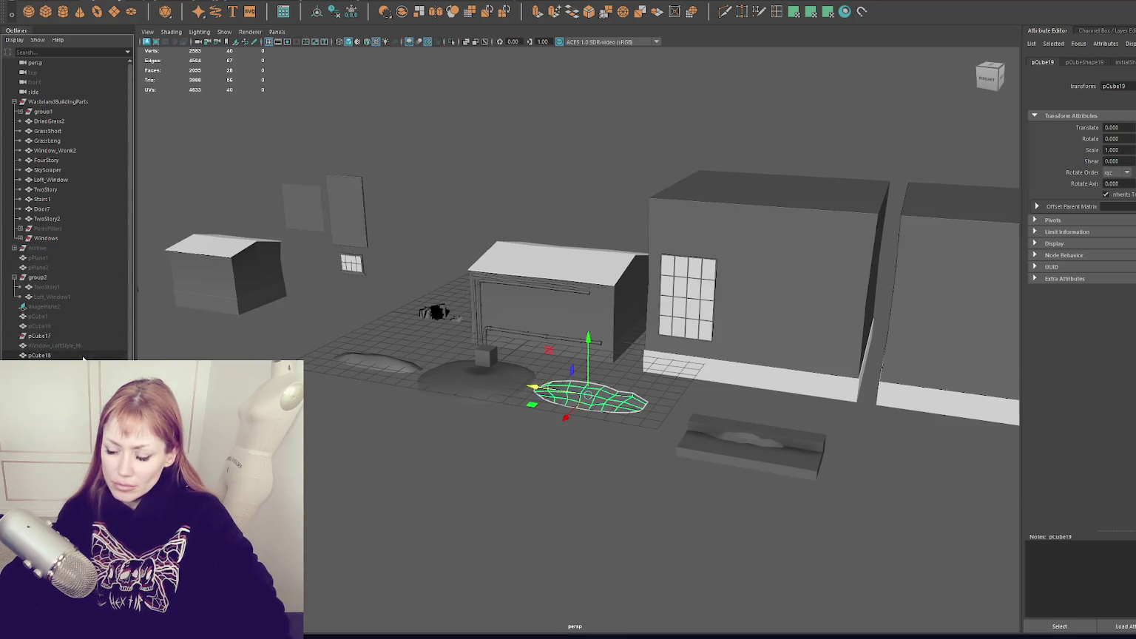
{"action": "left_click", "coordinate": [45, 374]}
{"action": "left_click", "coordinate": [586, 437]}
{"action": "left_click", "coordinate": [796, 461]}
{"action": "mouse_move", "coordinate": [759, 448]}
{"action": "left_mouse_down"}
{"action": "mouse_move", "coordinate": [707, 434]}
{"action": "mouse_move", "coordinate": [788, 428]}
{"action": "mouse_move", "coordinate": [797, 462]}
{"action": "left_mouse_up"}
{"action": "key", "text": "f"}
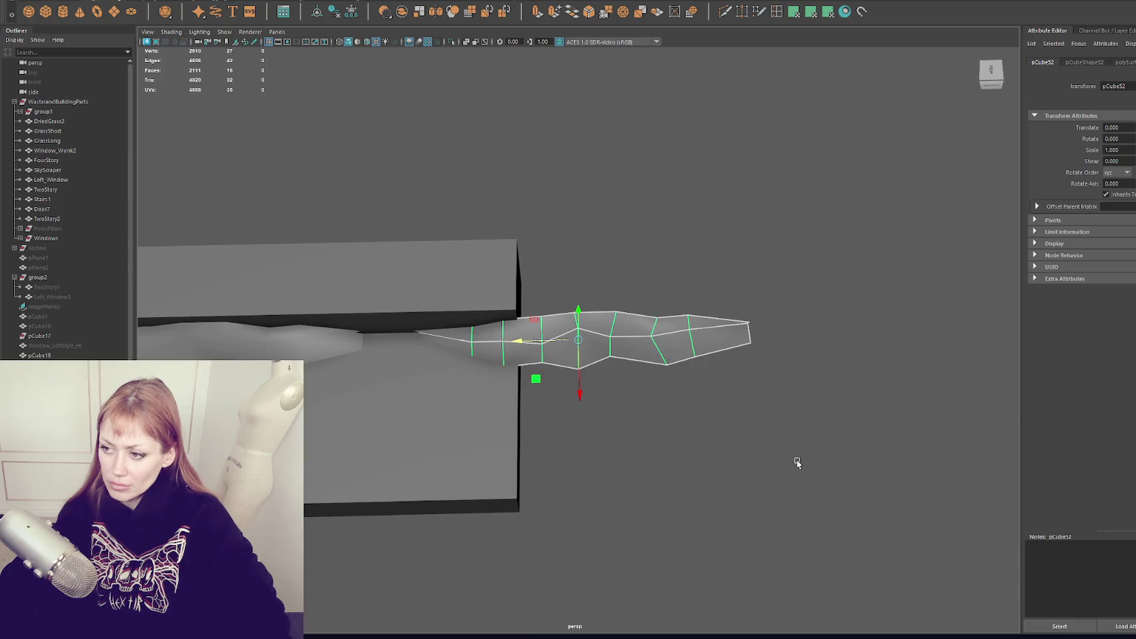
Discard a stray grass-patch duplicate and slide the strip copy right across the slab.
{"action": "right_click_drag", "start_coordinate": [614, 276], "coordinate": [559, 277], "text": "alt"}
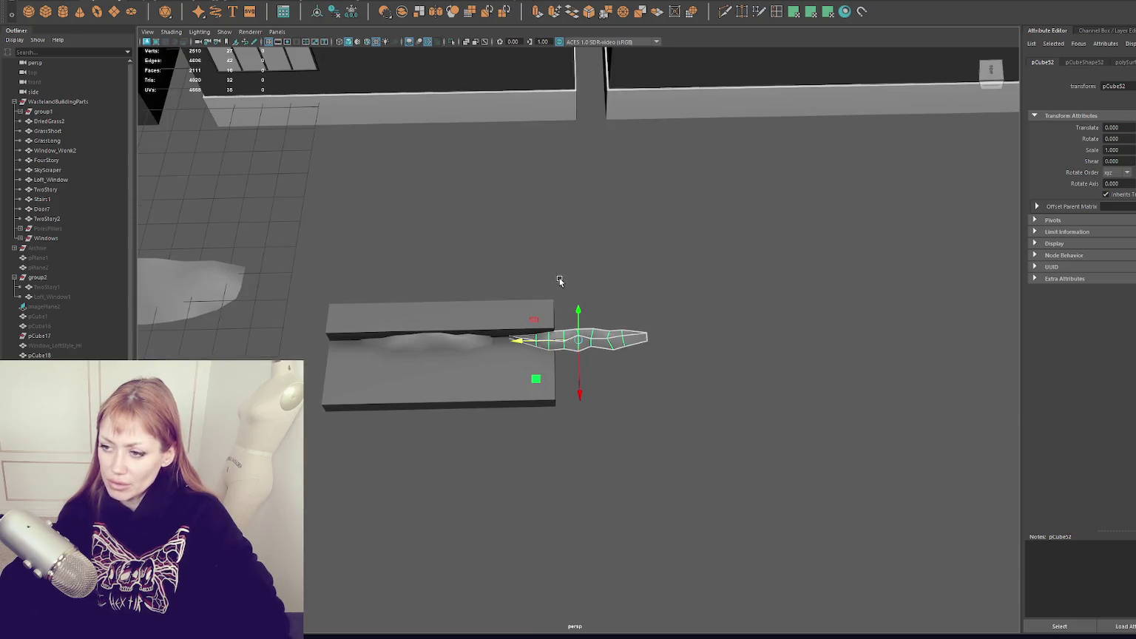
{"action": "left_click", "coordinate": [560, 276]}
{"action": "left_click", "coordinate": [329, 332]}
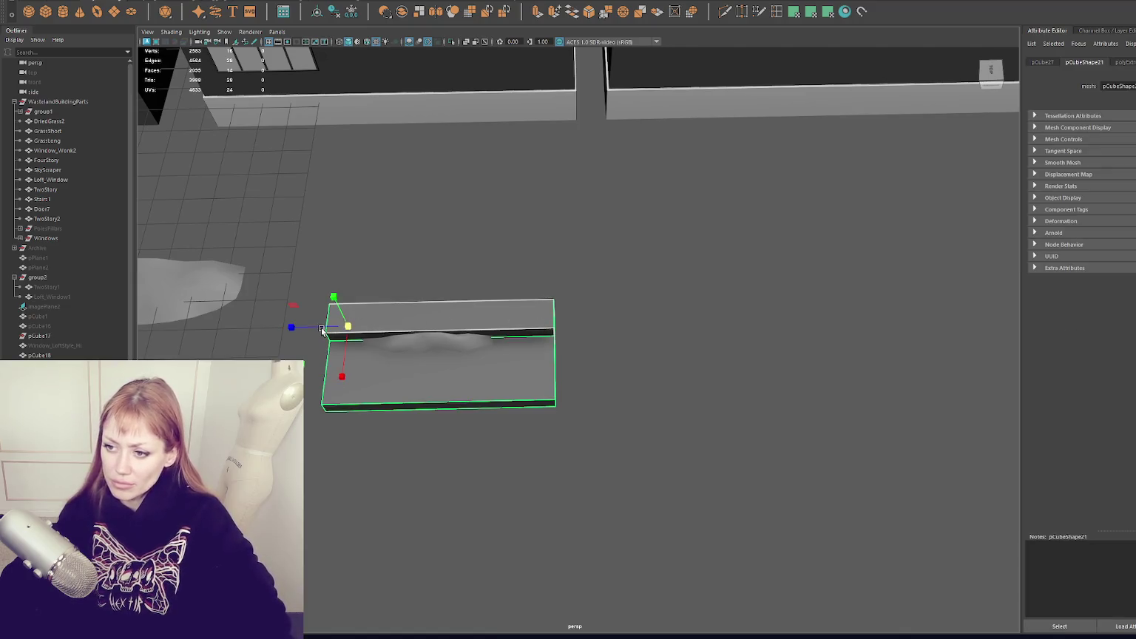
{"action": "key", "text": "ctrl+z"}
{"action": "key", "text": "ctrl+z"}
{"action": "key", "text": "ctrl+z"}
{"action": "left_click", "coordinate": [149, 307]}
{"action": "key", "text": "ctrl+d"}
{"action": "middle_click_drag", "start_coordinate": [155, 307], "coordinate": [616, 371]}
{"action": "key", "text": "Delete"}
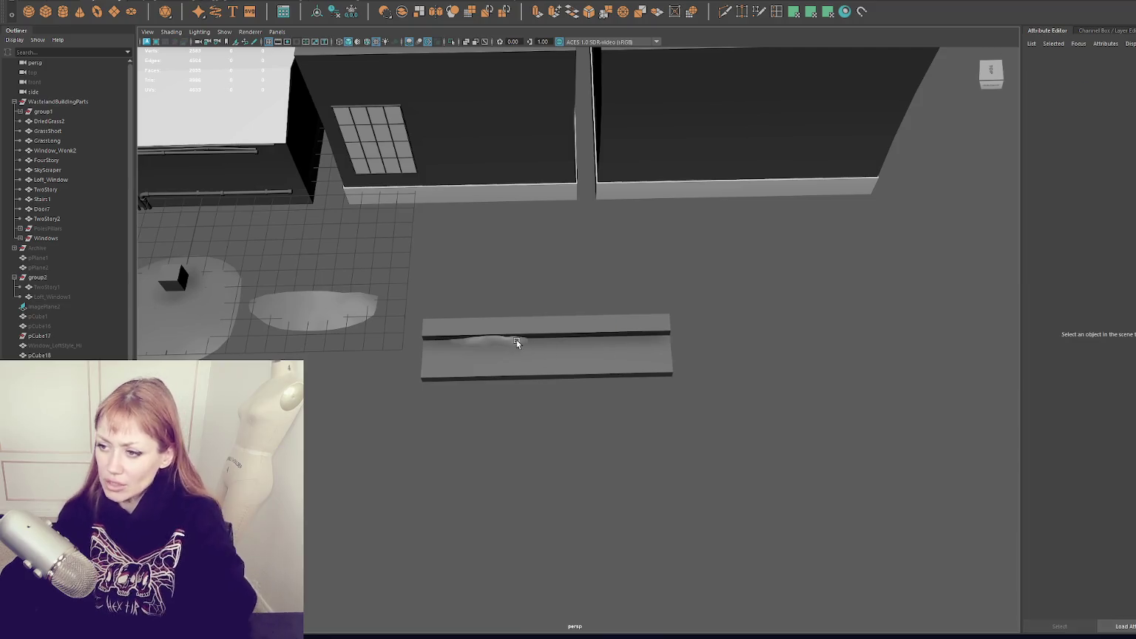
{"action": "left_click", "coordinate": [469, 342]}
{"action": "left_click_drag", "start_coordinate": [457, 347], "coordinate": [570, 345]}
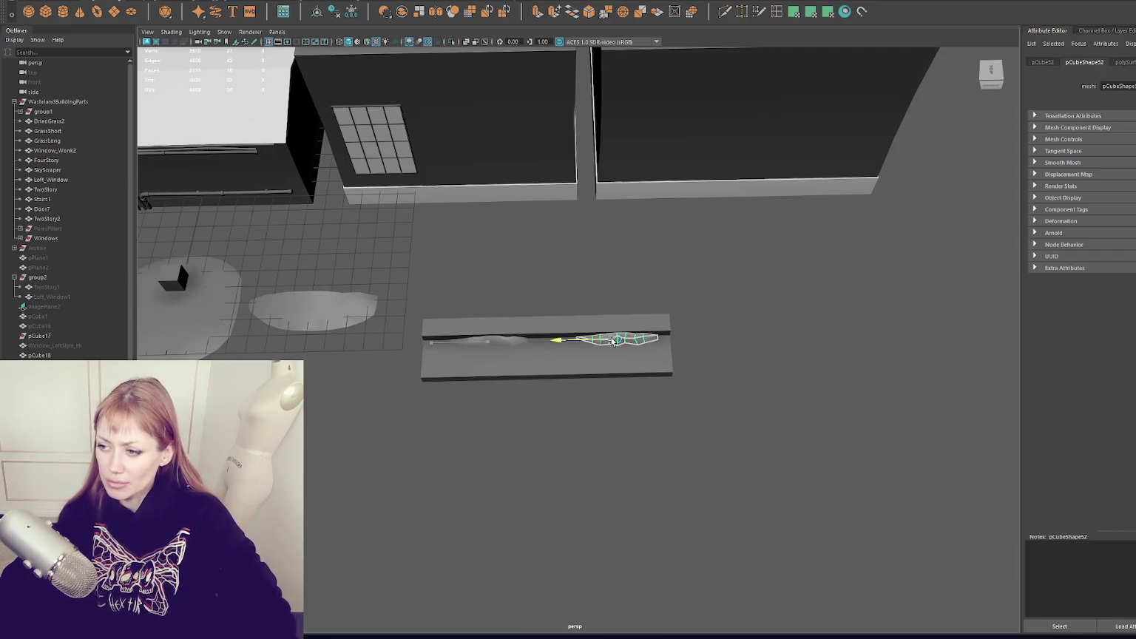
Rotate the slab copy 90° and butt it against the other slab's end.
{"action": "left_click", "coordinate": [621, 343]}
{"action": "key", "text": "e"}
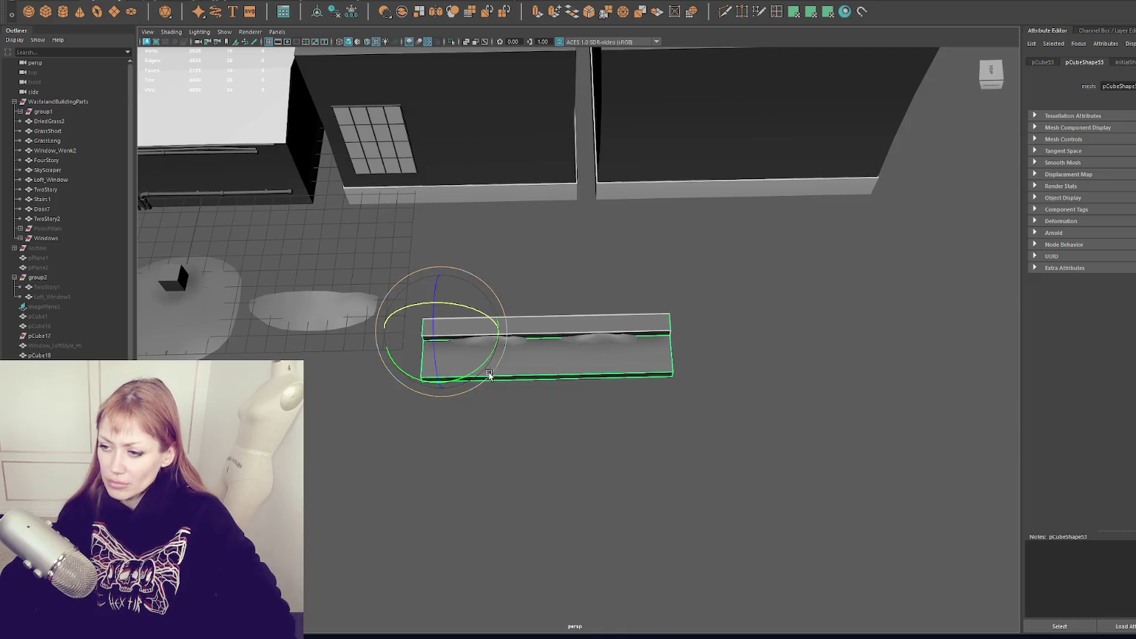
{"action": "left_click_drag", "start_coordinate": [480, 368], "coordinate": [418, 386]}
{"action": "key", "text": "w"}
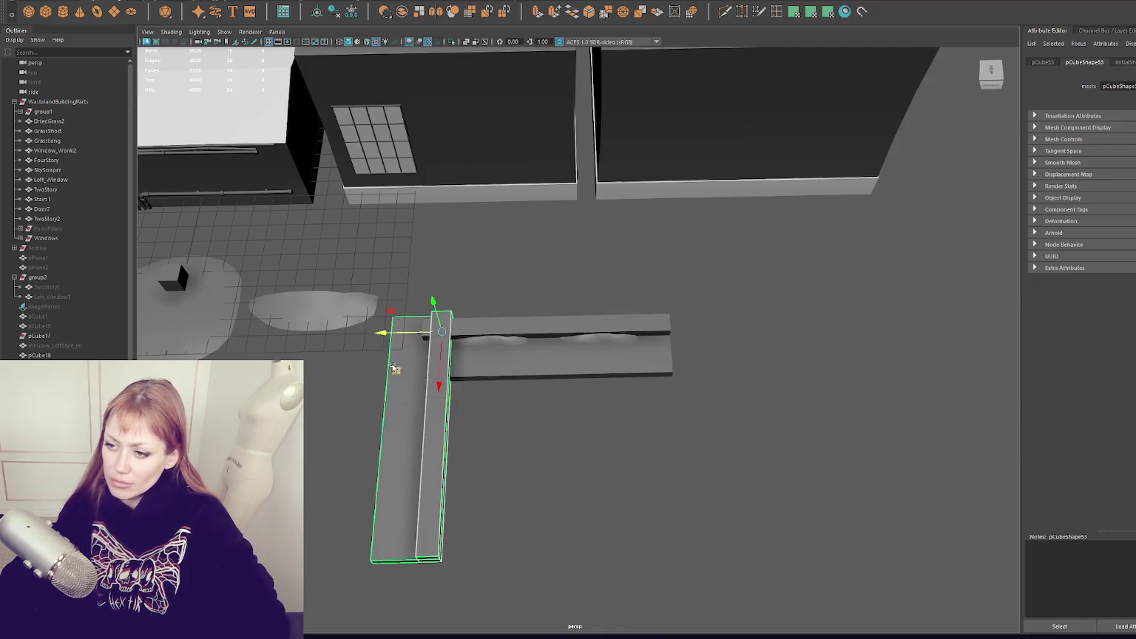
{"action": "mouse_move", "coordinate": [382, 335]}
{"action": "left_mouse_down"}
{"action": "mouse_move", "coordinate": [566, 332]}
{"action": "mouse_move", "coordinate": [279, 230]}
{"action": "mouse_move", "coordinate": [422, 191]}
{"action": "mouse_move", "coordinate": [483, 231]}
{"action": "left_mouse_up"}
Duplicate the thin corner piece and position the grass strip pieces along the trough.
{"action": "left_click", "coordinate": [707, 246]}
{"action": "mouse_move", "coordinate": [706, 246]}
{"action": "left_mouse_down", "text": "alt"}
{"action": "mouse_move", "coordinate": [375, 254]}
{"action": "mouse_move", "coordinate": [291, 213]}
{"action": "mouse_move", "coordinate": [591, 355]}
{"action": "mouse_move", "coordinate": [388, 301]}
{"action": "mouse_move", "coordinate": [609, 380]}
{"action": "mouse_move", "coordinate": [510, 387]}
{"action": "mouse_move", "coordinate": [520, 393]}
{"action": "mouse_move", "coordinate": [613, 334]}
{"action": "left_mouse_up", "text": "alt"}
{"action": "key", "text": "ctrl+d"}
{"action": "key", "text": "e"}
{"action": "key", "text": "w"}
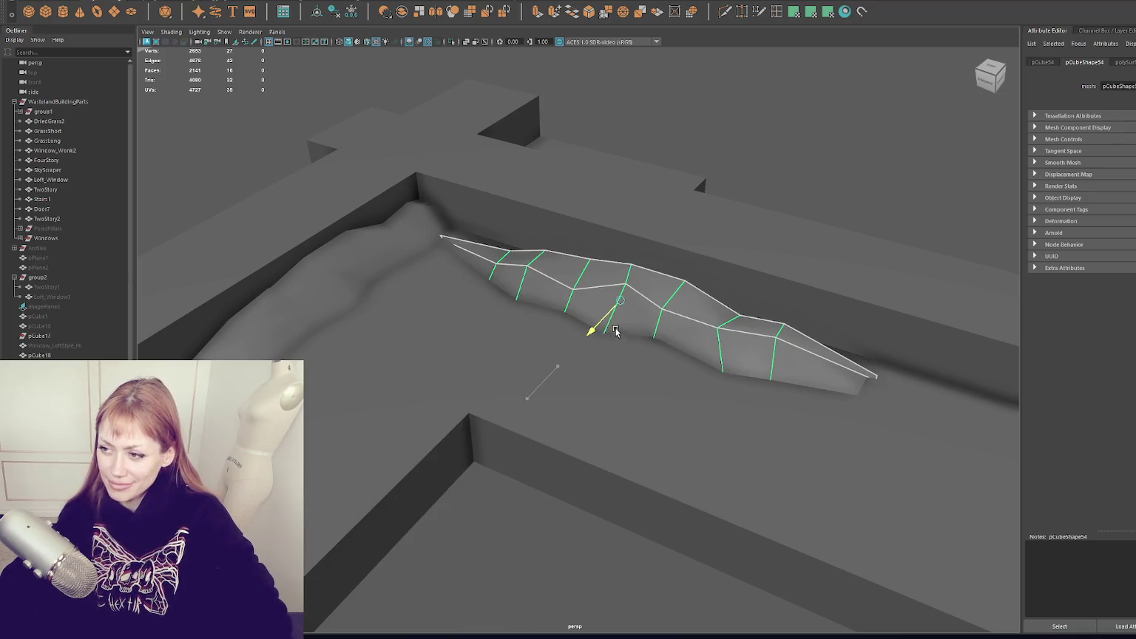
{"action": "left_click", "coordinate": [660, 252]}
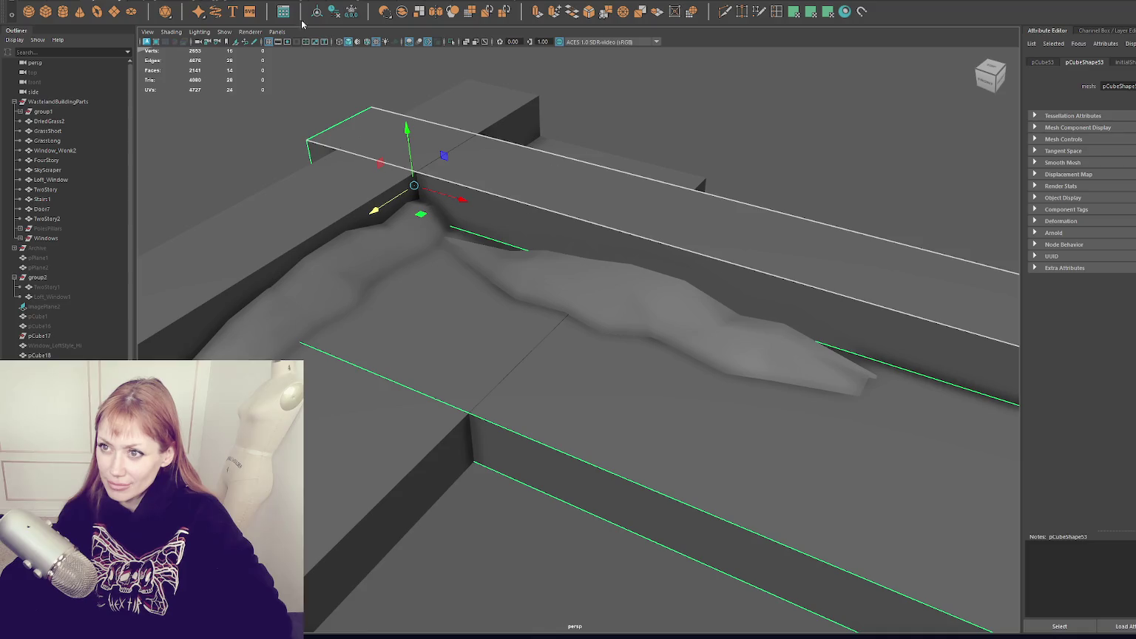
{"action": "left_click", "coordinate": [558, 294]}
{"action": "mouse_move", "coordinate": [596, 329]}
{"action": "left_mouse_down"}
{"action": "mouse_move", "coordinate": [614, 318]}
{"action": "mouse_move", "coordinate": [502, 252]}
{"action": "left_mouse_up"}
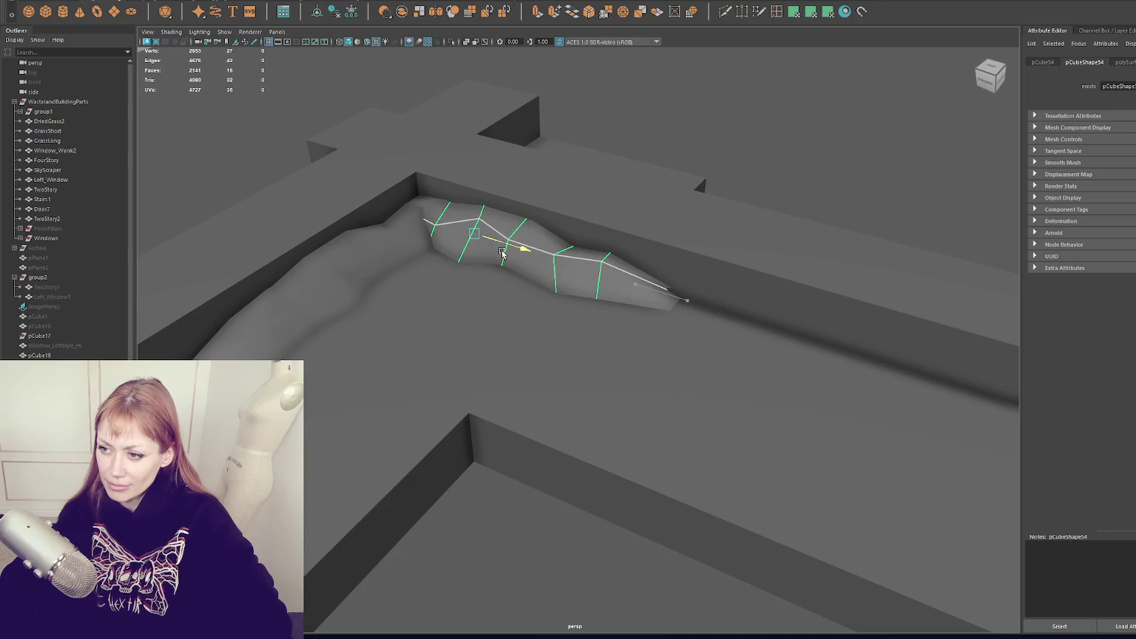
Isolate the two grass strip pieces and delete the small tip piece at their joint.
{"action": "left_click", "coordinate": [355, 273], "text": "shift"}
{"action": "key", "text": "ctrl+1"}
{"action": "left_click_drag", "start_coordinate": [517, 244], "coordinate": [586, 224], "text": "alt"}
{"action": "left_click", "coordinate": [401, 231]}
{"action": "left_click_drag", "start_coordinate": [401, 229], "coordinate": [482, 274]}
{"action": "left_click_drag", "start_coordinate": [516, 235], "coordinate": [494, 301]}
{"action": "key", "text": "Delete"}
{"action": "key", "text": "space"}
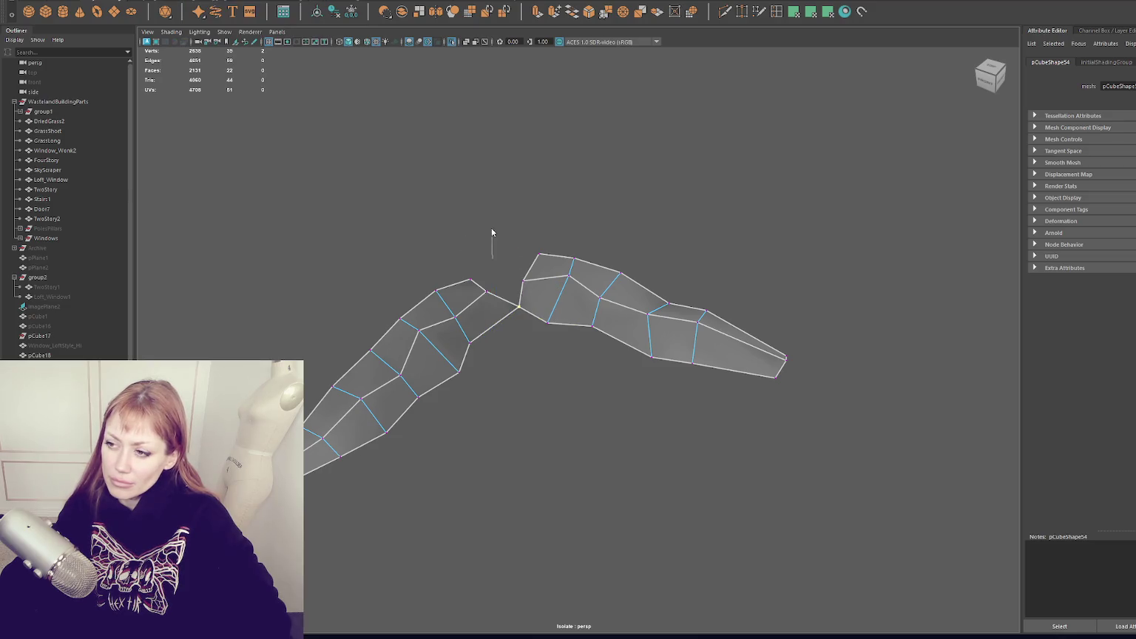
Quad Draw a new face at the end of the strip.
{"action": "key", "text": "F10"}
{"action": "left_click", "coordinate": [478, 284]}
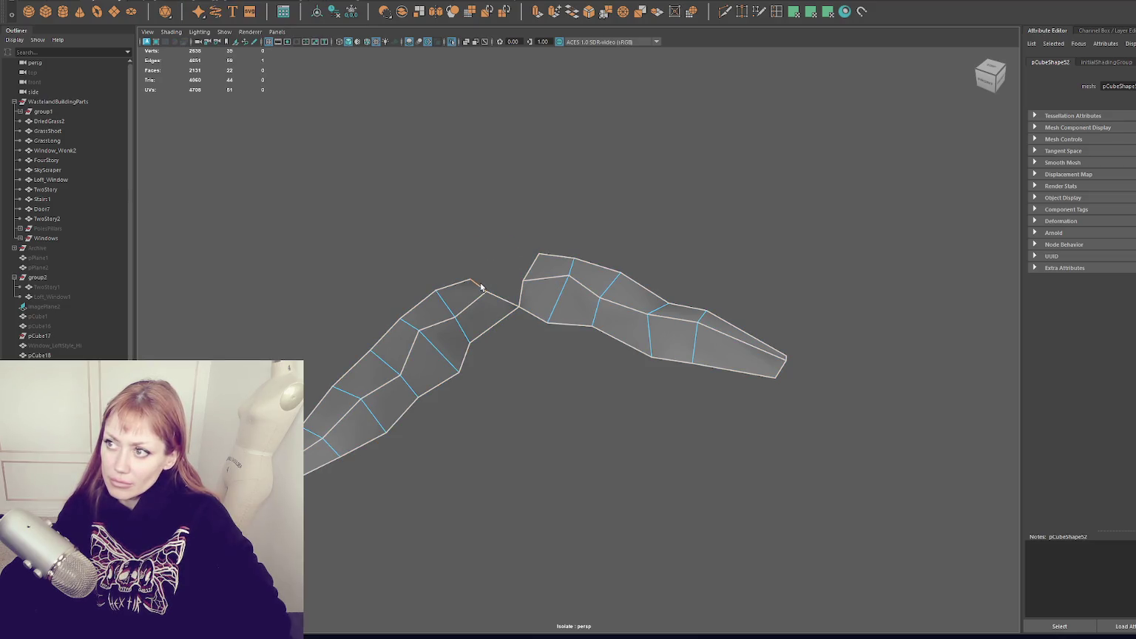
{"action": "mouse_move", "coordinate": [481, 287]}
{"action": "left_mouse_down", "text": "alt"}
{"action": "mouse_move", "coordinate": [446, 243]}
{"action": "mouse_move", "coordinate": [591, 325]}
{"action": "left_mouse_up", "text": "alt"}
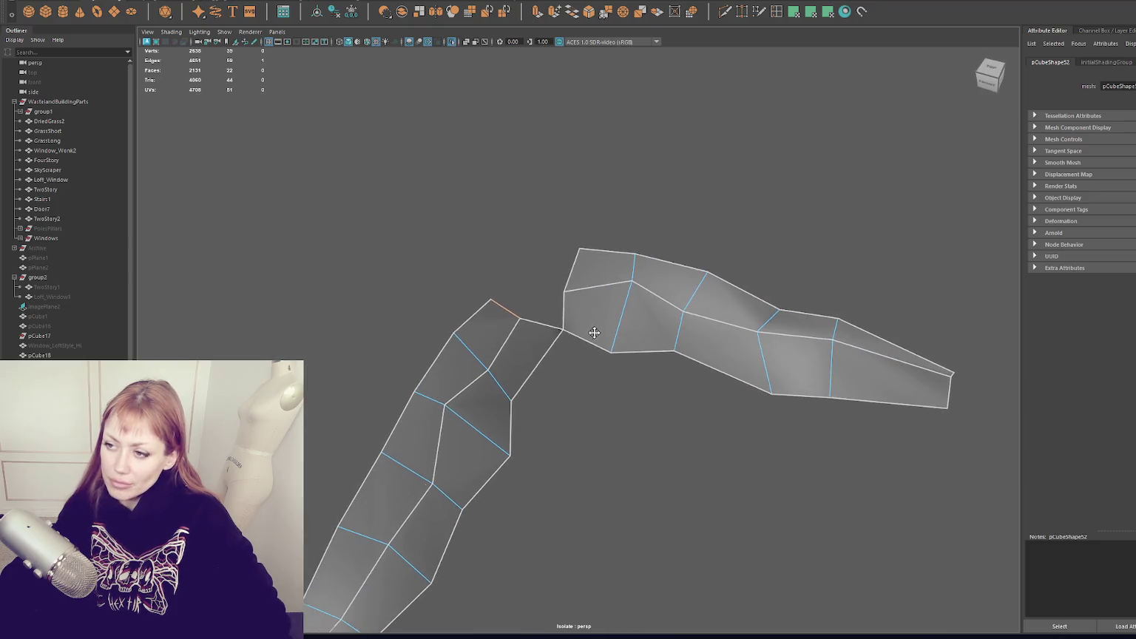
{"action": "left_click", "coordinate": [759, 11]}
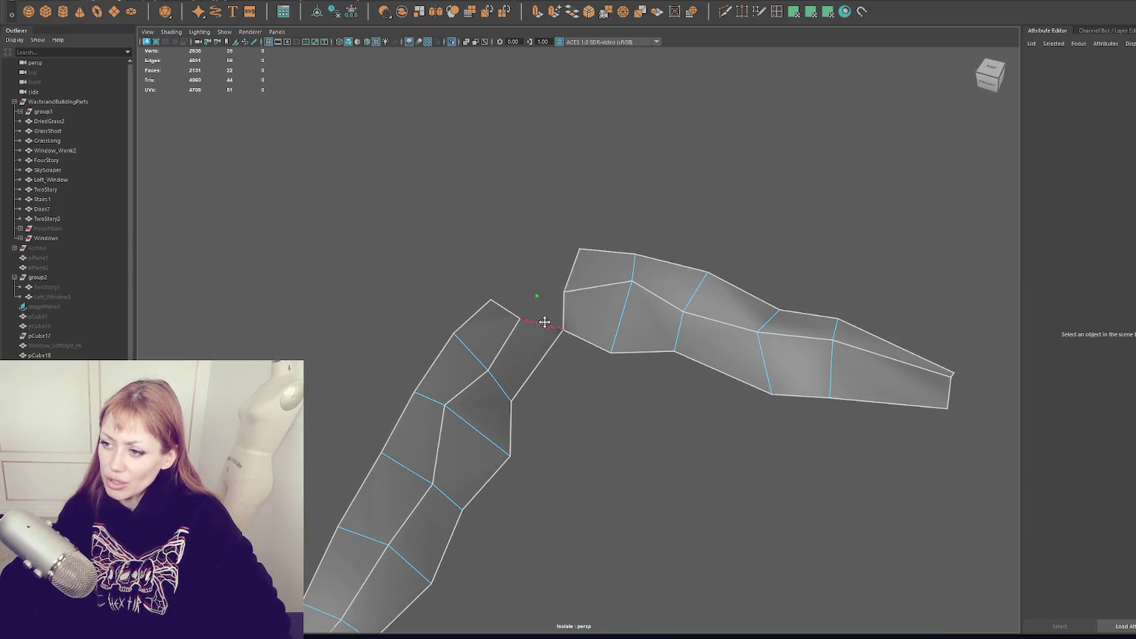
{"action": "left_click", "coordinate": [520, 273]}
{"action": "left_click", "coordinate": [516, 296], "text": "shift"}
Merge the two vertices at the joint into one and inspect the result.
{"action": "mouse_move", "coordinate": [547, 292]}
{"action": "left_mouse_down", "text": "alt"}
{"action": "mouse_move", "coordinate": [448, 399]}
{"action": "mouse_move", "coordinate": [749, 209]}
{"action": "left_mouse_up", "text": "alt"}
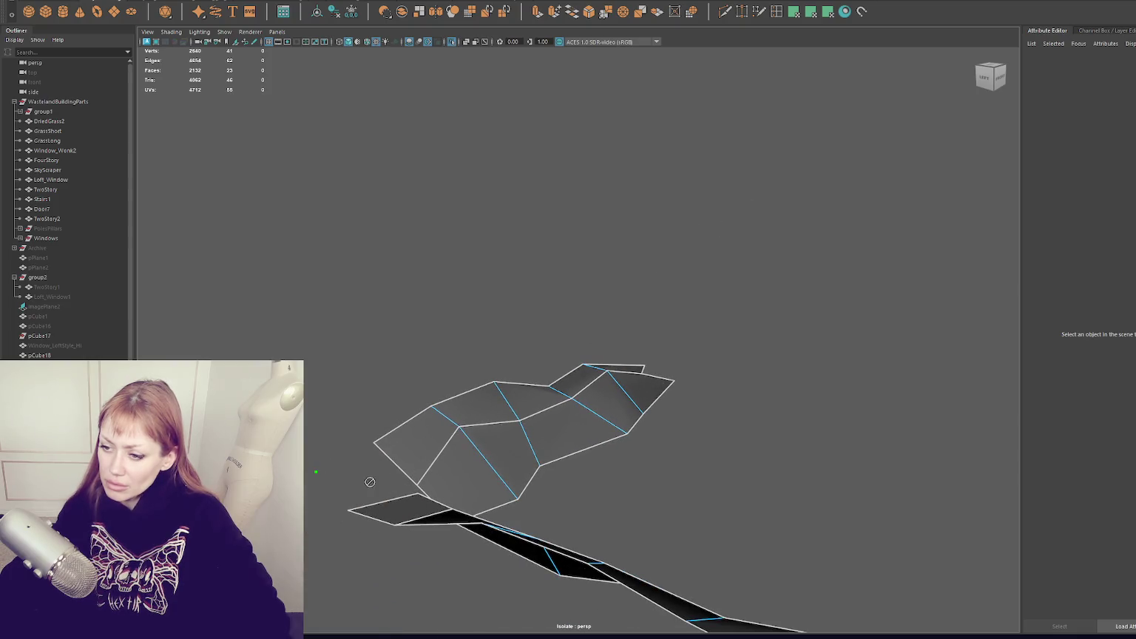
{"action": "mouse_move", "coordinate": [370, 482]}
{"action": "left_mouse_down", "text": "alt"}
{"action": "mouse_move", "coordinate": [525, 266]}
{"action": "mouse_move", "coordinate": [722, 254]}
{"action": "left_mouse_up", "text": "alt"}
{"action": "right_click", "coordinate": [497, 343]}
{"action": "left_click", "coordinate": [451, 344]}
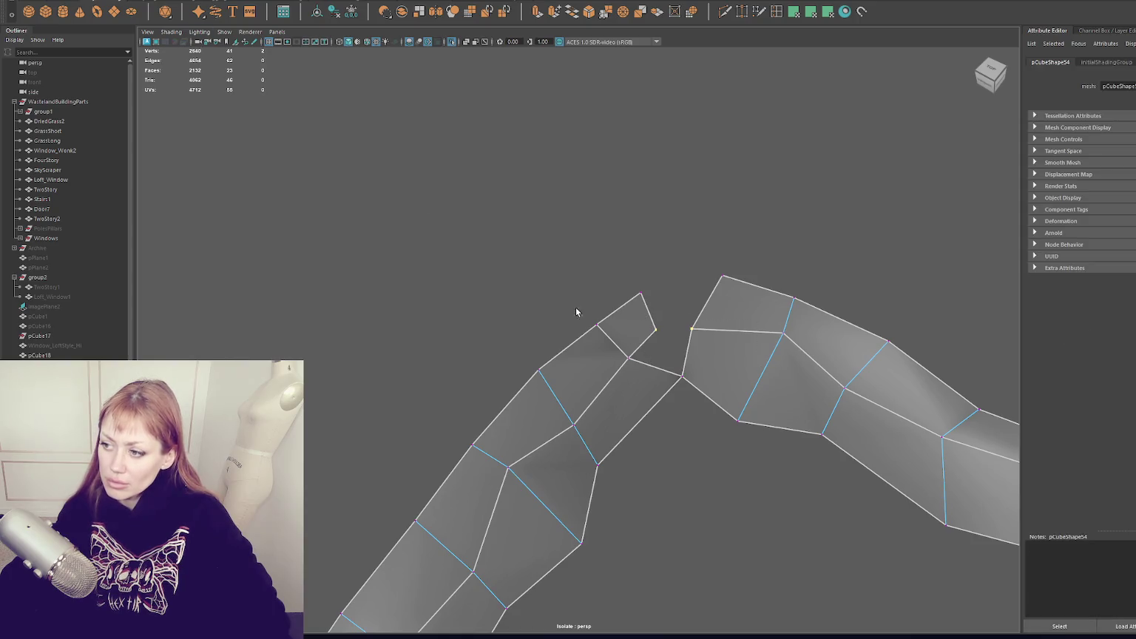
{"action": "left_click", "coordinate": [222, 140]}
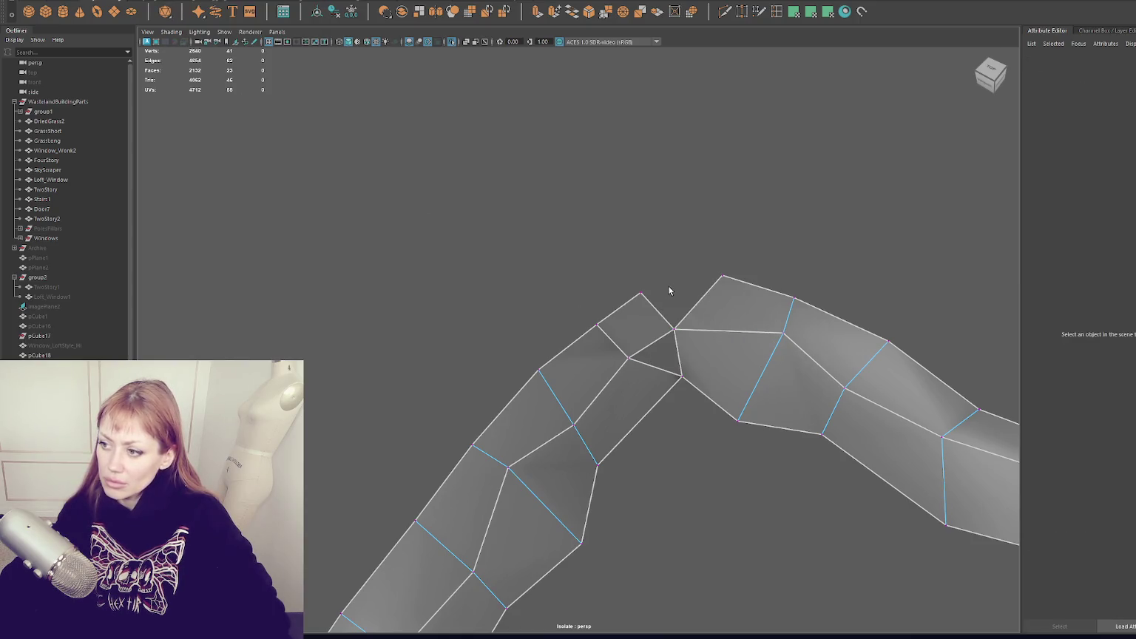
{"action": "left_click_drag", "start_coordinate": [682, 223], "coordinate": [665, 180], "text": "alt"}
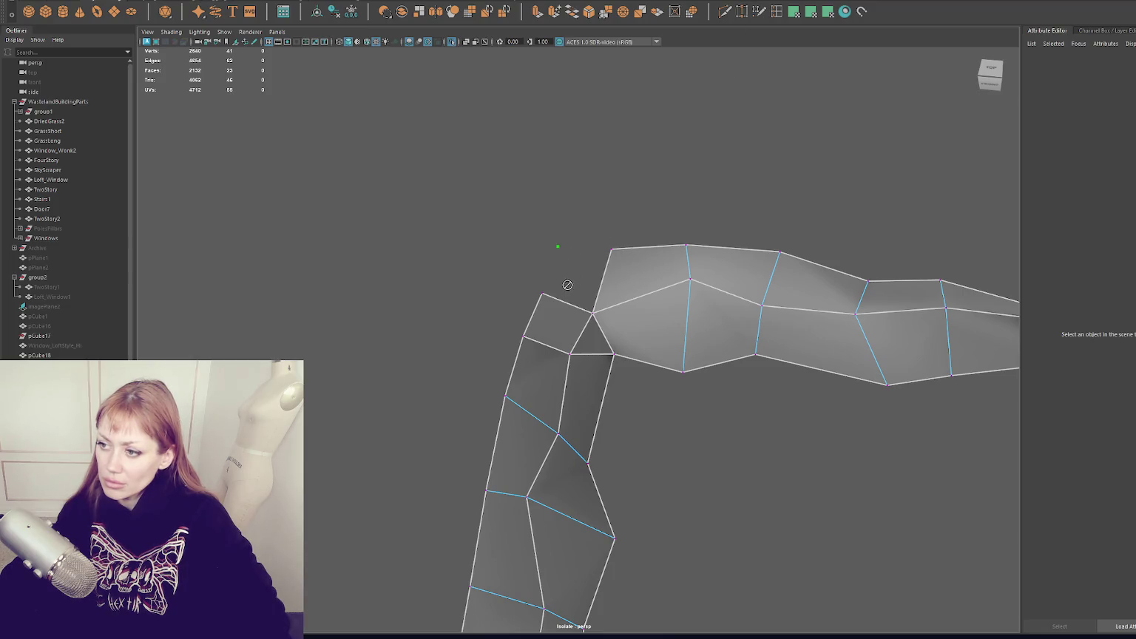
{"action": "left_click_drag", "start_coordinate": [569, 283], "coordinate": [420, 394], "text": "alt"}
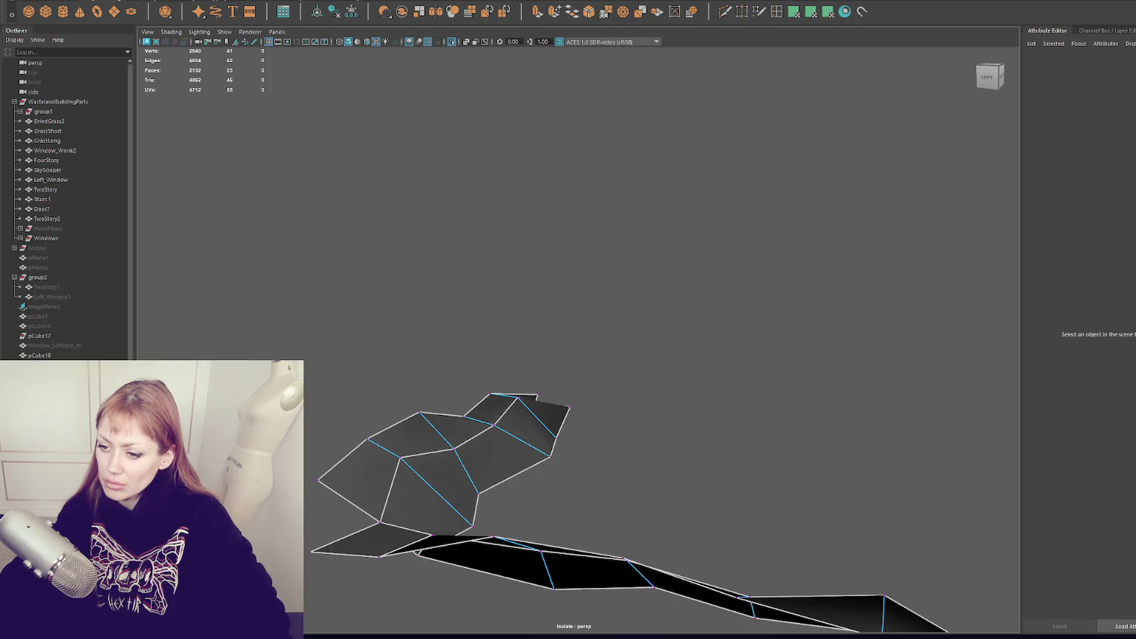
{"action": "mouse_move", "coordinate": [385, 504]}
{"action": "left_mouse_down", "text": "alt"}
{"action": "mouse_move", "coordinate": [418, 419]}
{"action": "mouse_move", "coordinate": [547, 332]}
{"action": "mouse_move", "coordinate": [601, 385]}
{"action": "mouse_move", "coordinate": [646, 297]}
{"action": "mouse_move", "coordinate": [458, 361]}
{"action": "mouse_move", "coordinate": [459, 411]}
{"action": "left_mouse_up", "text": "alt"}
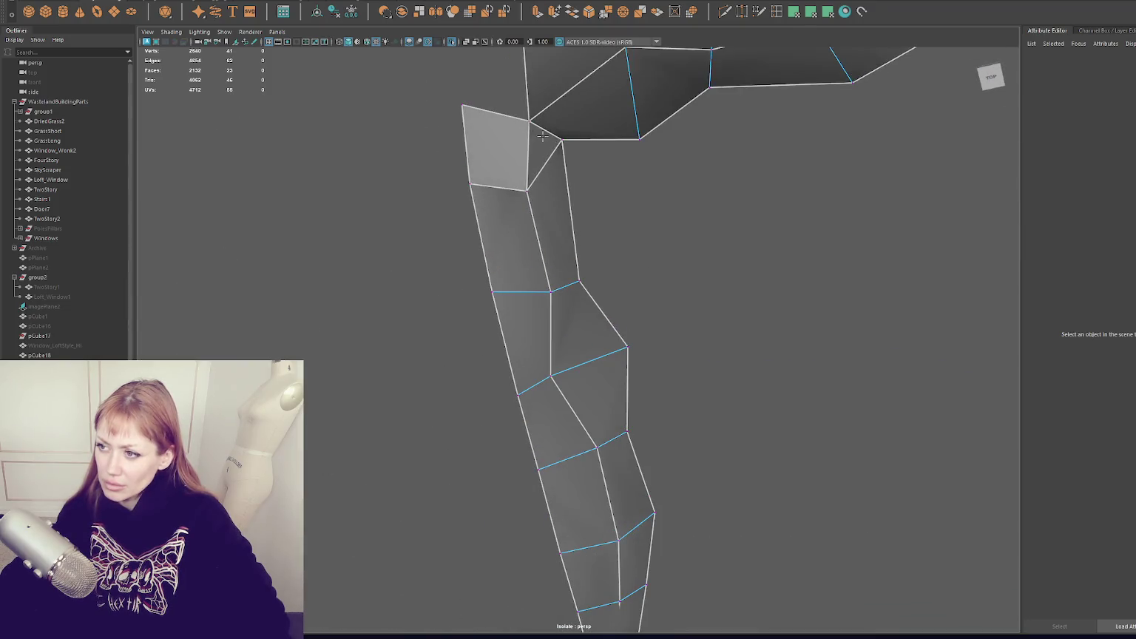
{"action": "mouse_move", "coordinate": [584, 108]}
{"action": "left_mouse_down", "text": "alt"}
{"action": "mouse_move", "coordinate": [578, 259]}
{"action": "mouse_move", "coordinate": [611, 380]}
{"action": "mouse_move", "coordinate": [677, 411]}
{"action": "mouse_move", "coordinate": [629, 293]}
{"action": "left_mouse_up", "text": "alt"}
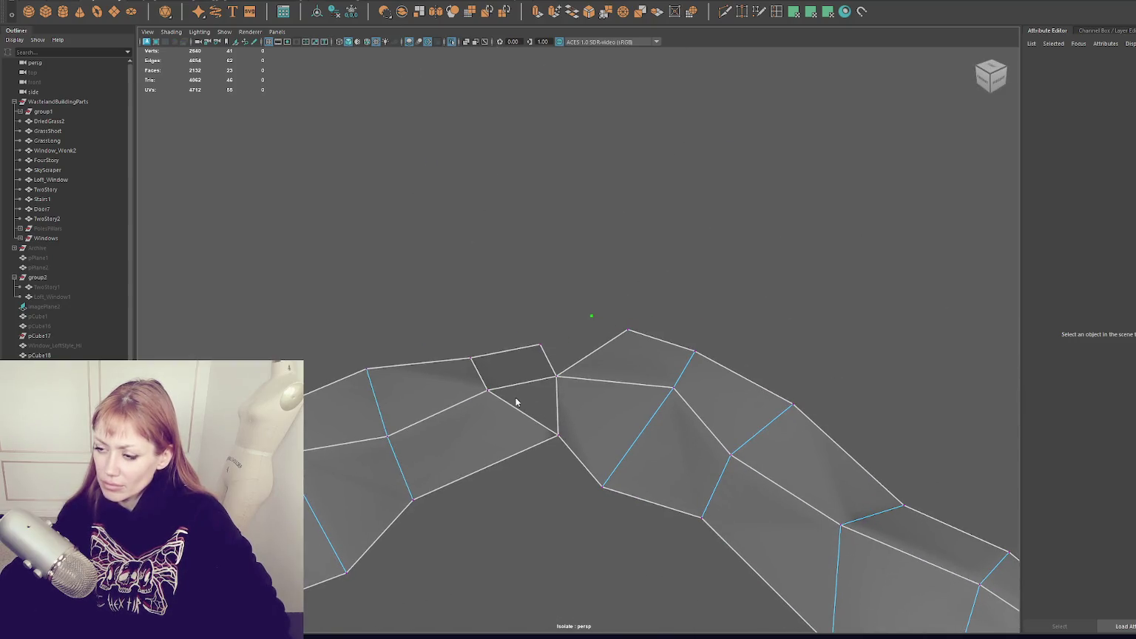
Delete the extra face at the joint and select the two edges bordering the hole.
{"action": "right_click_drag", "start_coordinate": [515, 397], "coordinate": [511, 418]}
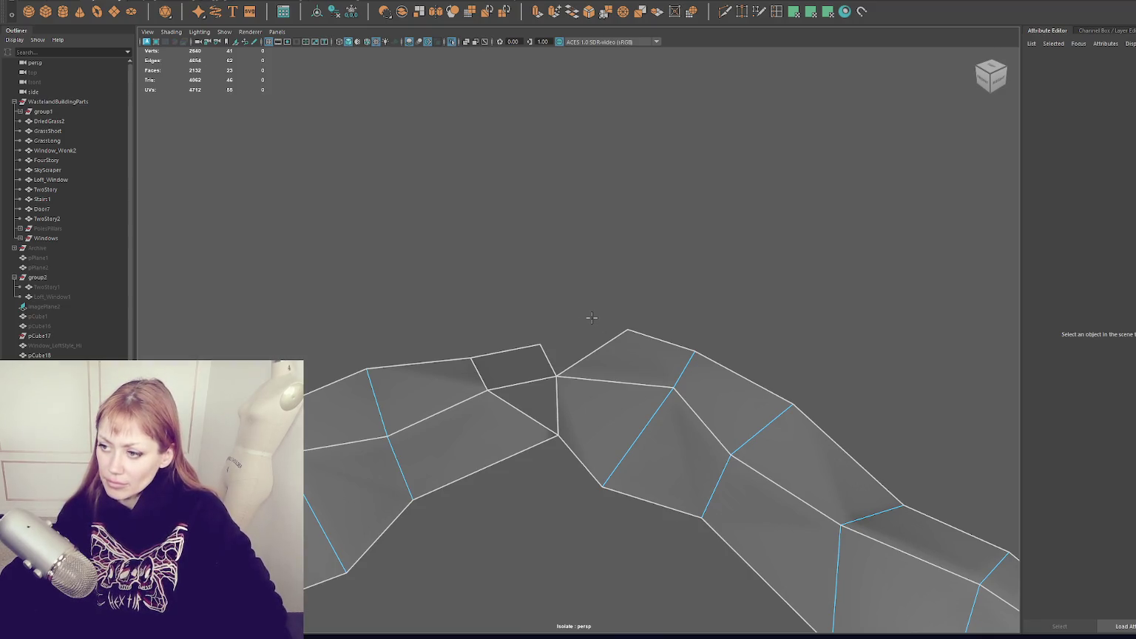
{"action": "left_click", "coordinate": [474, 419]}
{"action": "key", "text": "Delete"}
{"action": "right_click_drag", "start_coordinate": [520, 343], "coordinate": [516, 276]}
{"action": "left_click", "coordinate": [466, 403]}
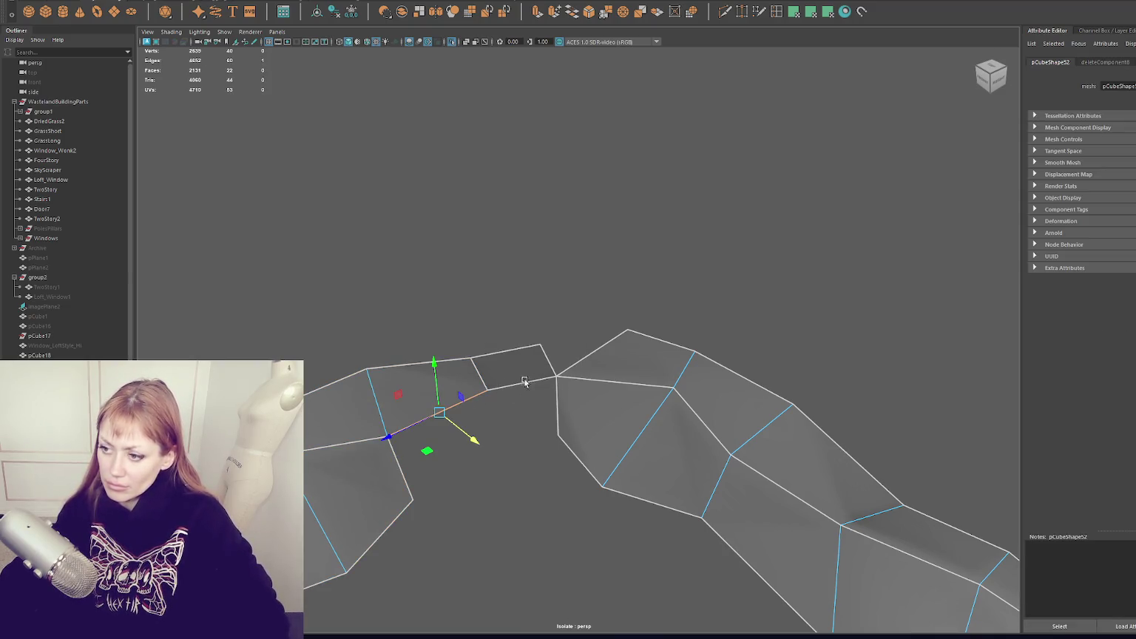
{"action": "left_click", "coordinate": [525, 416], "text": "shift"}
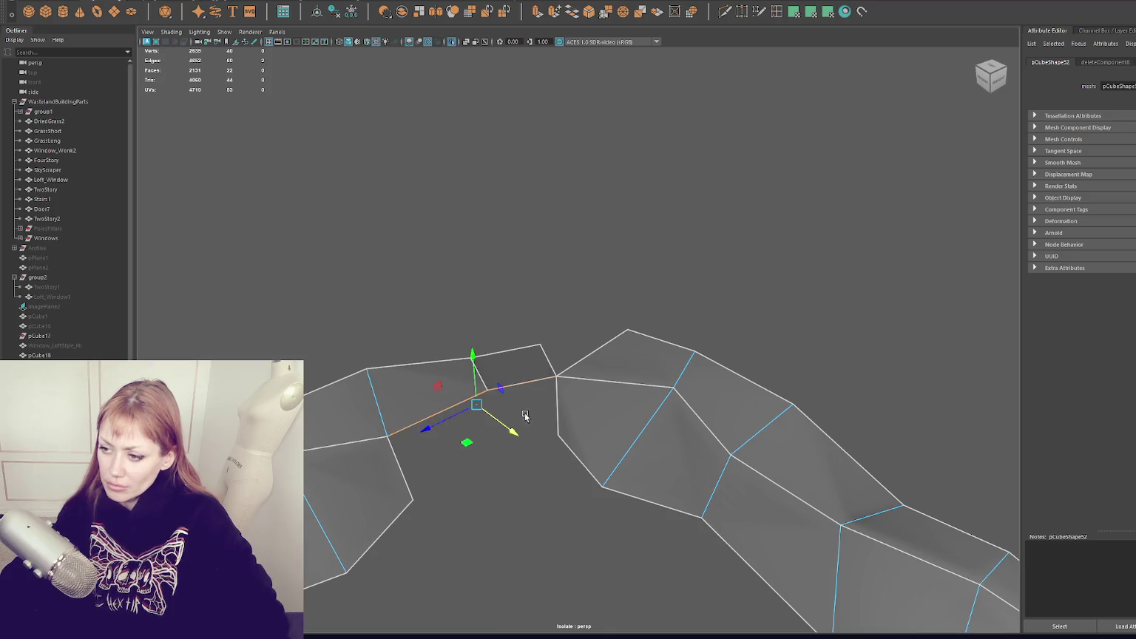
Extrude the two edges across the gap and merge the loose corner vertices.
{"action": "left_click", "coordinate": [538, 13]}
{"action": "left_click_drag", "start_coordinate": [457, 441], "coordinate": [481, 468]}
{"action": "right_click_drag", "start_coordinate": [570, 296], "coordinate": [573, 267]}
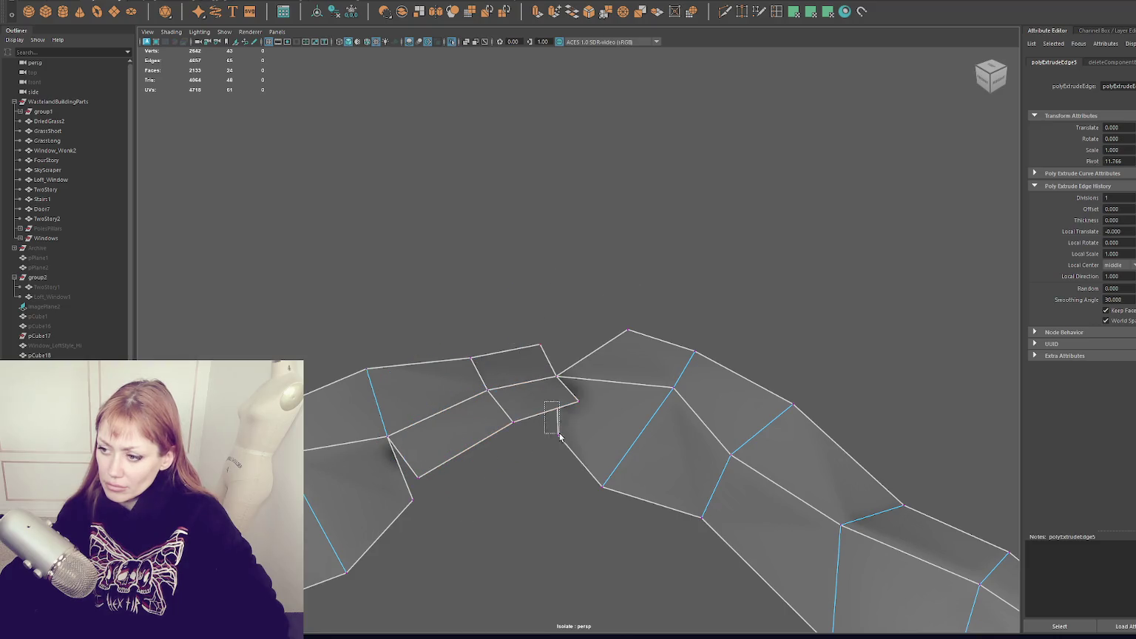
{"action": "left_click_drag", "start_coordinate": [544, 398], "coordinate": [591, 448]}
{"action": "right_click_drag", "start_coordinate": [265, 129], "coordinate": [275, 99], "text": "shift"}
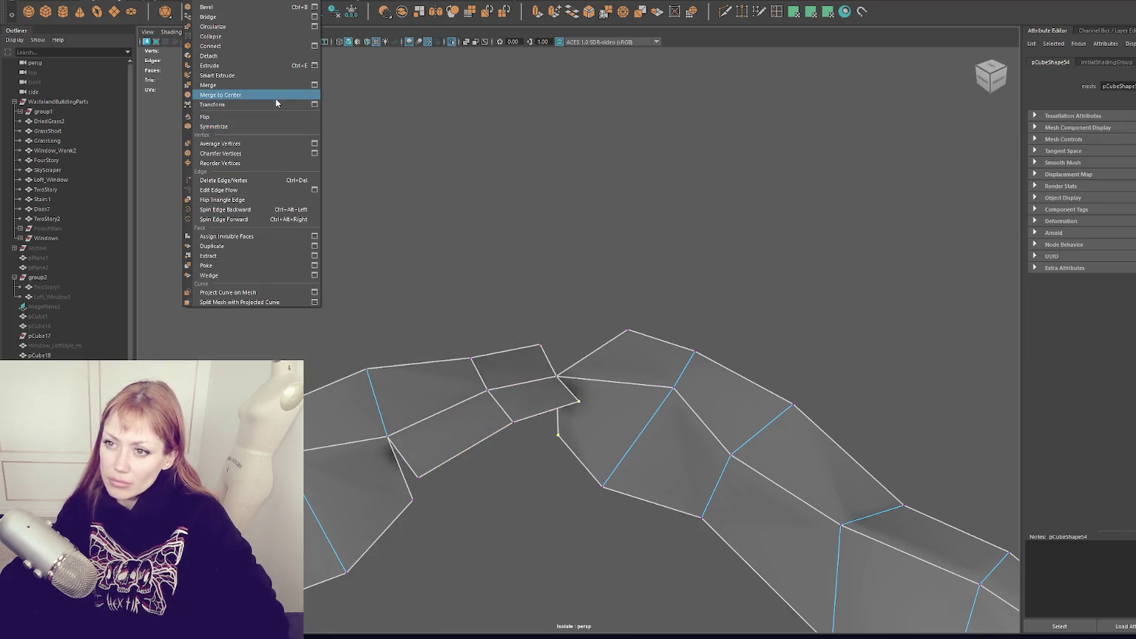
Close the seam at the strip's joint by snapping the overlapping vertices onto their neighbours.
{"action": "left_click_drag", "start_coordinate": [414, 468], "coordinate": [412, 501]}
{"action": "left_click", "coordinate": [510, 420]}
{"action": "mouse_move", "coordinate": [510, 421]}
{"action": "left_mouse_down"}
{"action": "mouse_move", "coordinate": [589, 449]}
{"action": "mouse_move", "coordinate": [563, 460]}
{"action": "left_mouse_up"}
{"action": "left_click", "coordinate": [569, 417], "text": "shift"}
{"action": "left_click", "coordinate": [554, 458]}
{"action": "mouse_move", "coordinate": [540, 465]}
{"action": "middle_mouse_down"}
{"action": "mouse_move", "coordinate": [500, 497]}
{"action": "mouse_move", "coordinate": [468, 483]}
{"action": "middle_mouse_up"}
Undo the last vertex edits and pull the peak vertex up and to the left.
{"action": "left_click", "coordinate": [514, 454]}
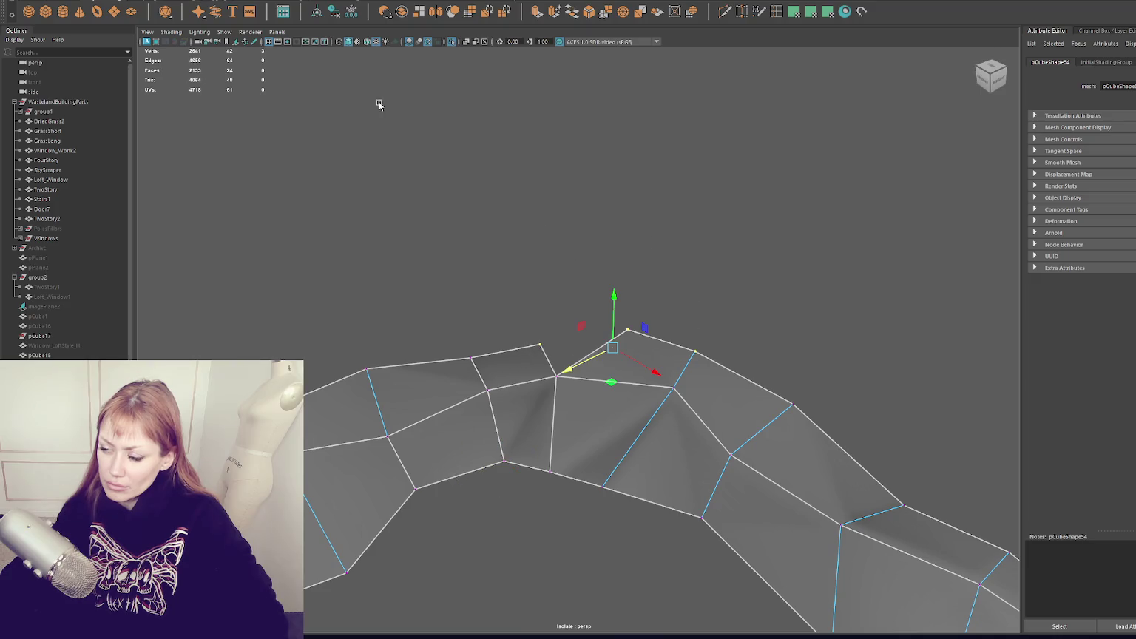
{"action": "key", "text": "ctrl+z"}
{"action": "key", "text": "ctrl+z"}
{"action": "mouse_move", "coordinate": [515, 281]}
{"action": "left_mouse_down", "text": "alt"}
{"action": "mouse_move", "coordinate": [591, 167]}
{"action": "mouse_move", "coordinate": [455, 251]}
{"action": "left_mouse_up", "text": "alt"}
{"action": "key", "text": "ctrl+z"}
{"action": "left_click", "coordinate": [523, 231]}
{"action": "left_click_drag", "start_coordinate": [555, 241], "coordinate": [472, 254]}
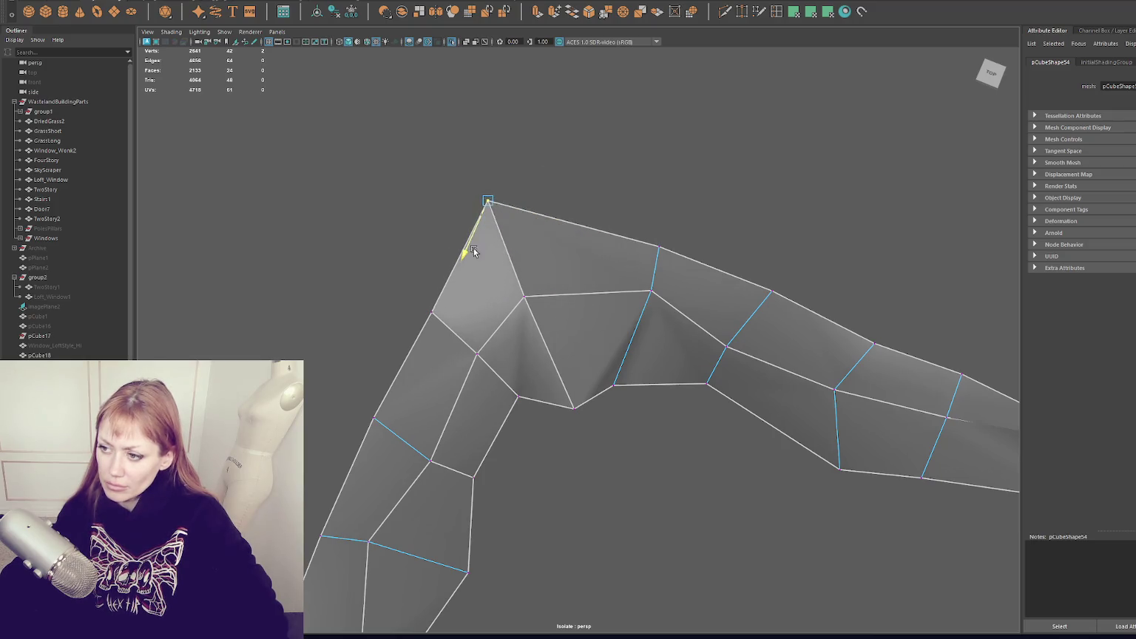
{"action": "left_click", "coordinate": [662, 172]}
Bring back the surrounding scene to check the strip, then reselect the whole strip object.
{"action": "key", "text": "ctrl+1"}
{"action": "mouse_move", "coordinate": [685, 244]}
{"action": "left_mouse_down", "text": "alt"}
{"action": "mouse_move", "coordinate": [589, 381]}
{"action": "mouse_move", "coordinate": [536, 394]}
{"action": "left_mouse_up", "text": "alt"}
{"action": "key", "text": "ctrl+z"}
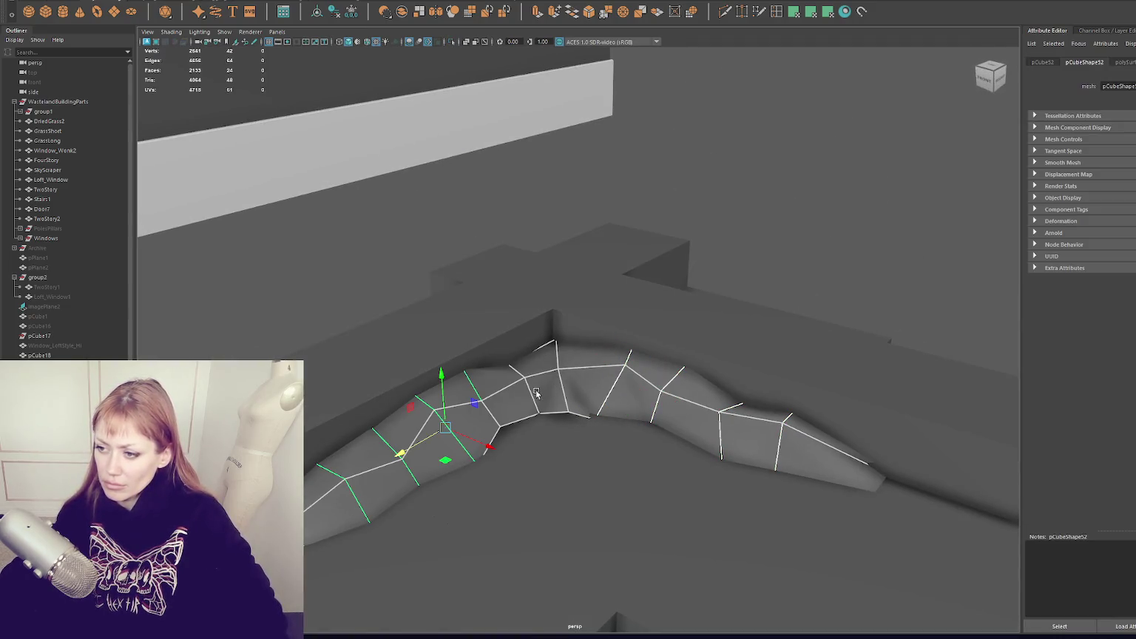
{"action": "left_click", "coordinate": [200, 22]}
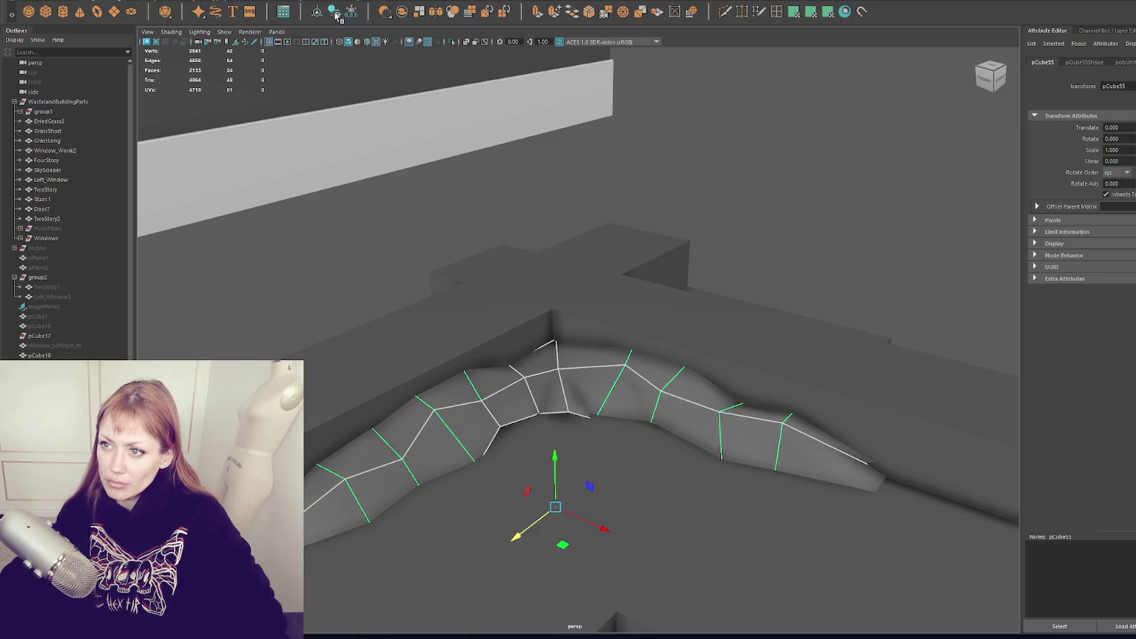
In wireframe, merge the selected strip vertices at their centre, then return to shaded object mode.
{"action": "key", "text": "F9"}
{"action": "key", "text": "4"}
{"action": "left_click", "coordinate": [203, 1]}
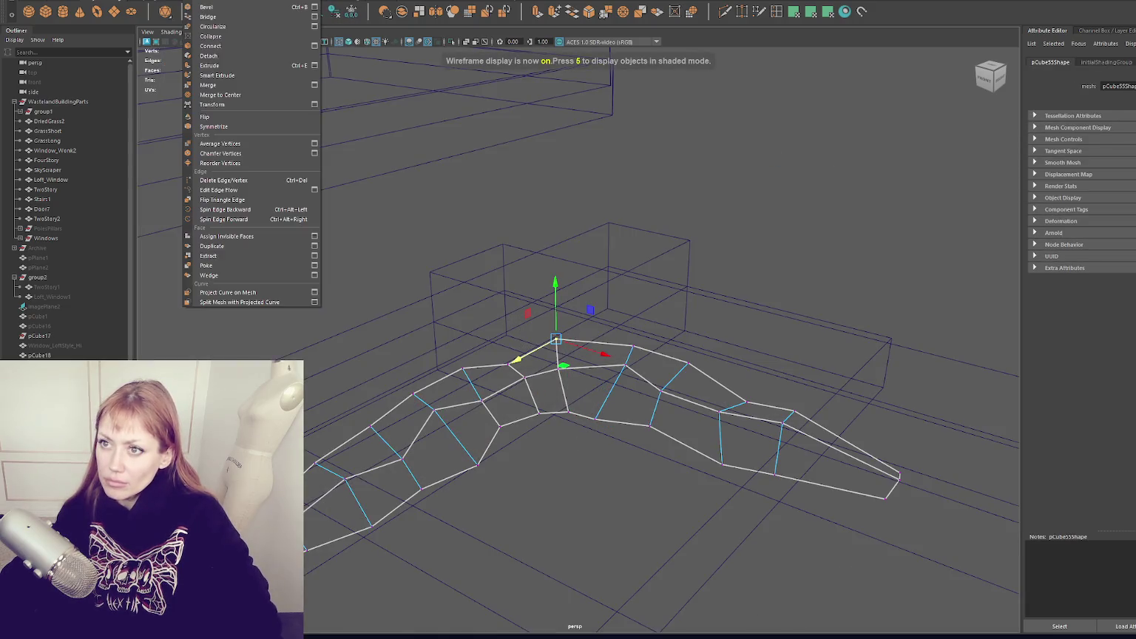
{"action": "left_click", "coordinate": [221, 94]}
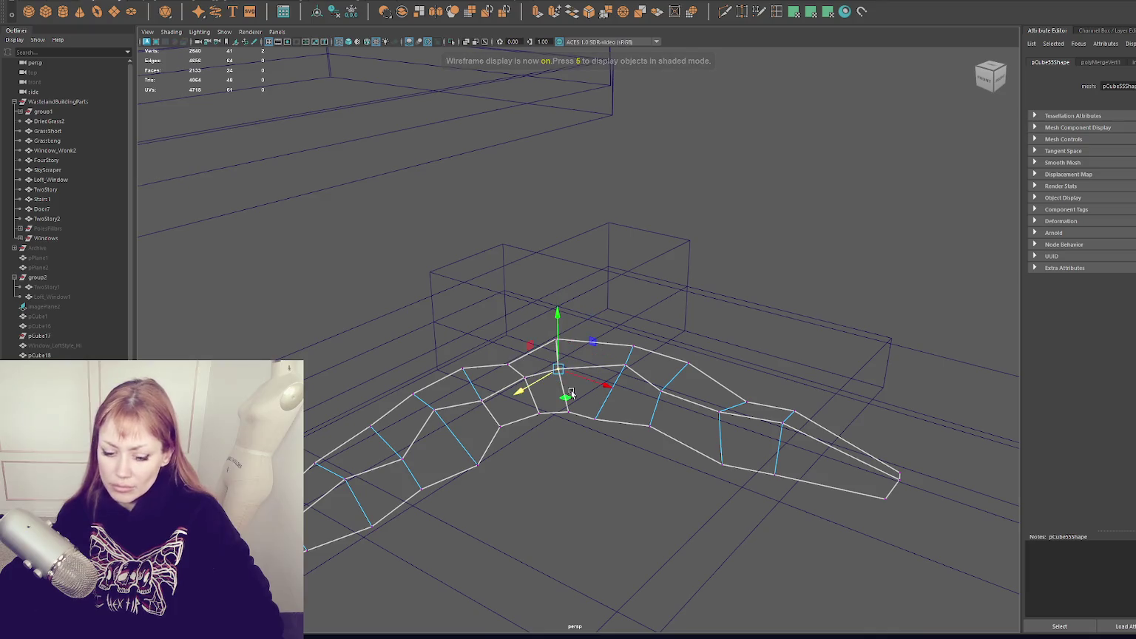
{"action": "key", "text": "F8"}
{"action": "key", "text": "5"}
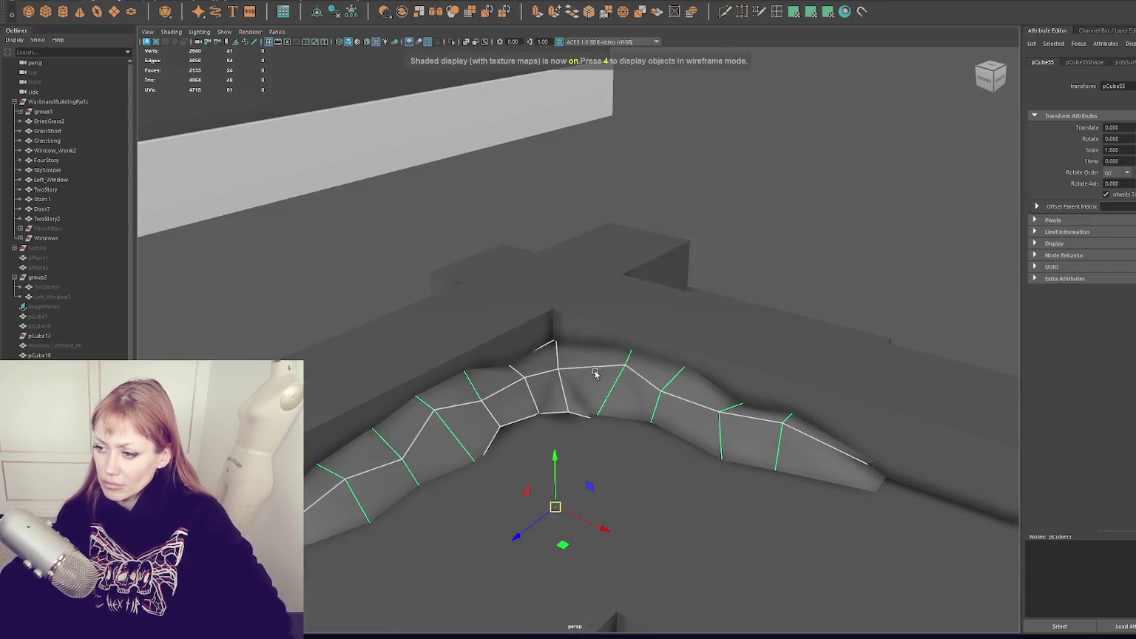
Select the ridge vertices and pull a front-edge vertex downward.
{"action": "left_click_drag", "start_coordinate": [601, 375], "coordinate": [577, 369], "text": "alt"}
{"action": "right_click_drag", "start_coordinate": [546, 367], "coordinate": [547, 341]}
{"action": "left_click", "coordinate": [564, 417]}
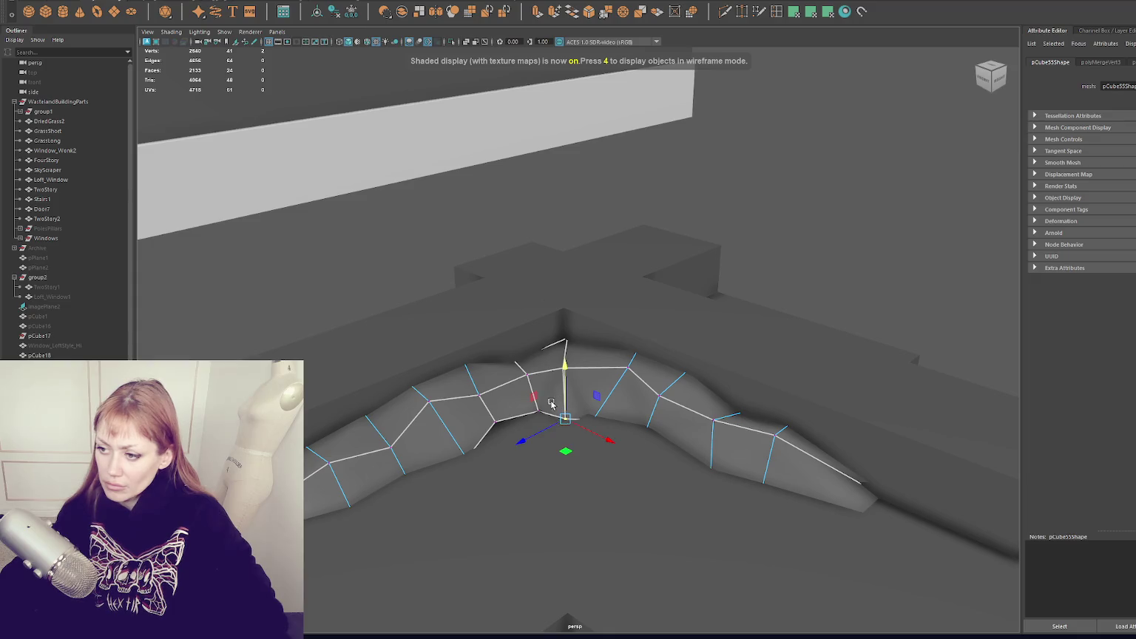
{"action": "left_click", "coordinate": [536, 399]}
{"action": "left_click", "coordinate": [570, 407]}
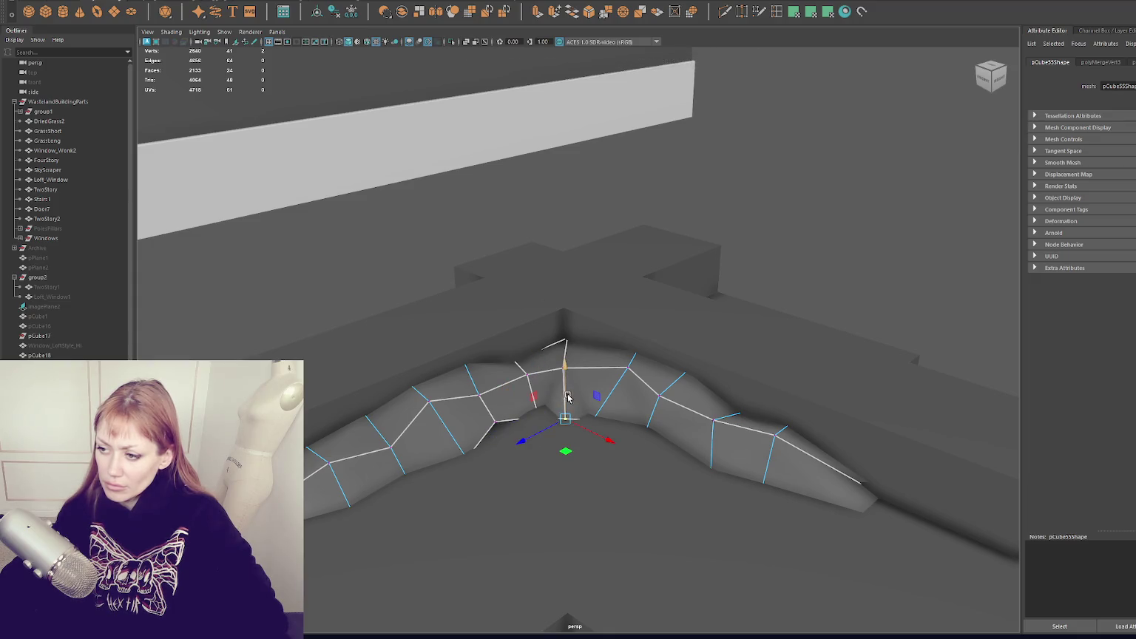
{"action": "left_click", "coordinate": [494, 420]}
{"action": "left_click_drag", "start_coordinate": [493, 413], "coordinate": [493, 425]}
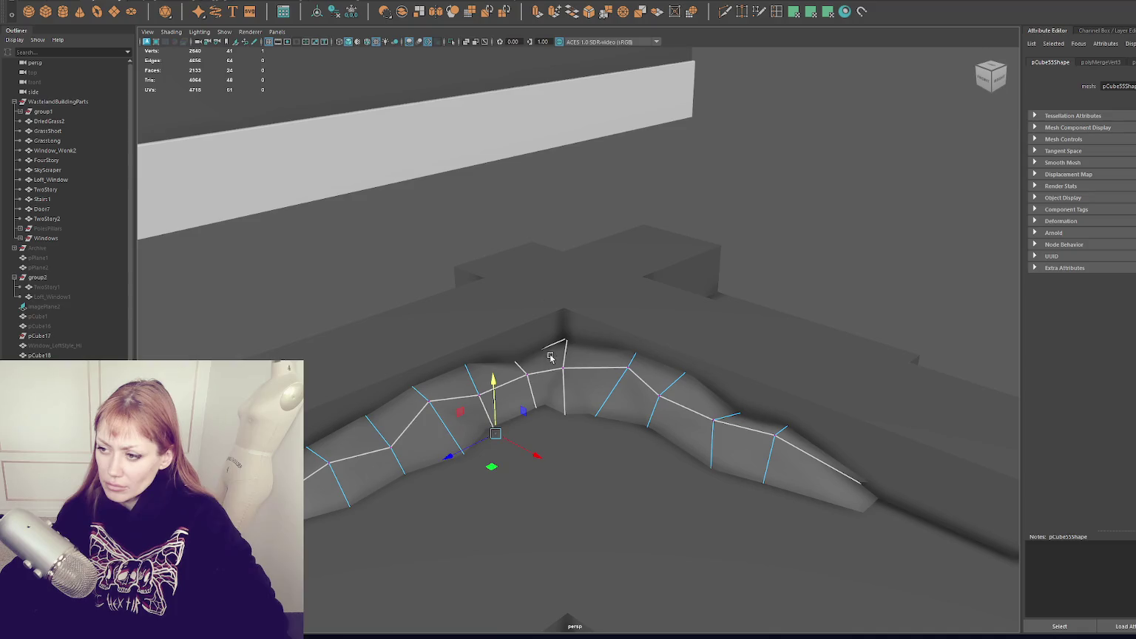
Lower the three front vertices, including a hidden one, and shift the top-edge vertex down-left.
{"action": "left_click_drag", "start_coordinate": [571, 332], "coordinate": [581, 349]}
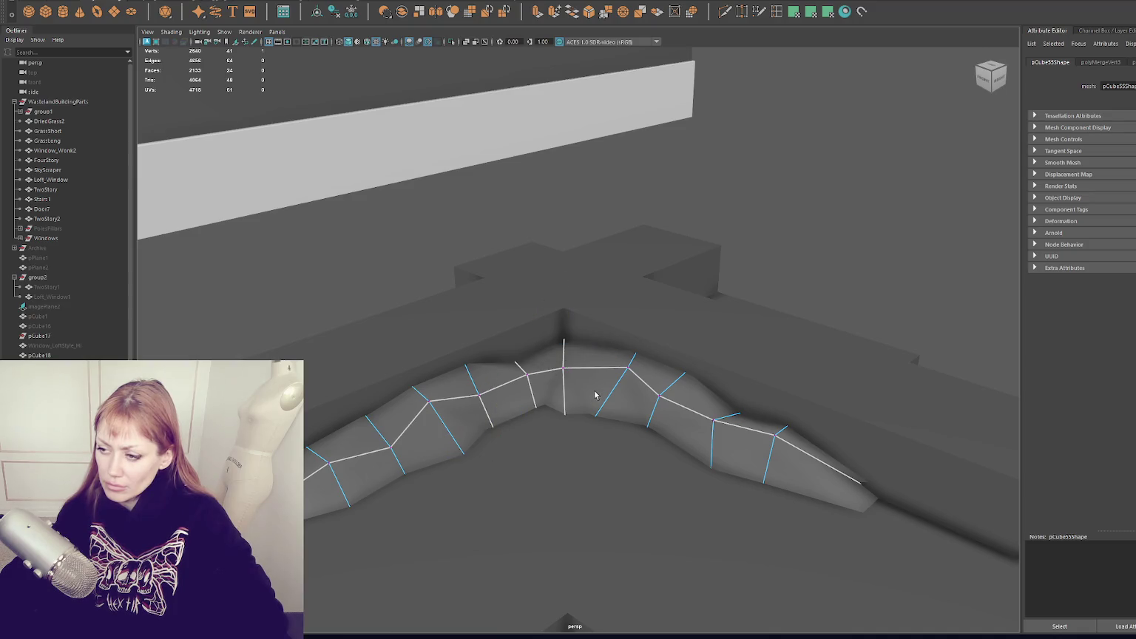
{"action": "key", "text": "4"}
{"action": "left_click", "coordinate": [560, 425]}
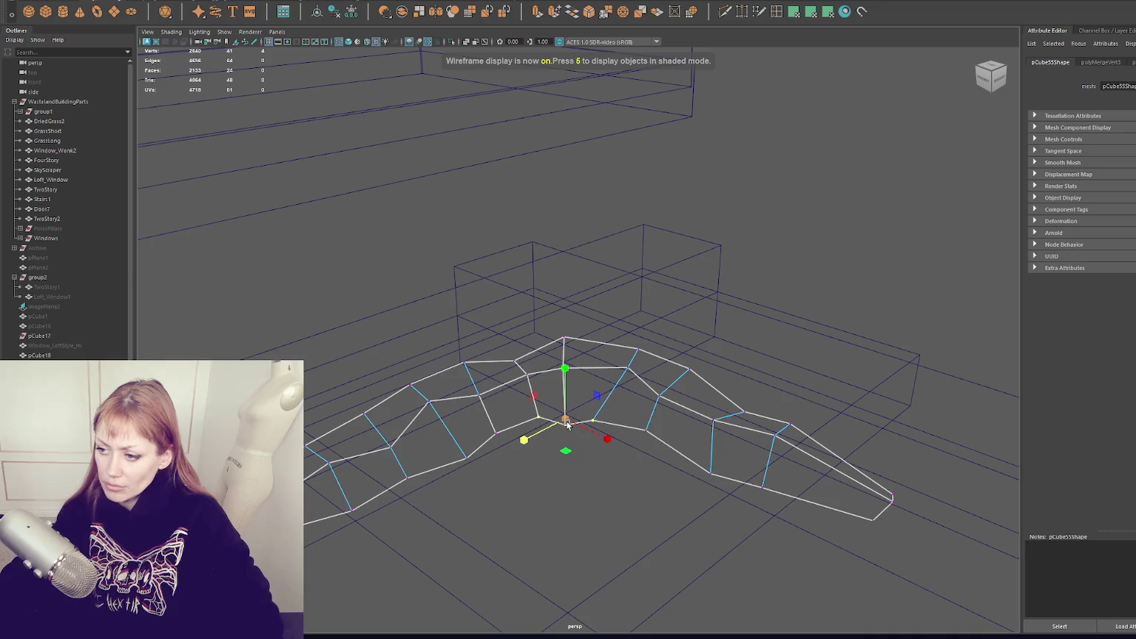
{"action": "left_click_drag", "start_coordinate": [559, 427], "coordinate": [592, 444]}
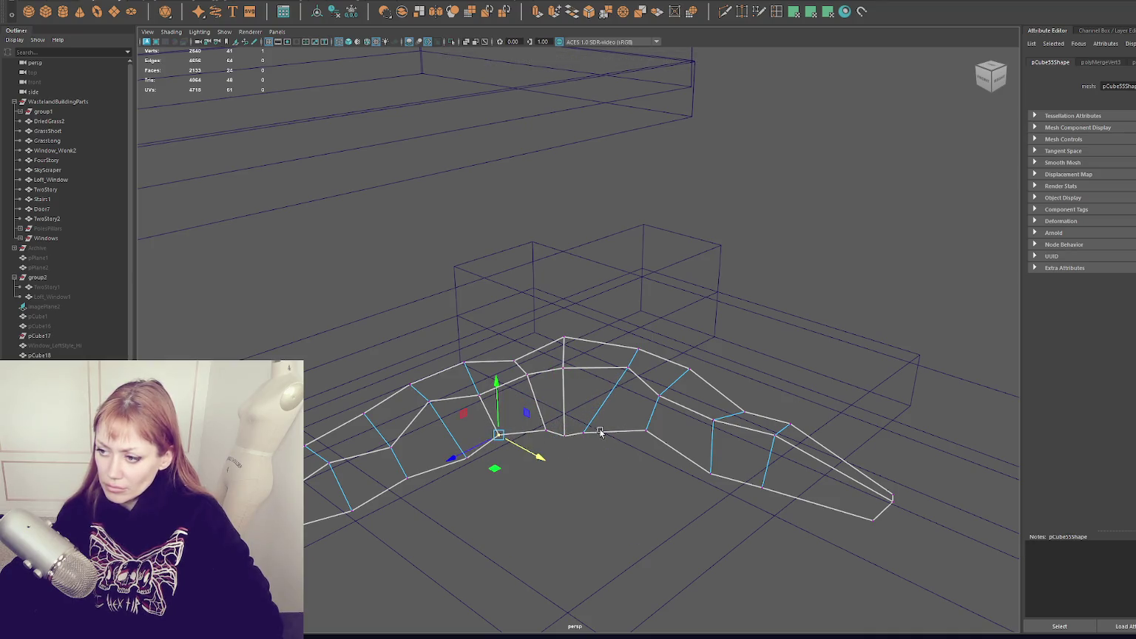
{"action": "key", "text": "5"}
{"action": "left_click", "coordinate": [634, 437]}
{"action": "left_click_drag", "start_coordinate": [618, 448], "coordinate": [604, 455]}
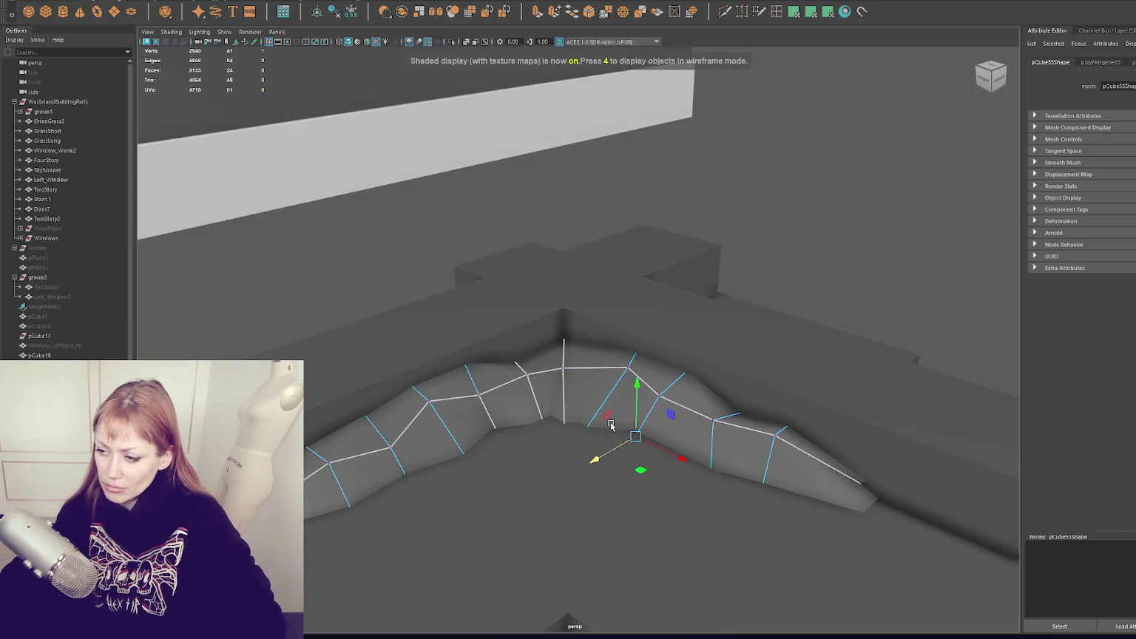
{"action": "left_click_drag", "start_coordinate": [634, 364], "coordinate": [584, 385]}
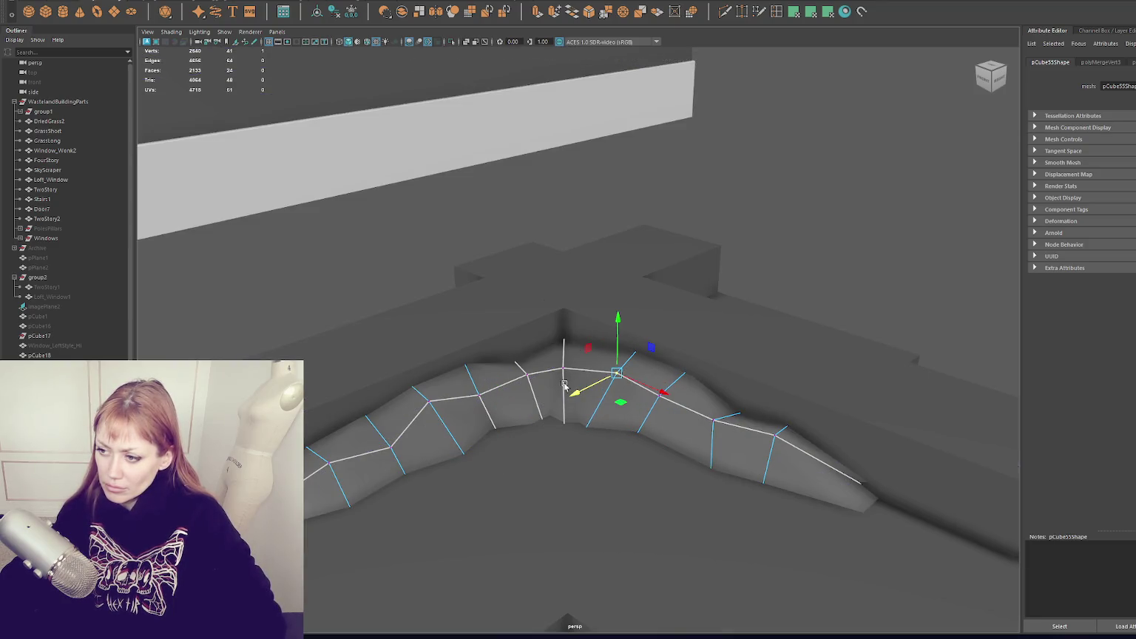
With the Move tool active, select the vertices beneath the strip's peak.
{"action": "left_click", "coordinate": [564, 368]}
{"action": "key", "text": "w"}
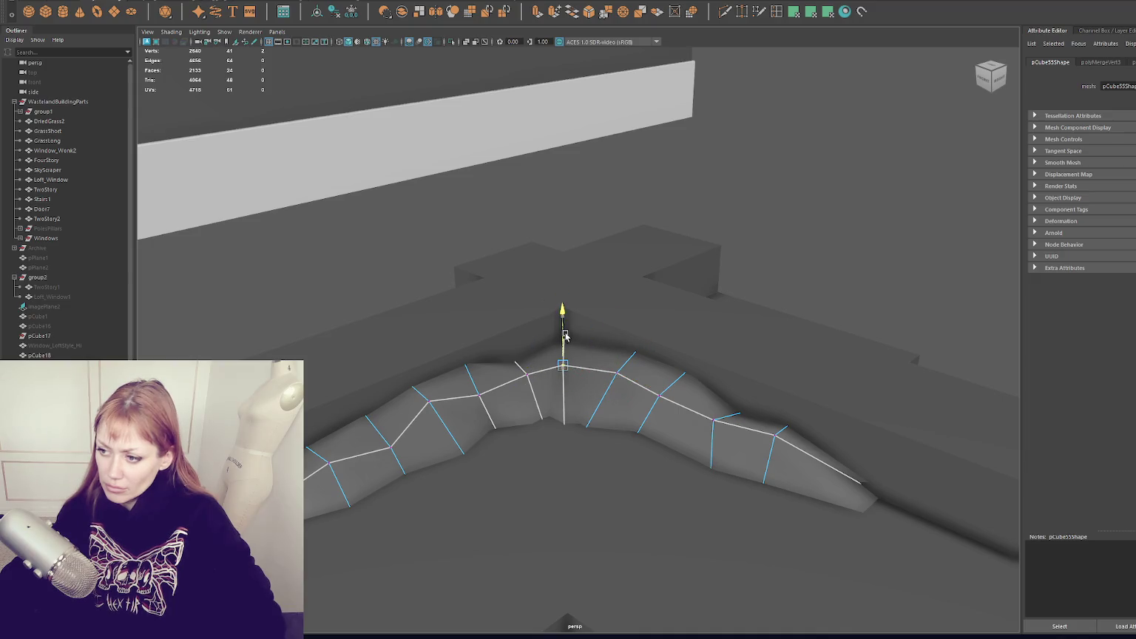
{"action": "scroll", "coordinate": [540, 403], "scroll_direction": "down", "scroll_amount": 2}
{"action": "left_click_drag", "start_coordinate": [620, 387], "coordinate": [510, 439]}
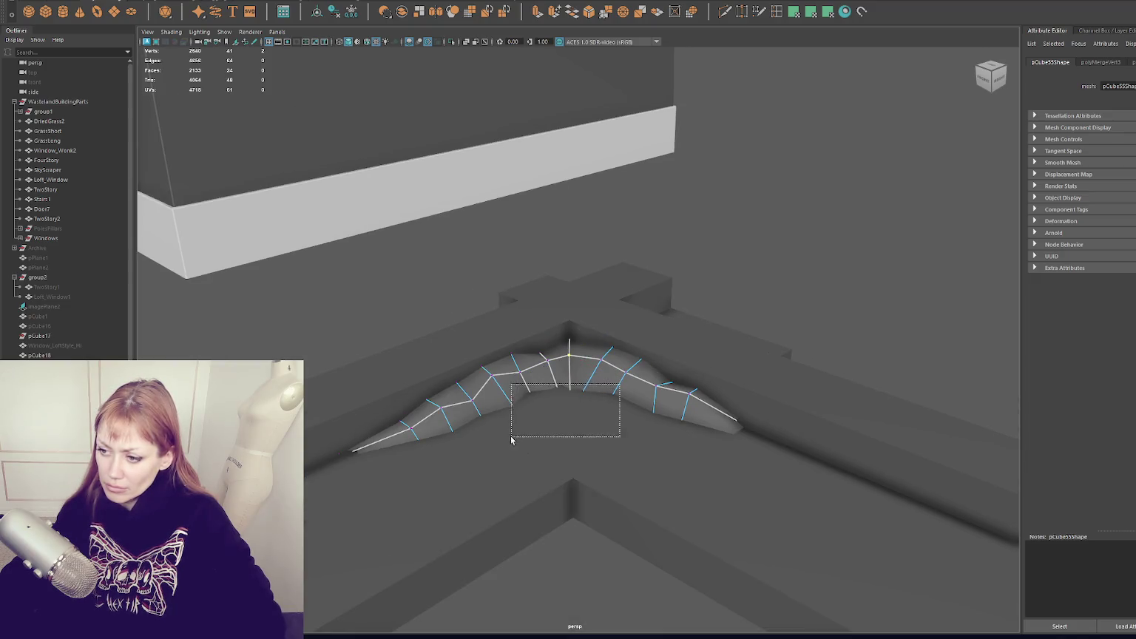
Nudge the selected peak vertices down-left and attempt a first vertex merge on the strip.
{"action": "mouse_move", "coordinate": [561, 403]}
{"action": "left_mouse_down"}
{"action": "mouse_move", "coordinate": [555, 416]}
{"action": "mouse_move", "coordinate": [595, 328]}
{"action": "mouse_move", "coordinate": [499, 310]}
{"action": "left_mouse_up"}
{"action": "key", "text": "4"}
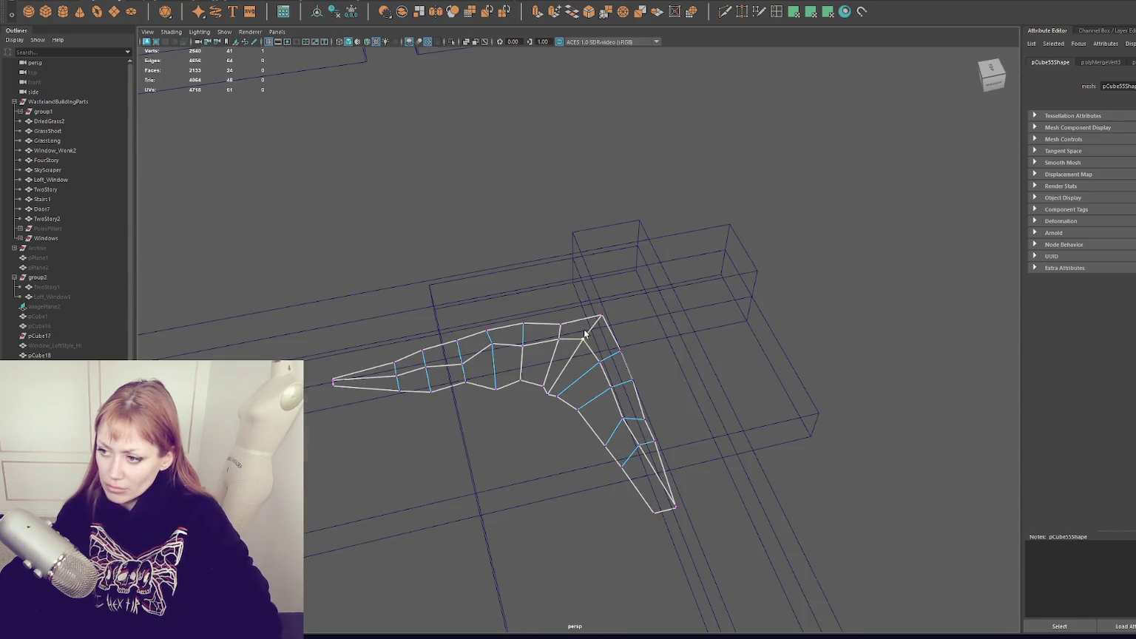
{"action": "key", "text": "F8"}
{"action": "left_click", "coordinate": [372, 111]}
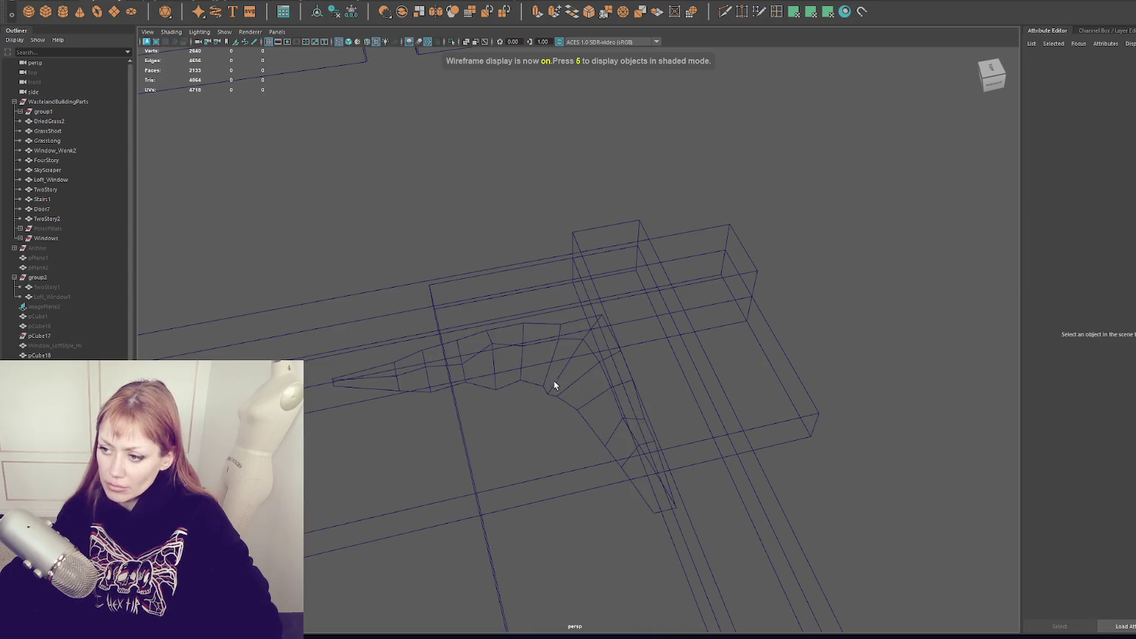
{"action": "left_click", "coordinate": [554, 385]}
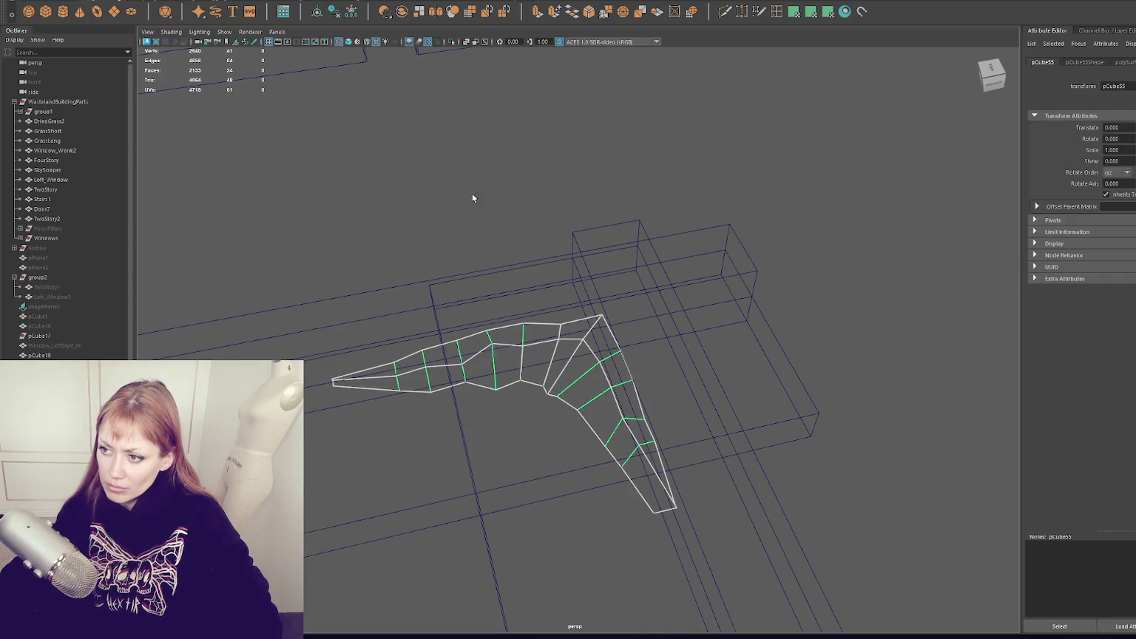
{"action": "key", "text": "ctrl+z"}
{"action": "left_click", "coordinate": [282, 129]}
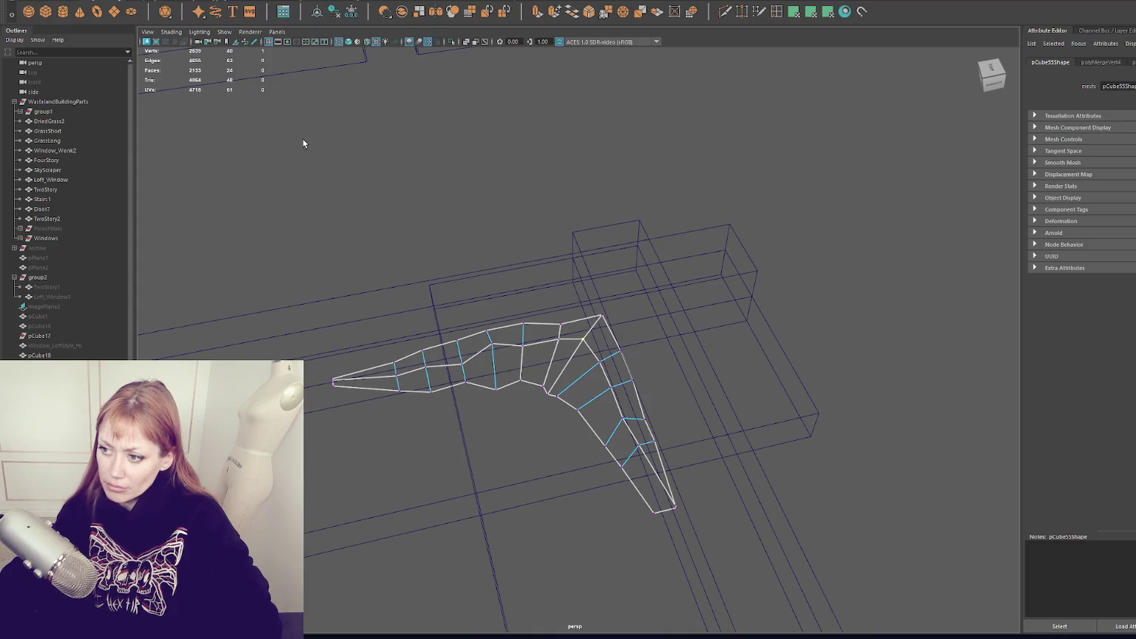
Isolate the strip and merge two inner-bend vertices, reducing it from 40 to 39 vertices.
{"action": "left_click_drag", "start_coordinate": [614, 316], "coordinate": [613, 316]}
{"action": "left_click", "coordinate": [568, 323]}
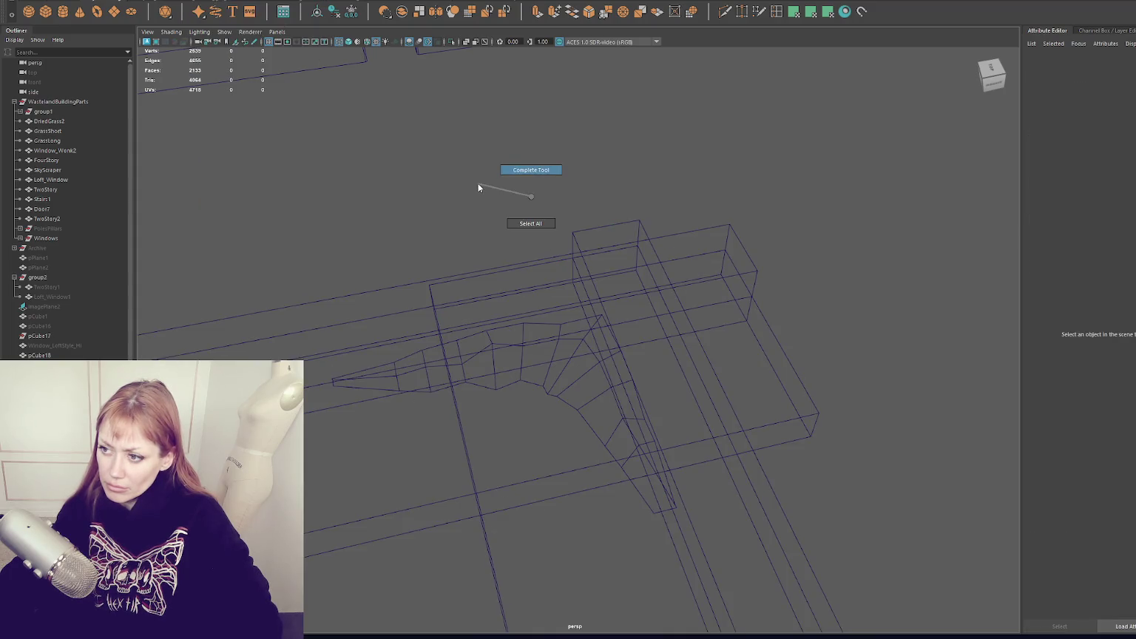
{"action": "left_click", "coordinate": [545, 348]}
{"action": "key", "text": "ctrl+1"}
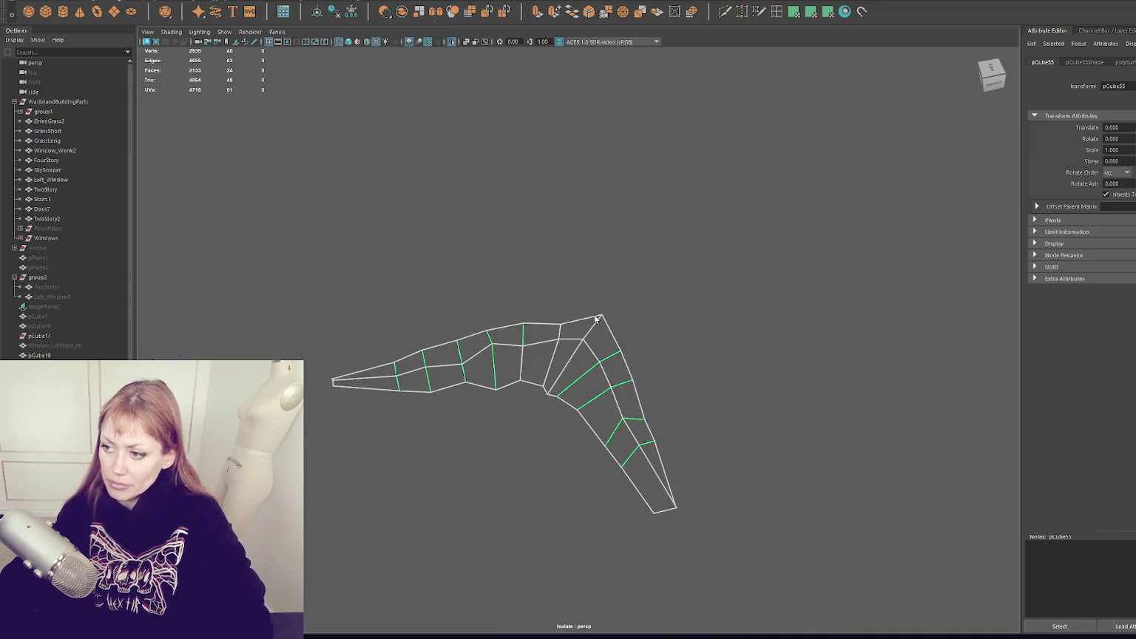
{"action": "key", "text": "F9"}
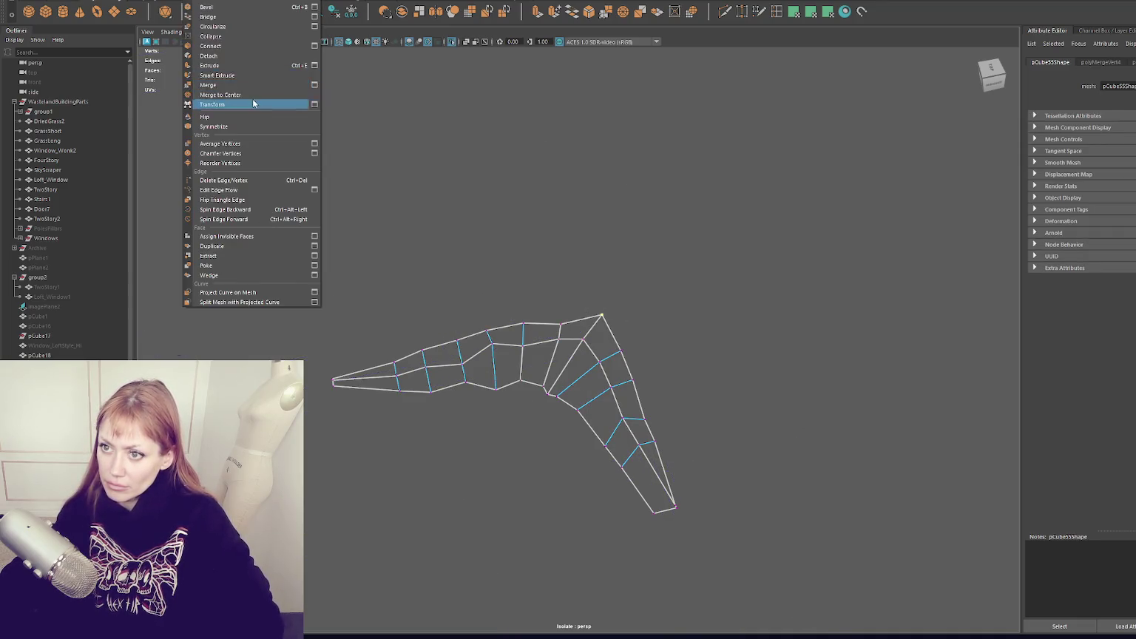
{"action": "left_click", "coordinate": [248, 104]}
{"action": "key", "text": "ctrl+z"}
{"action": "left_click", "coordinate": [222, 95]}
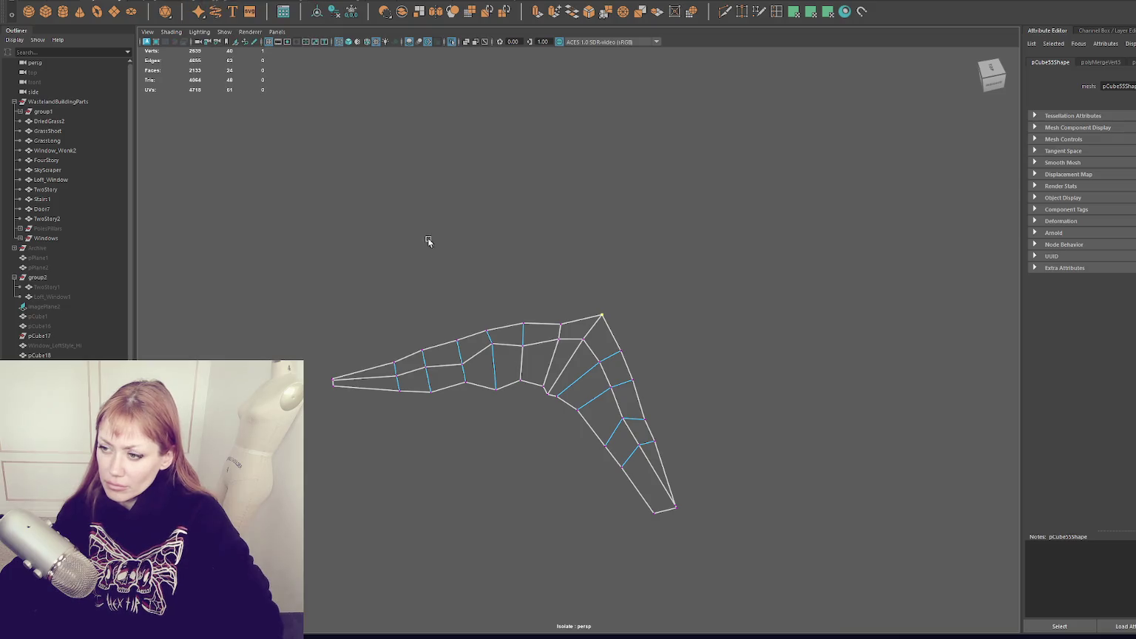
Exit isolation and frame the strip within the street scene from the front.
{"action": "key", "text": "w"}
{"action": "left_click", "coordinate": [557, 187]}
{"action": "key", "text": "ctrl+1"}
{"action": "left_click", "coordinate": [559, 336]}
{"action": "right_click_drag", "start_coordinate": [500, 155], "coordinate": [511, 186]}
{"action": "mouse_move", "coordinate": [510, 187]}
{"action": "left_mouse_down", "text": "alt"}
{"action": "mouse_move", "coordinate": [556, 273]}
{"action": "mouse_move", "coordinate": [586, 284]}
{"action": "mouse_move", "coordinate": [620, 215]}
{"action": "left_mouse_up", "text": "alt"}
{"action": "key", "text": "f"}
{"action": "mouse_move", "coordinate": [521, 215]}
{"action": "left_mouse_down", "text": "alt"}
{"action": "mouse_move", "coordinate": [459, 224]}
{"action": "mouse_move", "coordinate": [472, 226]}
{"action": "left_mouse_up", "text": "alt"}
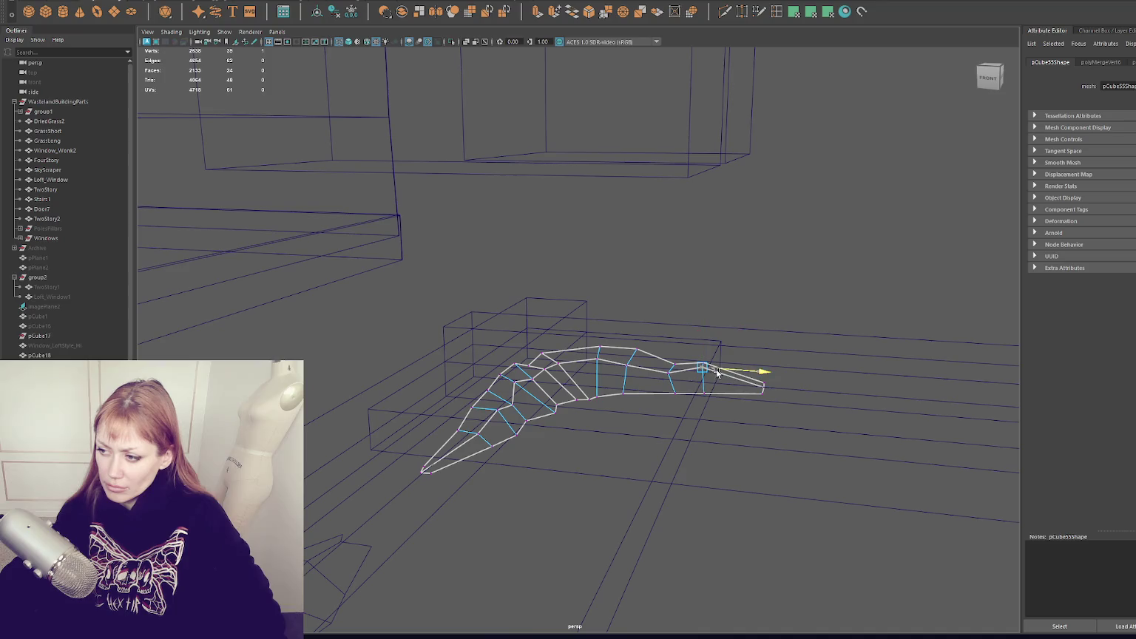
Select the strip's tip vertex, try Merge to Center, and undo it.
{"action": "right_click_drag", "start_coordinate": [560, 211], "coordinate": [585, 196]}
{"action": "key", "text": "6"}
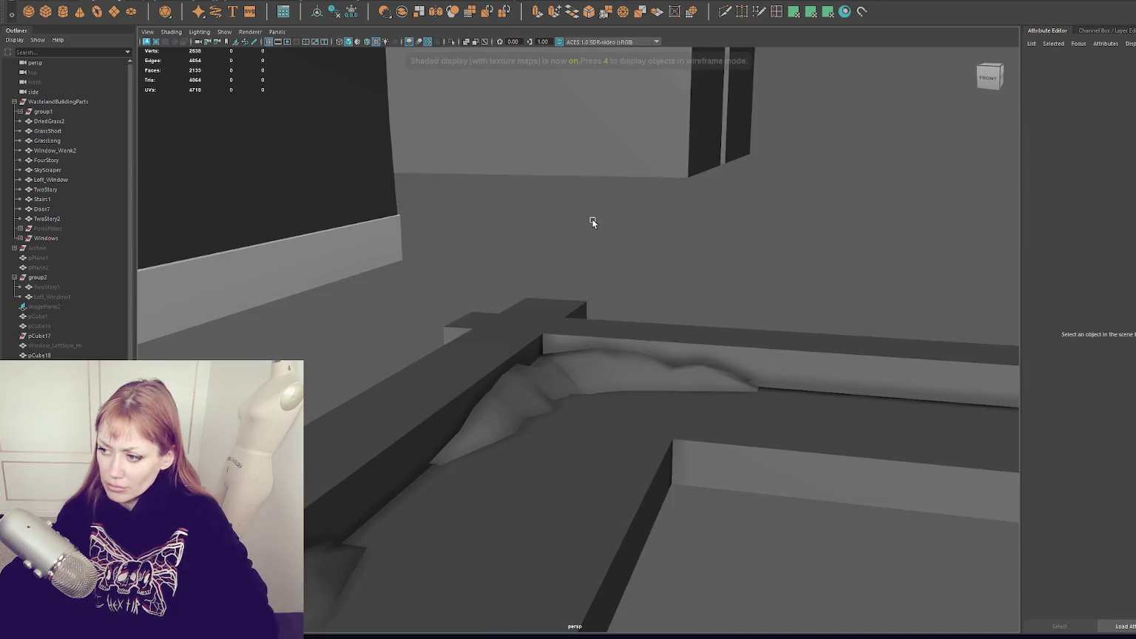
{"action": "left_click_drag", "start_coordinate": [753, 371], "coordinate": [794, 272], "text": "alt"}
{"action": "right_click_drag", "start_coordinate": [794, 272], "coordinate": [794, 357]}
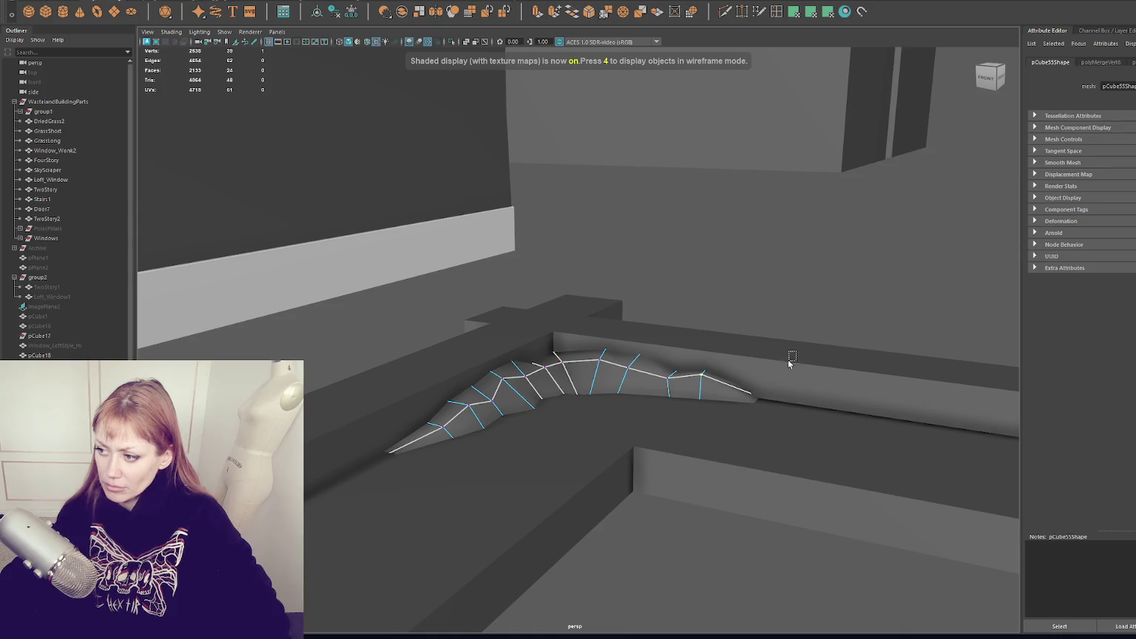
{"action": "left_click", "coordinate": [754, 398]}
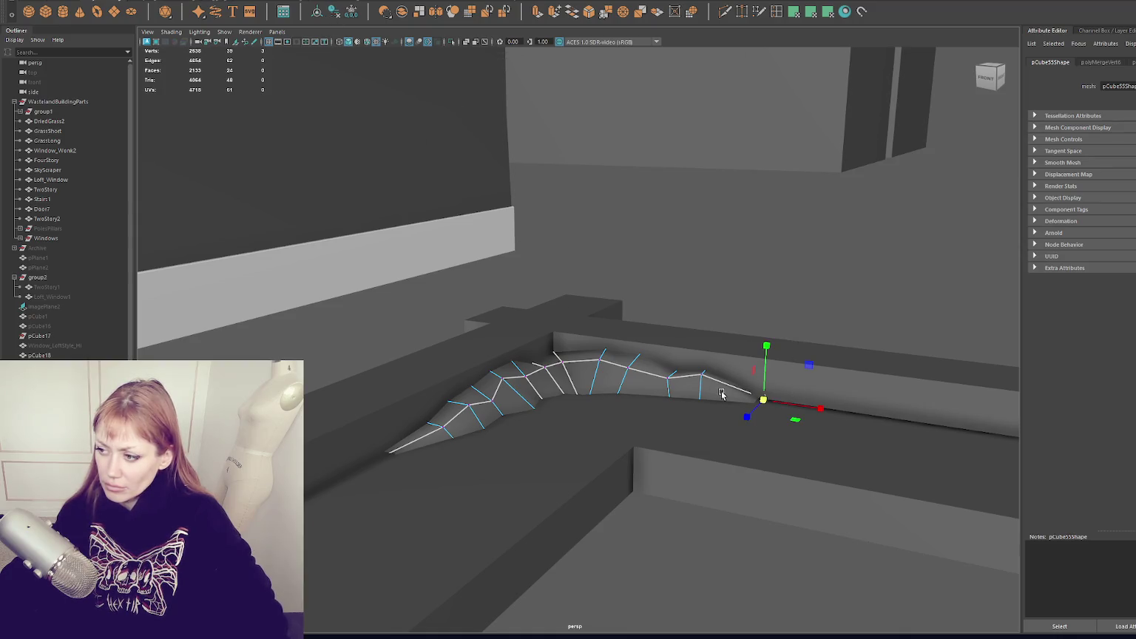
{"action": "key", "text": "4"}
{"action": "left_click", "coordinate": [222, 1]}
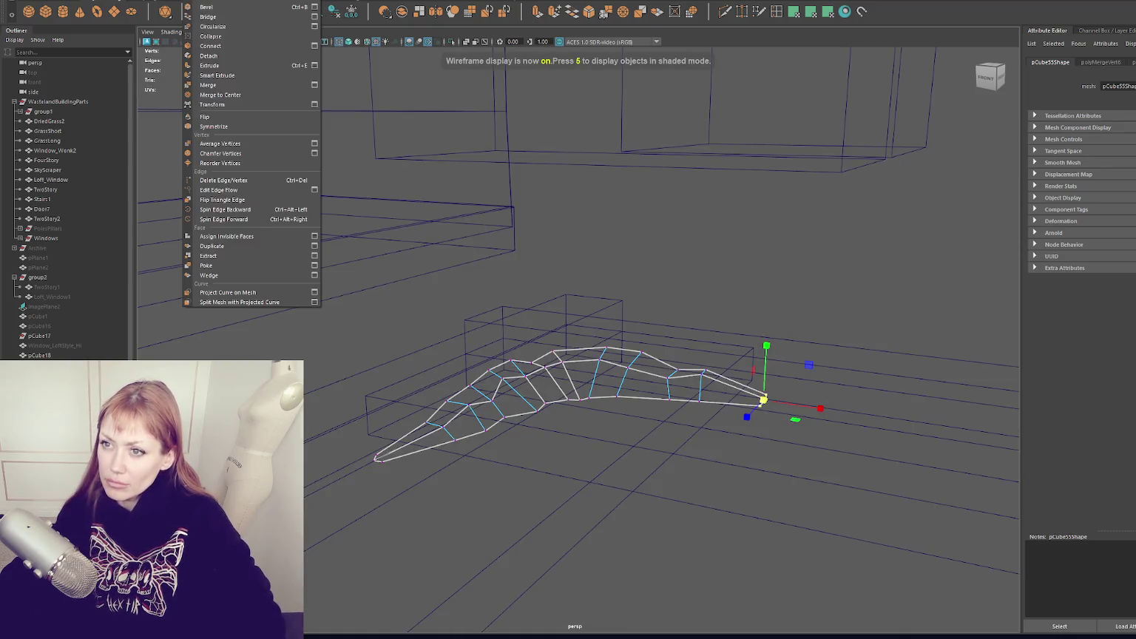
{"action": "left_click", "coordinate": [245, 94]}
{"action": "key", "text": "ctrl+z"}
Slide the strip's end vertex outward along X so the tip follows the gutter.
{"action": "left_click_drag", "start_coordinate": [767, 427], "coordinate": [746, 387], "text": "alt"}
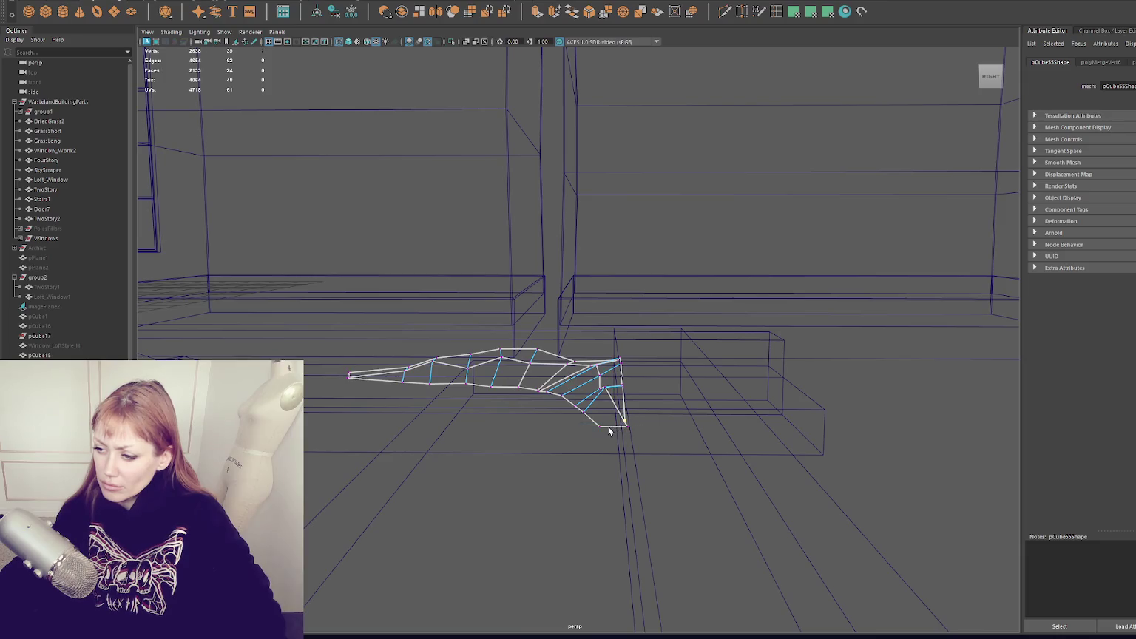
{"action": "left_click", "coordinate": [601, 432]}
{"action": "mouse_move", "coordinate": [600, 432]}
{"action": "left_mouse_down", "text": "alt"}
{"action": "mouse_move", "coordinate": [657, 504]}
{"action": "mouse_move", "coordinate": [664, 454]}
{"action": "mouse_move", "coordinate": [744, 433]}
{"action": "left_mouse_up", "text": "alt"}
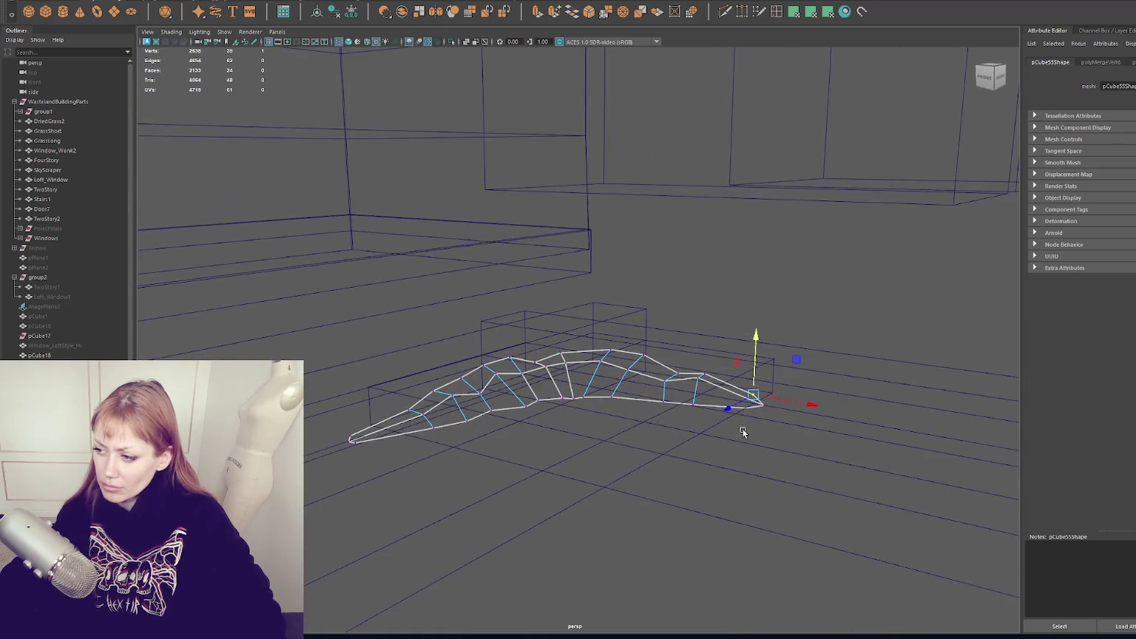
{"action": "left_click", "coordinate": [350, 449]}
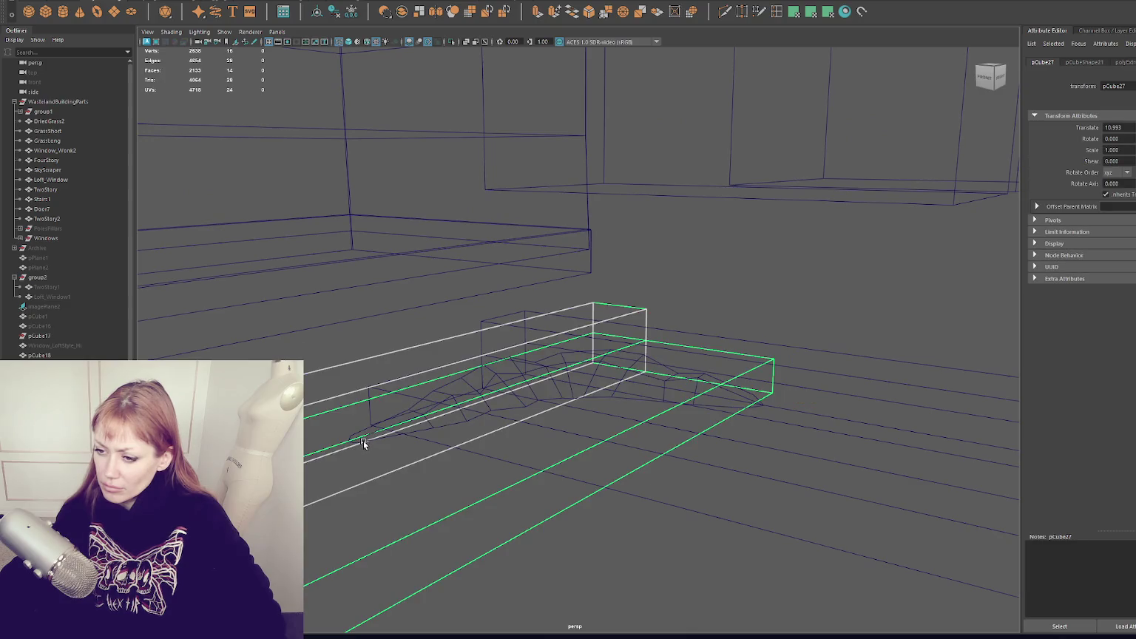
{"action": "left_click", "coordinate": [363, 440]}
{"action": "right_click", "coordinate": [363, 441]}
{"action": "mouse_move", "coordinate": [359, 436]}
{"action": "left_mouse_down", "text": "alt"}
{"action": "mouse_move", "coordinate": [343, 435]}
{"action": "mouse_move", "coordinate": [353, 436]}
{"action": "mouse_move", "coordinate": [406, 322]}
{"action": "left_mouse_up", "text": "alt"}
{"action": "right_click_drag", "start_coordinate": [491, 208], "coordinate": [438, 192]}
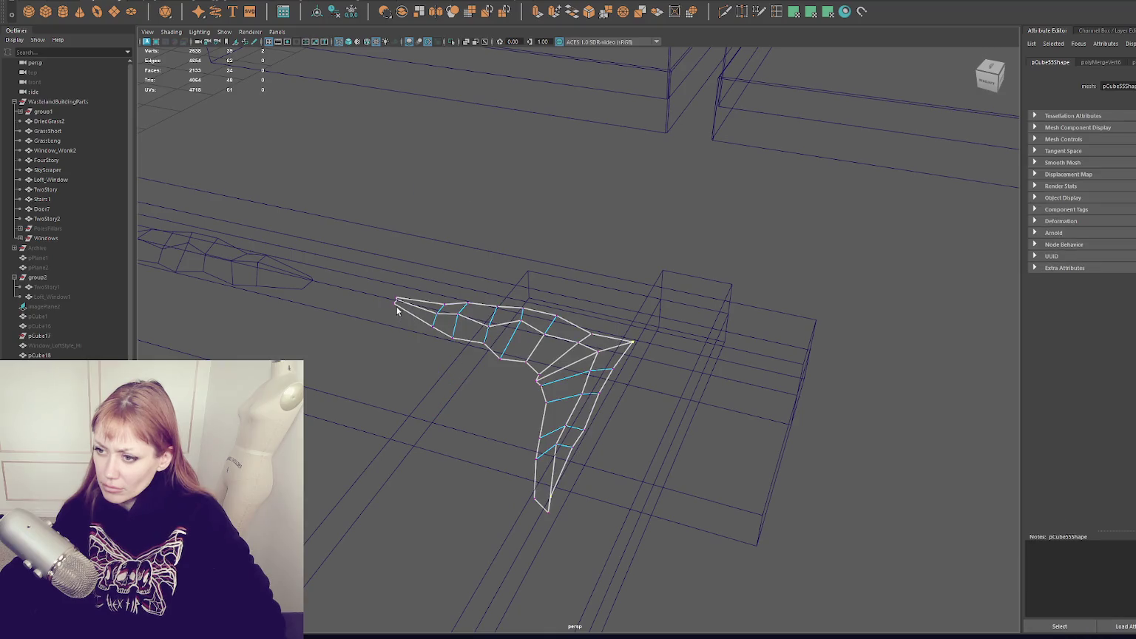
{"action": "left_click_drag", "start_coordinate": [368, 301], "coordinate": [355, 293]}
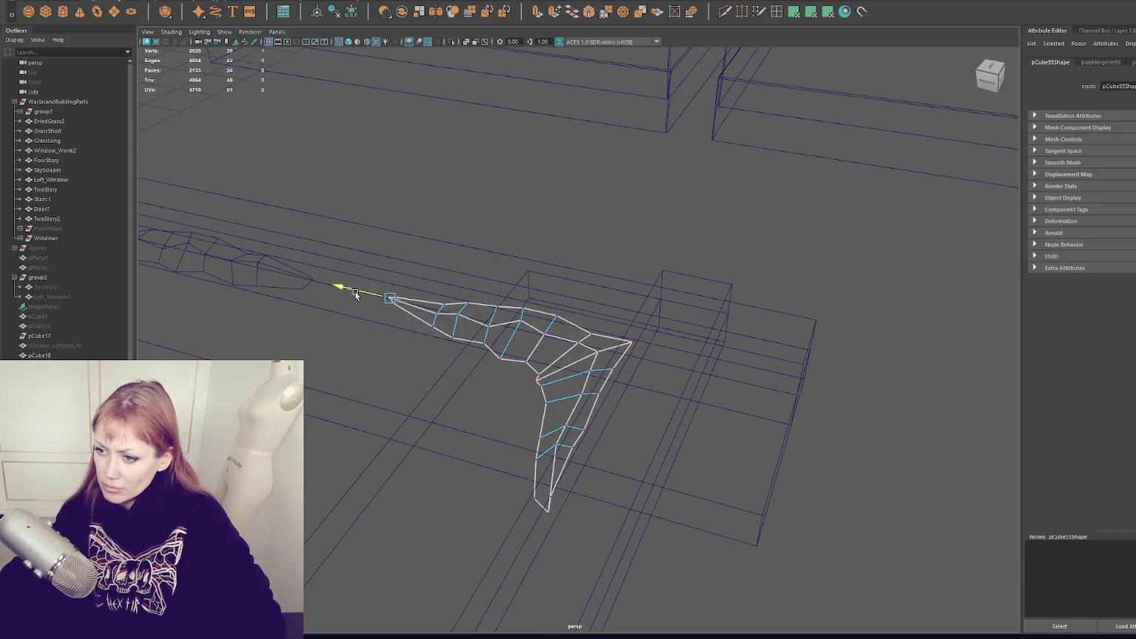
Return to shaded display and look along the curved strip.
{"action": "right_click_drag", "start_coordinate": [481, 206], "coordinate": [481, 178]}
{"action": "left_click_drag", "start_coordinate": [481, 177], "coordinate": [591, 228], "text": "alt"}
{"action": "key", "text": "5"}
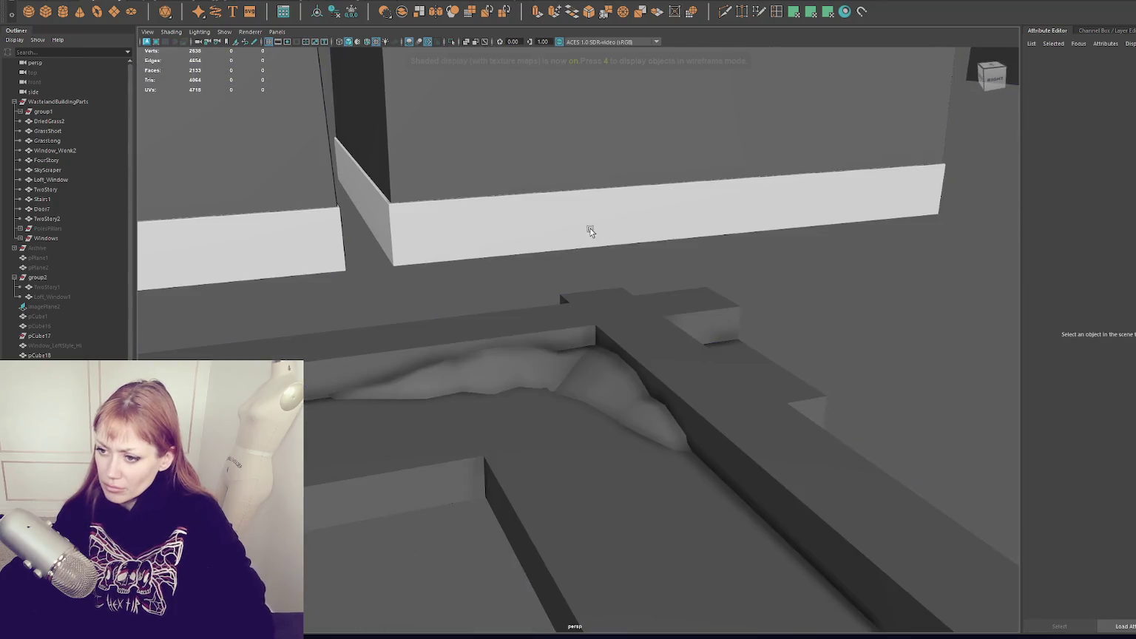
{"action": "left_click", "coordinate": [503, 371]}
{"action": "left_click_drag", "start_coordinate": [503, 371], "coordinate": [417, 297], "text": "alt"}
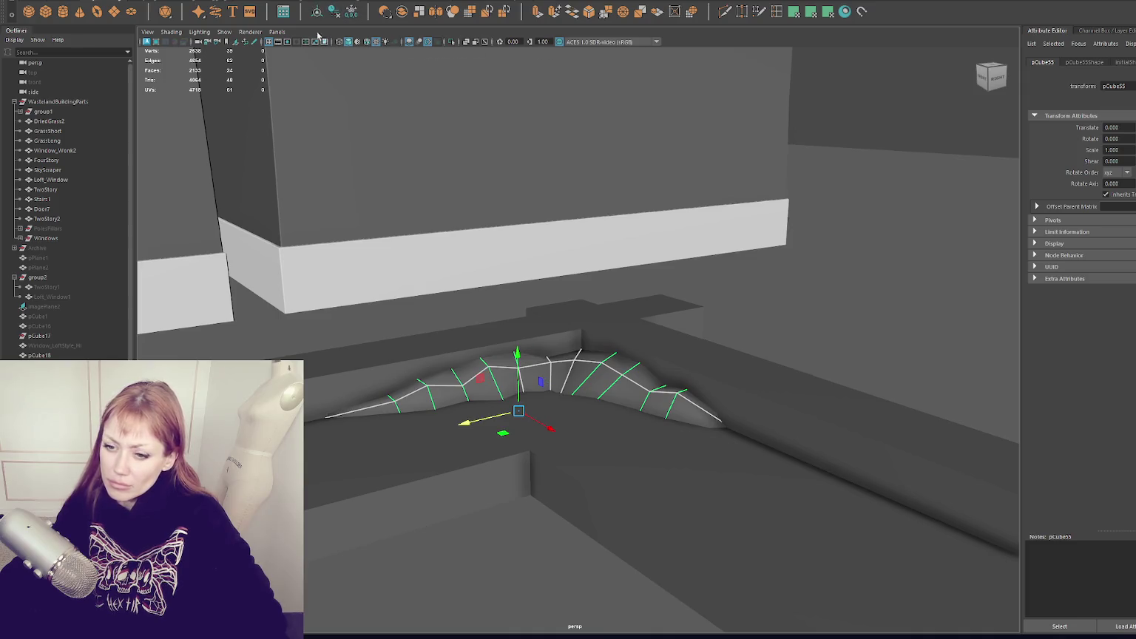
Select the three dirt/puddle meshes along the street and group them.
{"action": "scroll", "coordinate": [373, 413], "scroll_direction": "down", "scroll_amount": 5}
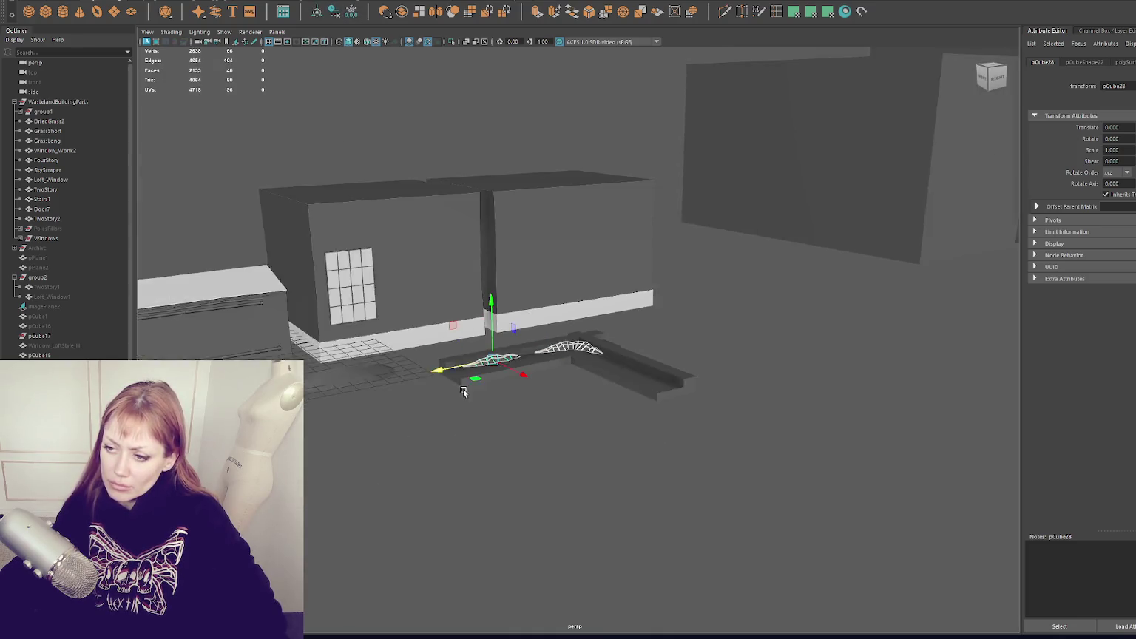
{"action": "left_click_drag", "start_coordinate": [373, 414], "coordinate": [527, 339], "text": "alt"}
{"action": "left_click", "coordinate": [528, 339], "text": "shift"}
{"action": "left_click", "coordinate": [429, 342], "text": "shift"}
{"action": "left_click", "coordinate": [329, 344], "text": "shift"}
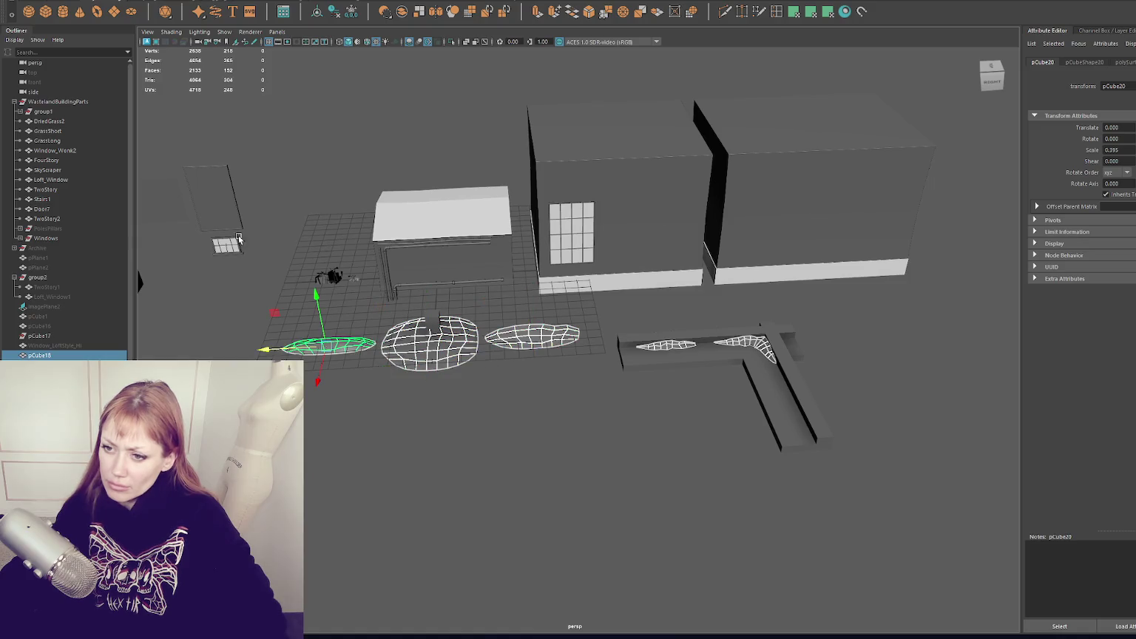
{"action": "key", "text": "ctrl+g"}
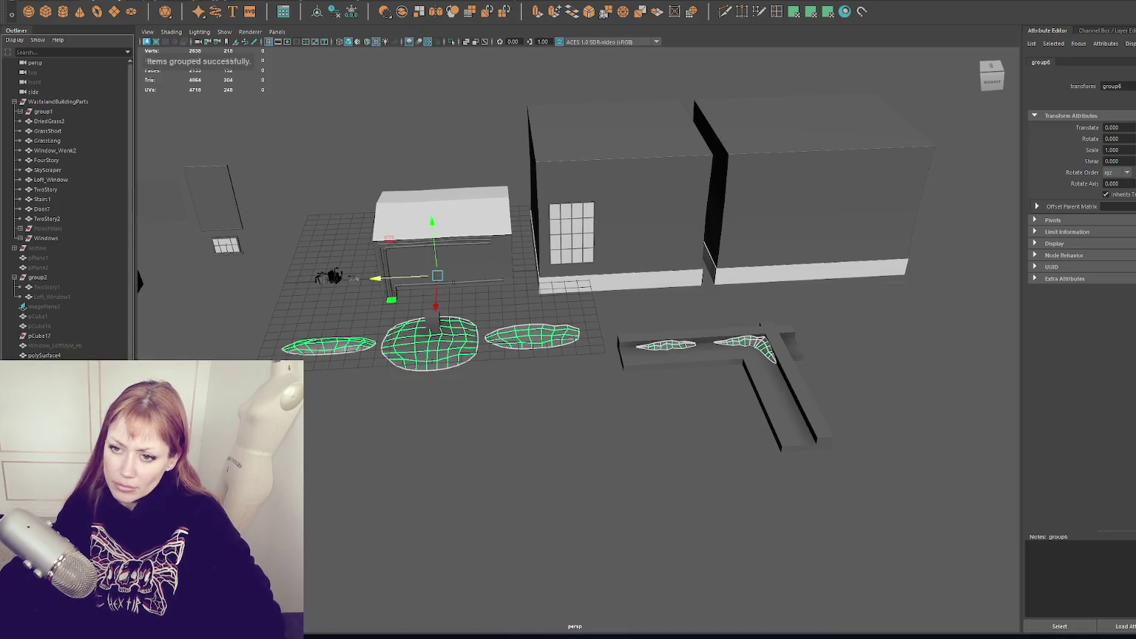
Rename the new group Dirt_Piles and hide it.
{"action": "double_click", "coordinate": [89, 229]}
{"action": "type", "text": "d"}
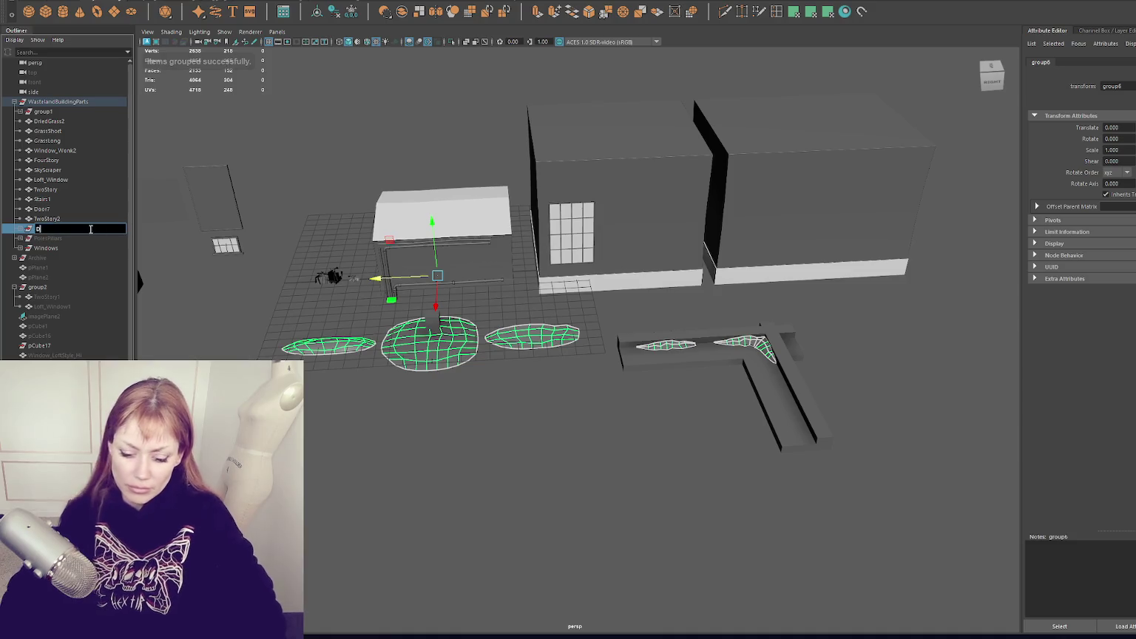
{"action": "type", "text": "irt_Piles"}
{"action": "key", "text": "Return"}
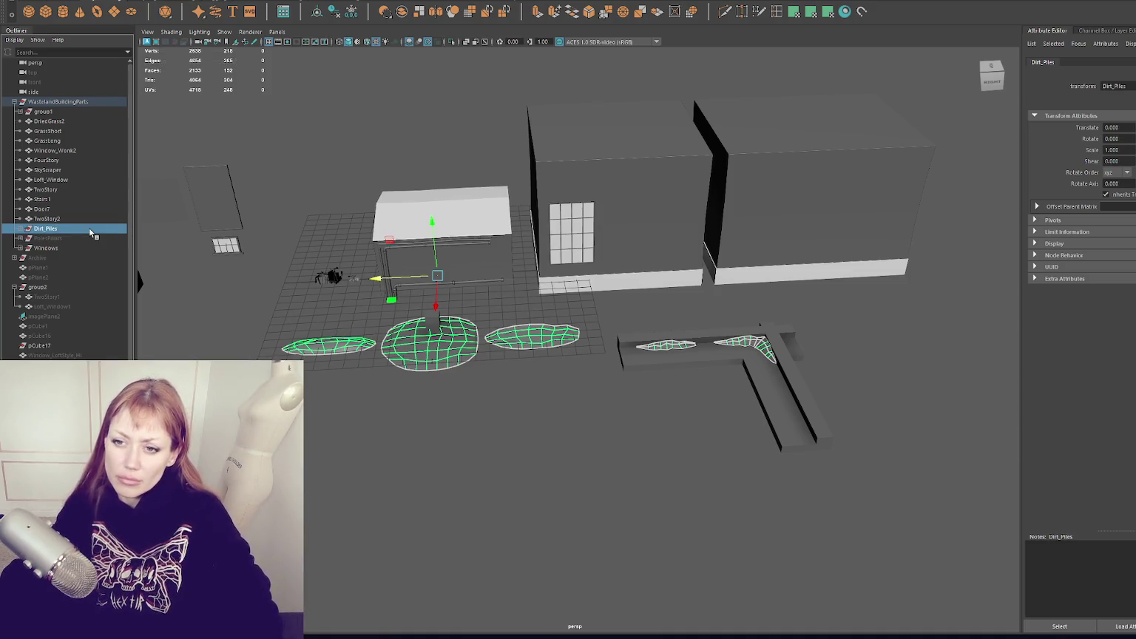
{"action": "key", "text": "ctrl+h"}
{"action": "left_click", "coordinate": [690, 184]}
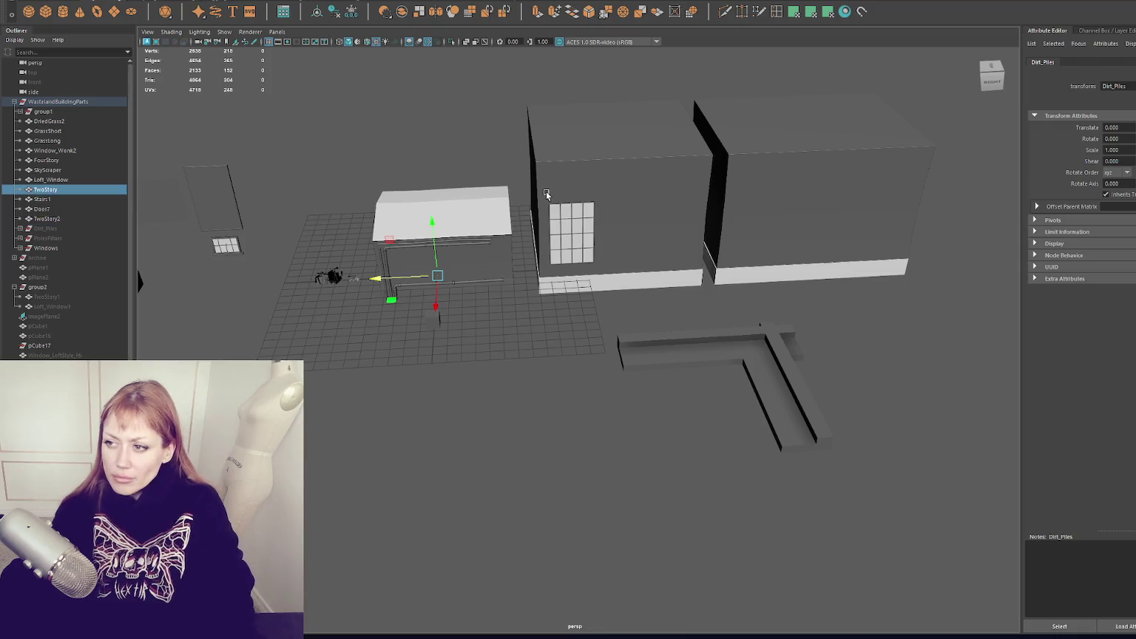
Select the TwoStory, centre, TwoStory2 and left building blocks and group them.
{"action": "left_click", "coordinate": [722, 199]}
{"action": "left_click", "coordinate": [666, 192], "text": "shift"}
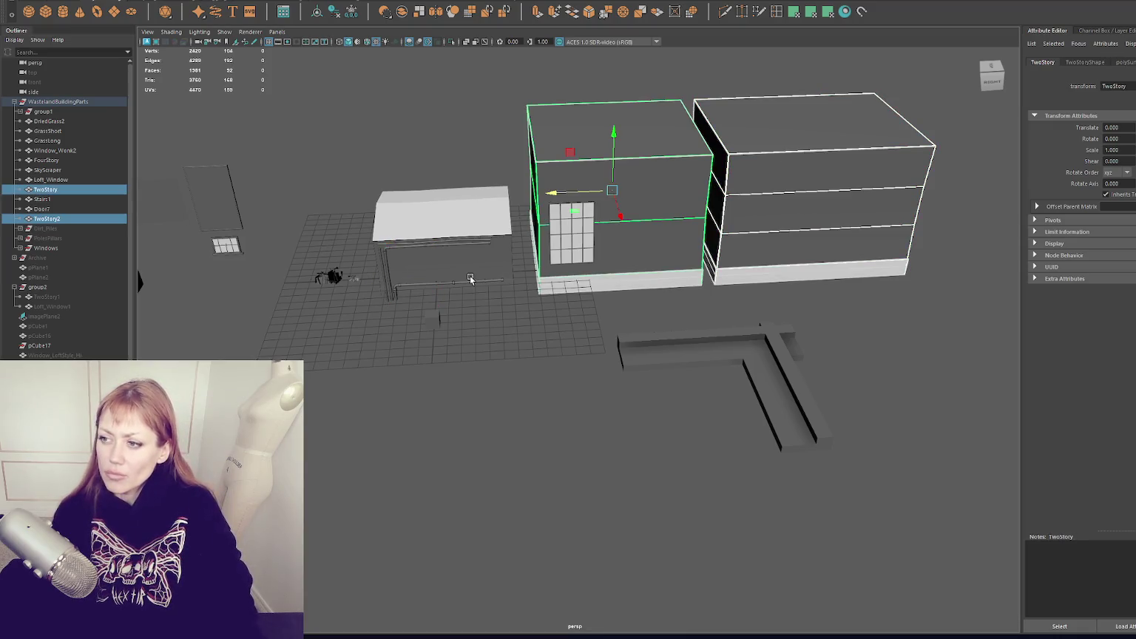
{"action": "left_click", "coordinate": [444, 215], "text": "shift"}
{"action": "left_click_drag", "start_coordinate": [444, 222], "coordinate": [445, 253], "text": "alt"}
{"action": "left_click", "coordinate": [356, 288], "text": "shift"}
{"action": "left_click", "coordinate": [193, 305], "text": "shift"}
{"action": "left_click", "coordinate": [357, 292]}
{"action": "left_click_drag", "start_coordinate": [512, 264], "coordinate": [473, 266], "text": "alt"}
{"action": "left_click", "coordinate": [645, 210]}
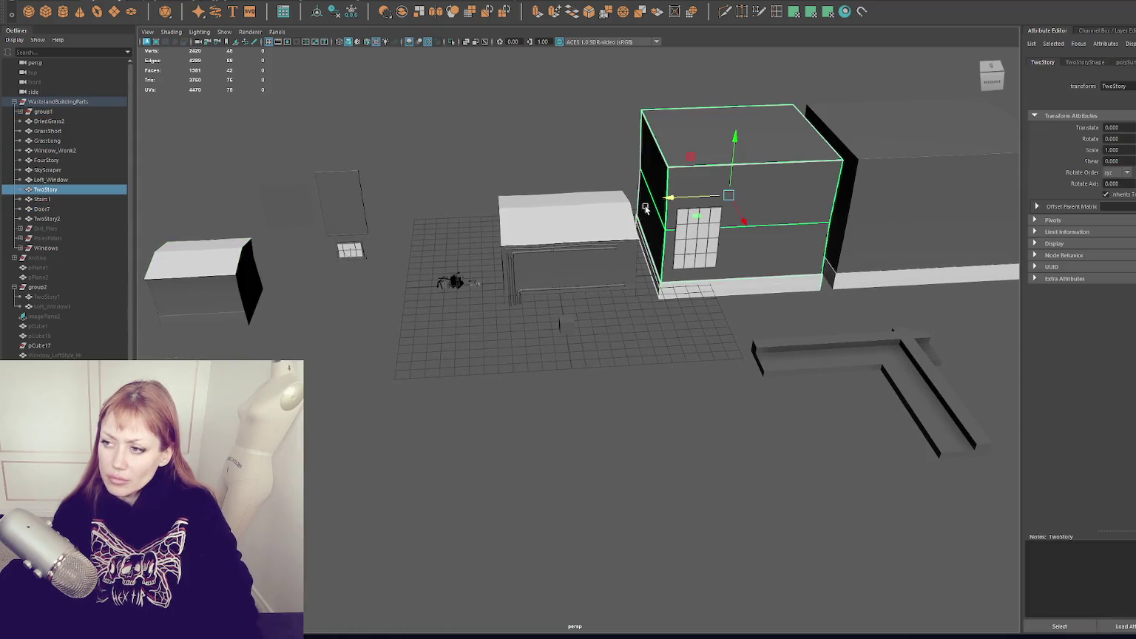
{"action": "left_click", "coordinate": [586, 206], "text": "shift"}
{"action": "left_click", "coordinate": [891, 166], "text": "shift"}
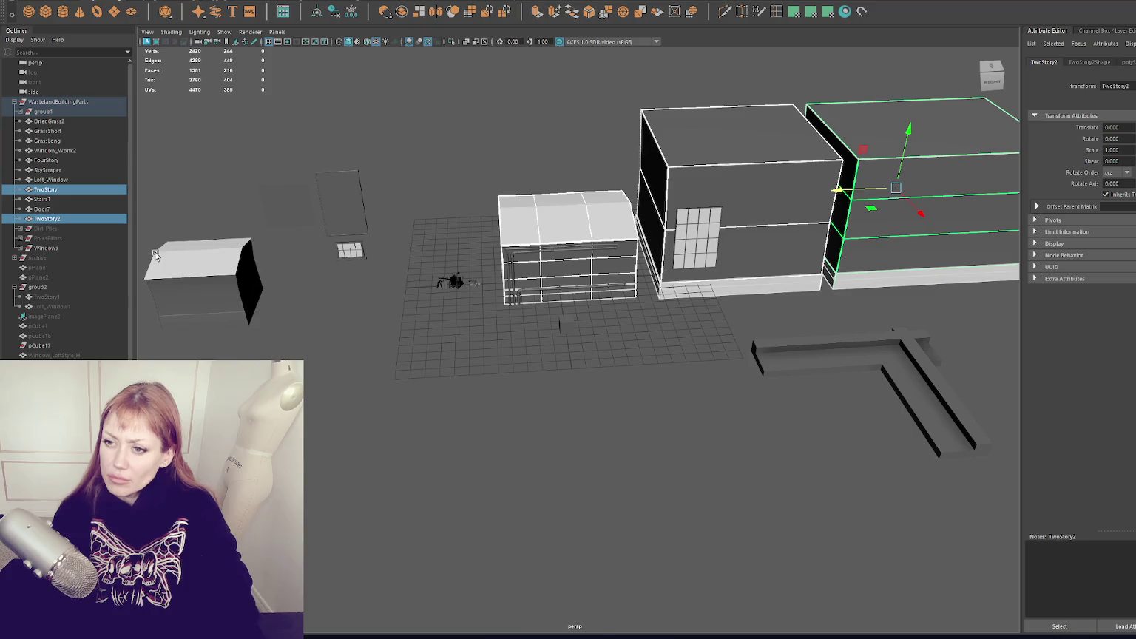
{"action": "left_click", "coordinate": [188, 255]}
{"action": "key", "text": "ctrl+g"}
Rename the building group Building_Bases and hide it.
{"action": "double_click", "coordinate": [48, 238]}
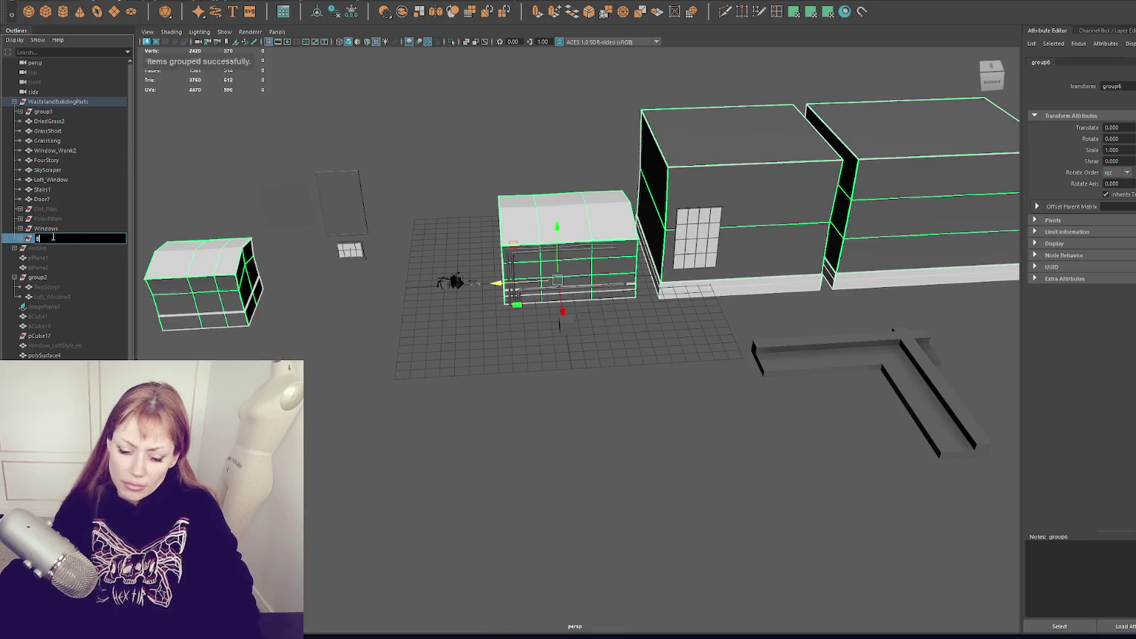
{"action": "type", "text": "Building 8"}
{"action": "key", "text": "Return"}
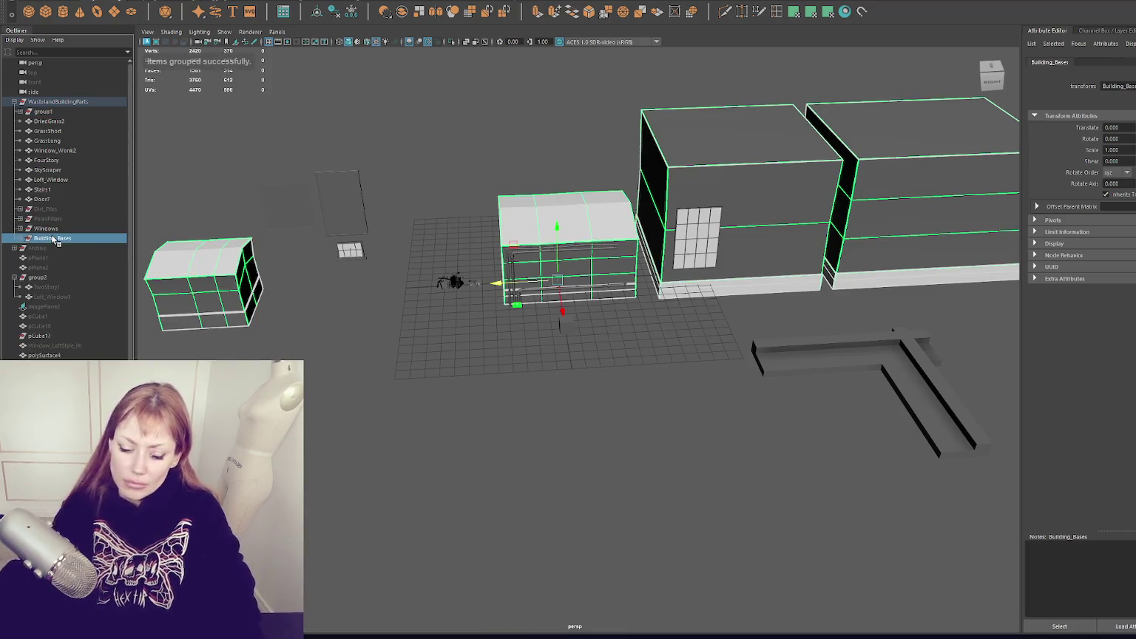
{"action": "key", "text": "ctrl+h"}
Move the Loft_Window panel left, near the reference planes.
{"action": "left_click", "coordinate": [370, 235]}
{"action": "left_click", "coordinate": [348, 207]}
{"action": "left_click", "coordinate": [350, 250]}
{"action": "left_click", "coordinate": [676, 241]}
{"action": "mouse_move", "coordinate": [671, 241]}
{"action": "left_mouse_down"}
{"action": "mouse_move", "coordinate": [424, 249]}
{"action": "mouse_move", "coordinate": [334, 267]}
{"action": "mouse_move", "coordinate": [342, 235]}
{"action": "mouse_move", "coordinate": [183, 243]}
{"action": "mouse_move", "coordinate": [194, 243]}
{"action": "left_mouse_up"}
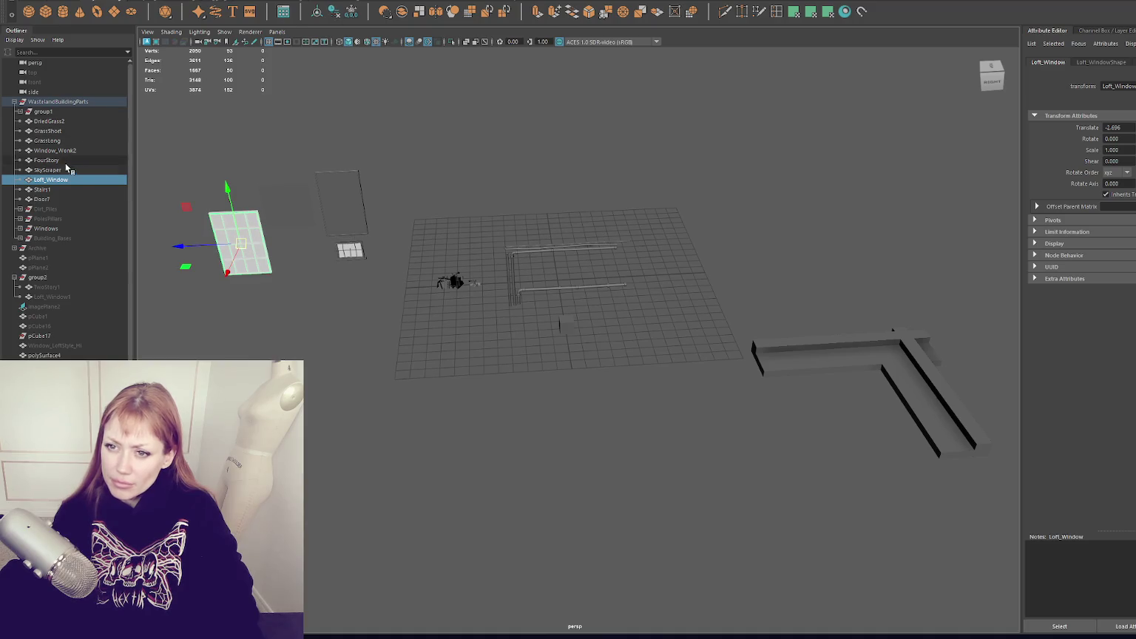
Move Loft_Window into the Windows group, then select both Door7 and Stairs1.
{"action": "middle_click_drag", "start_coordinate": [64, 181], "coordinate": [75, 222]}
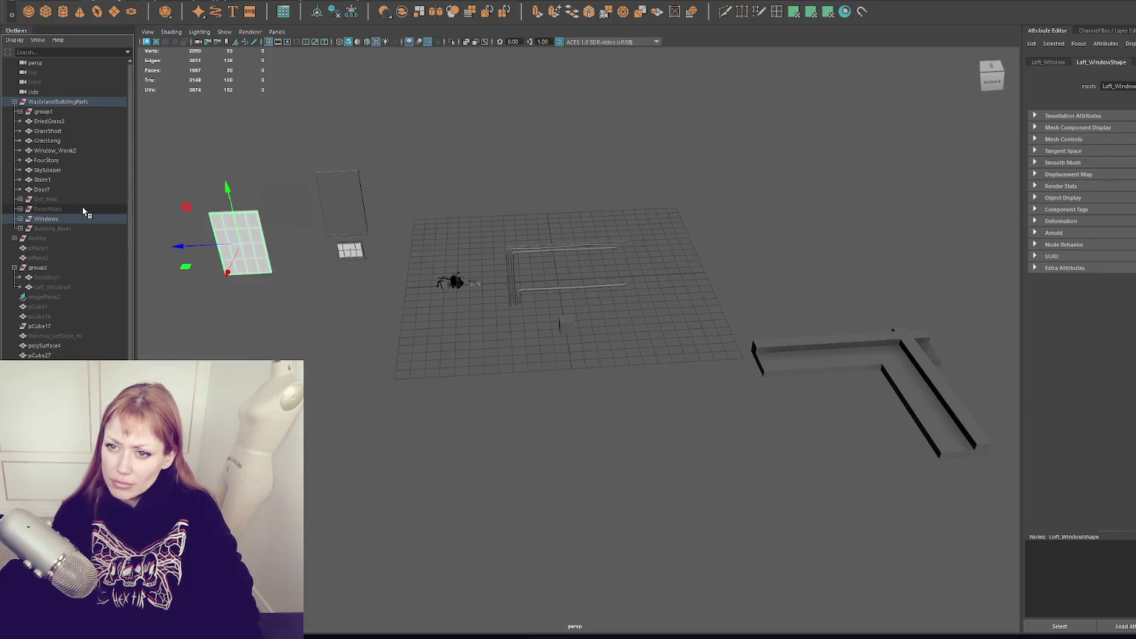
{"action": "left_click", "coordinate": [81, 201]}
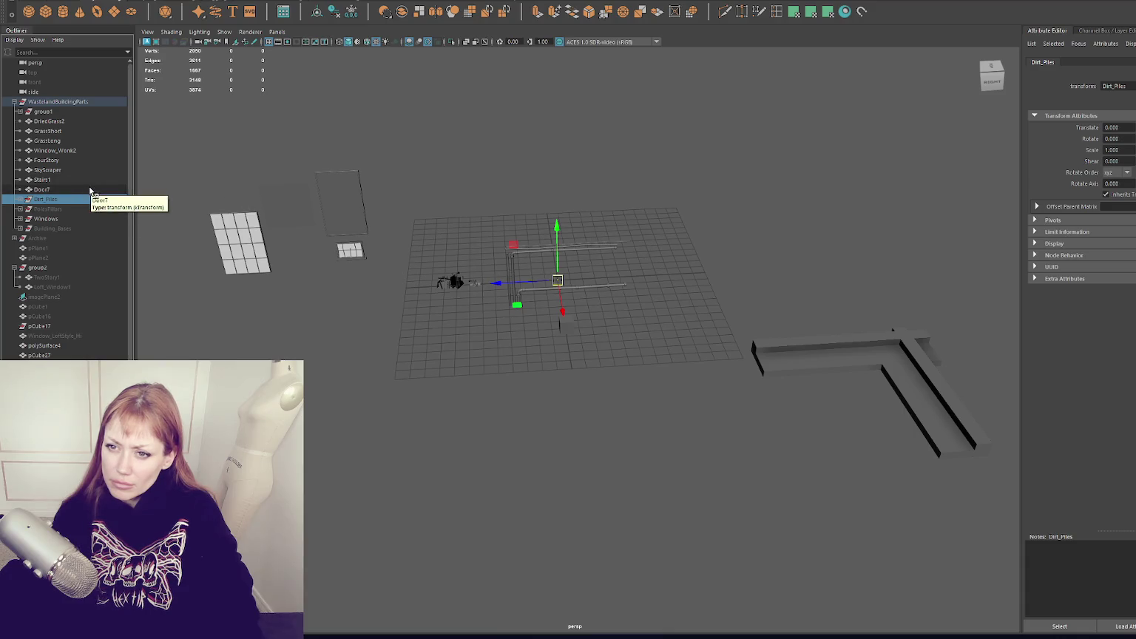
{"action": "left_click", "coordinate": [89, 190]}
{"action": "key", "text": "f"}
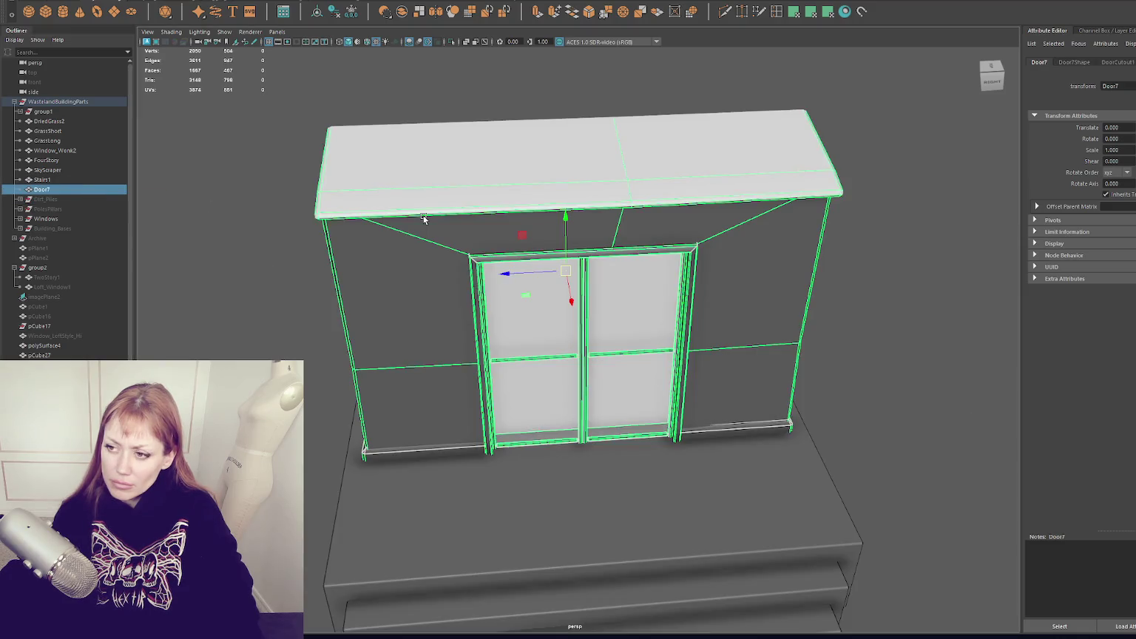
{"action": "scroll", "coordinate": [586, 260], "scroll_direction": "down", "scroll_amount": 5}
{"action": "middle_click_drag", "start_coordinate": [586, 260], "coordinate": [454, 261], "text": "alt"}
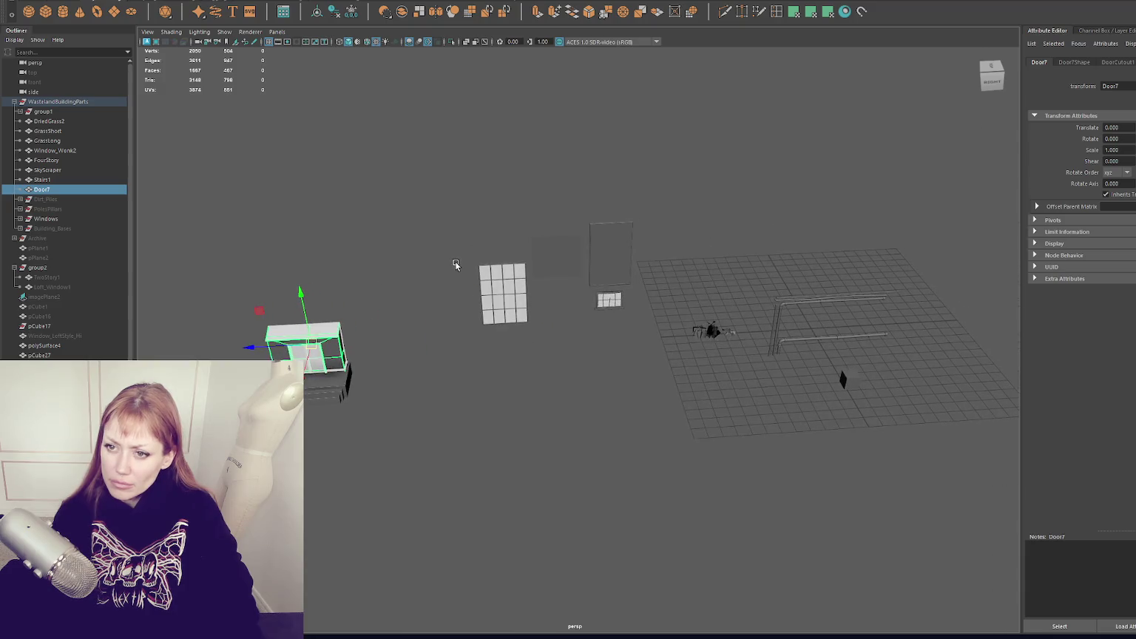
{"action": "left_click", "coordinate": [115, 180]}
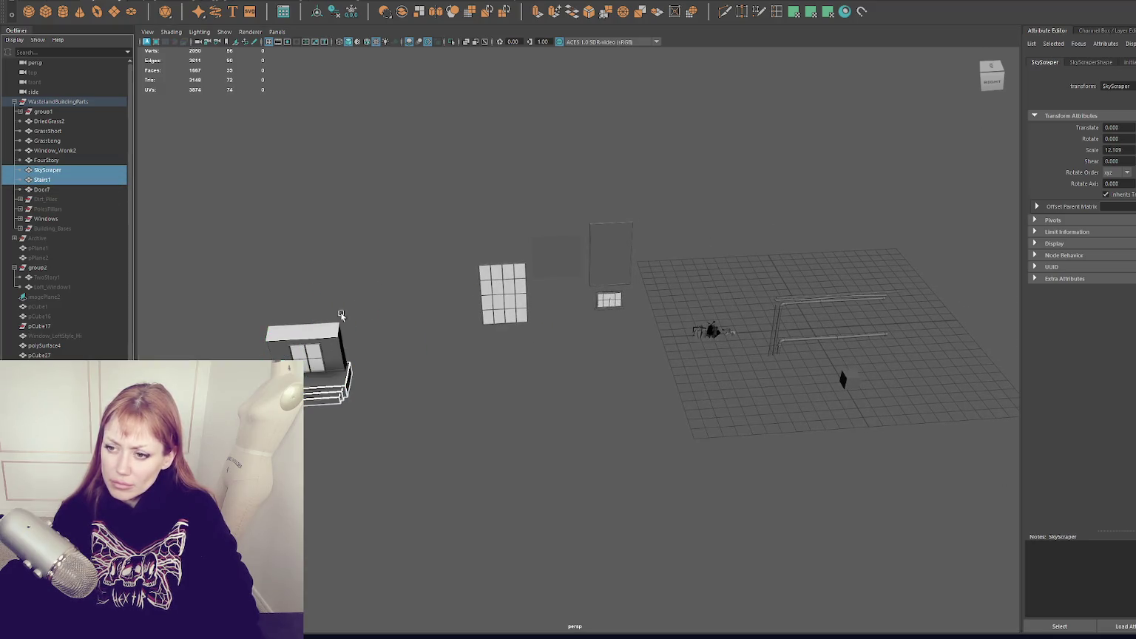
{"action": "left_click_drag", "start_coordinate": [198, 276], "coordinate": [431, 487]}
{"action": "left_click_drag", "start_coordinate": [420, 243], "coordinate": [296, 385]}
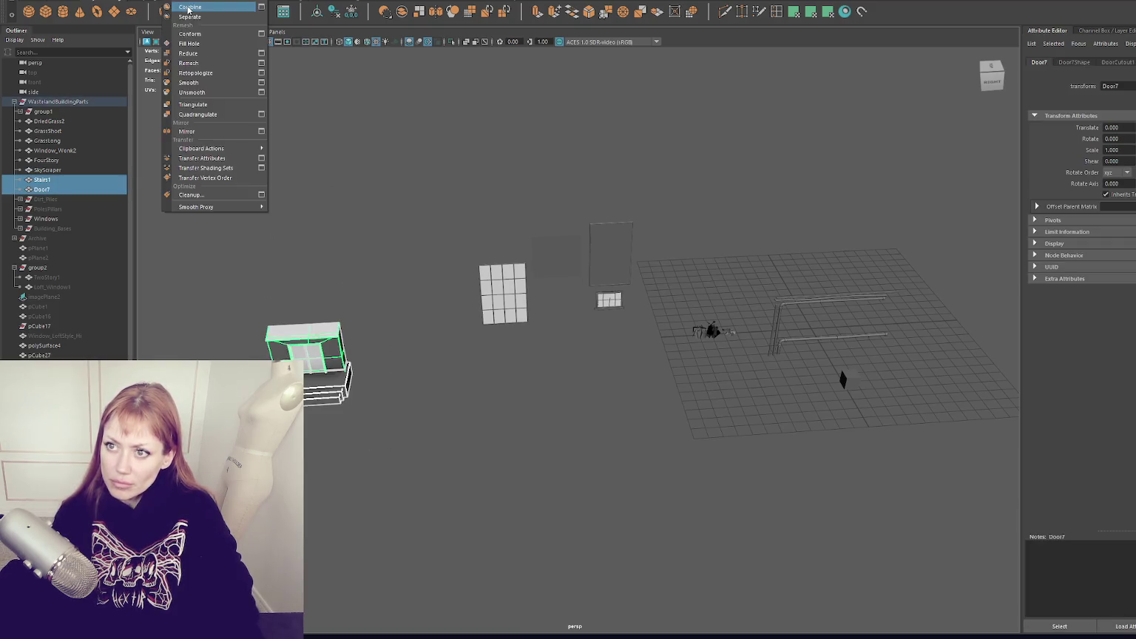
Combine the door and stairs into one mesh named Entrances.
{"action": "left_click", "coordinate": [215, 44]}
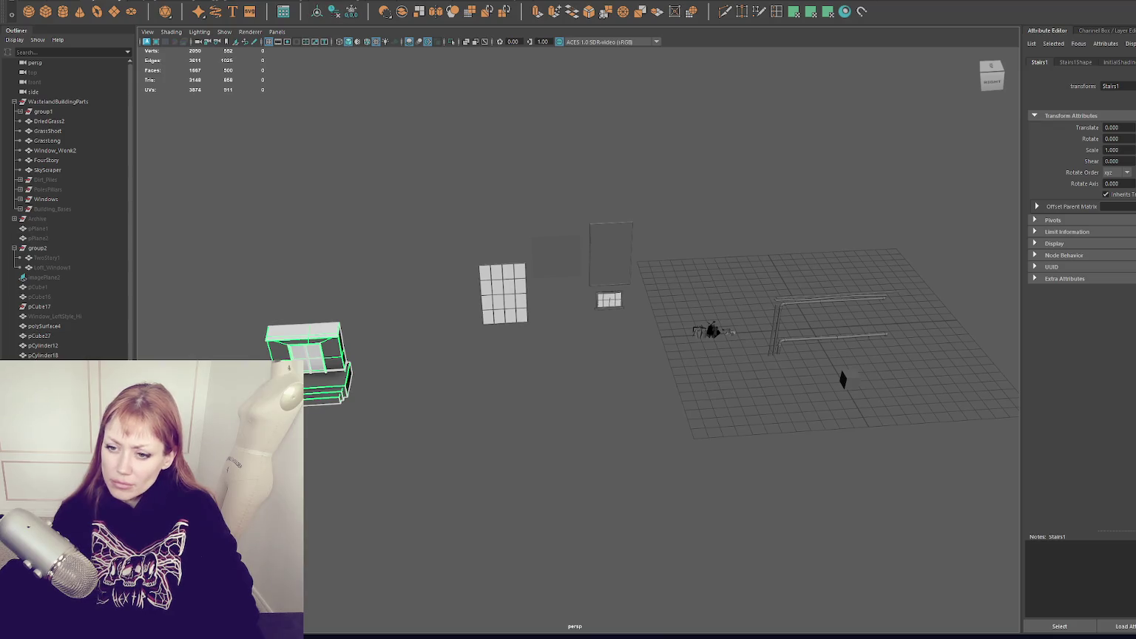
{"action": "double_click", "coordinate": [68, 179]}
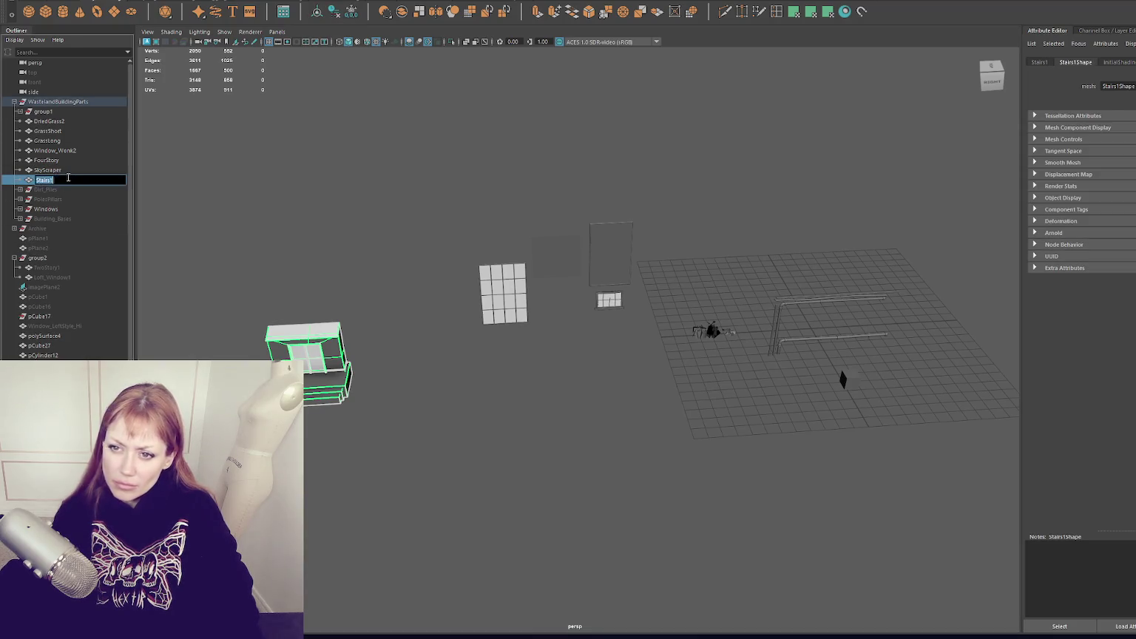
{"action": "key", "text": "BackSpace"}
{"action": "type", "text": "nces"}
{"action": "key", "text": "Return"}
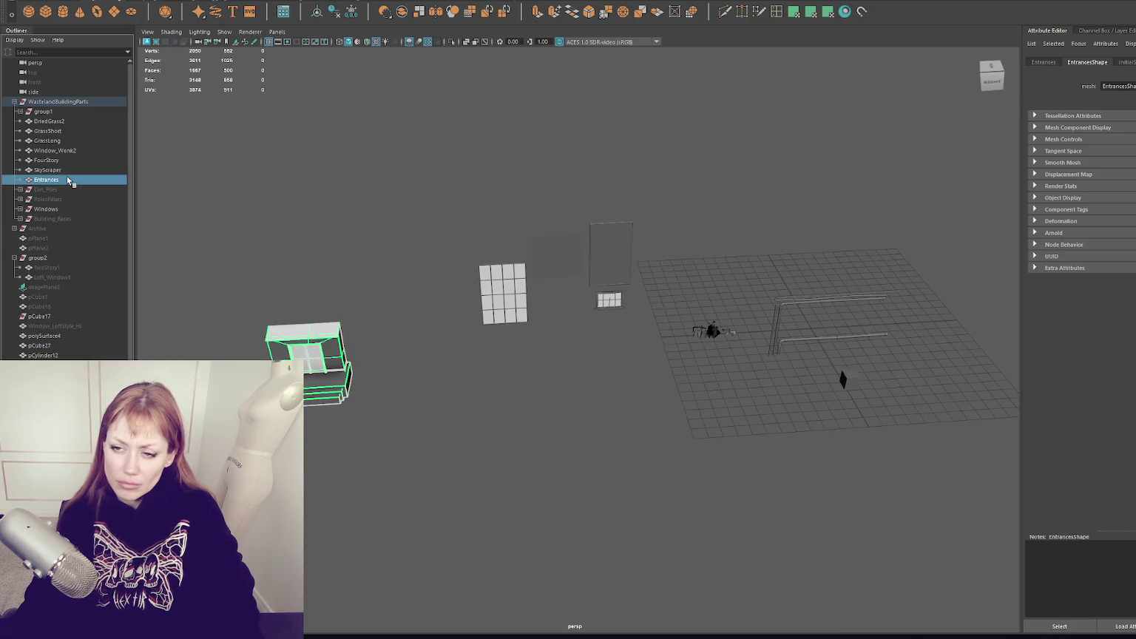
{"action": "double_click", "coordinate": [68, 180]}
{"action": "type", "text": "Door"}
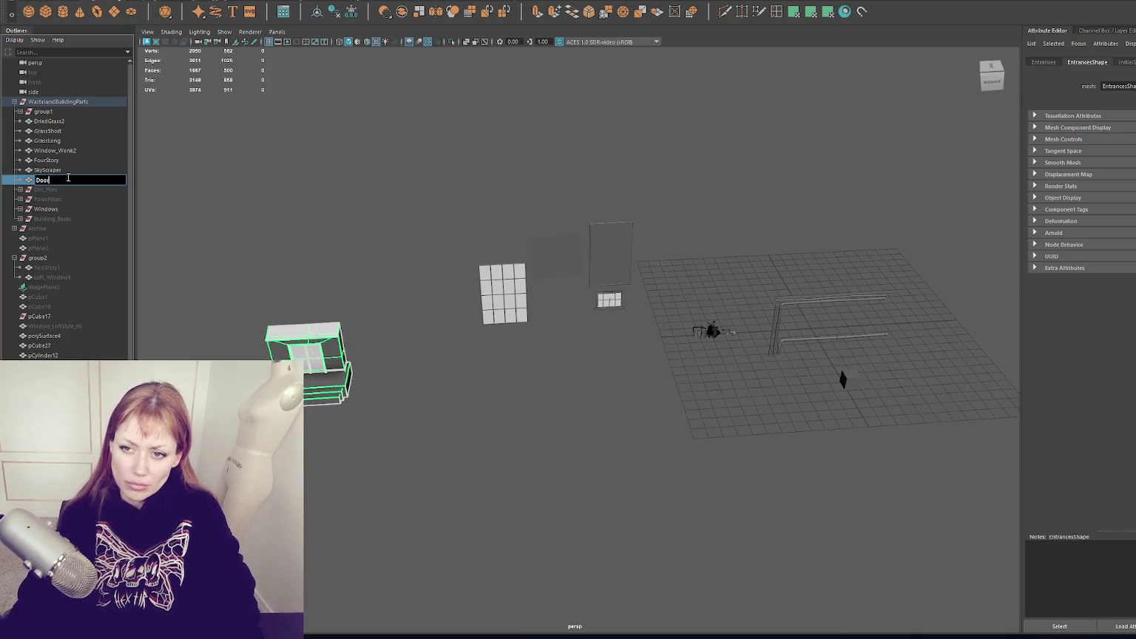
{"action": "key", "text": "Return"}
Group the Entrances mesh and name the new group Doors.
{"action": "key", "text": "ctrl+g"}
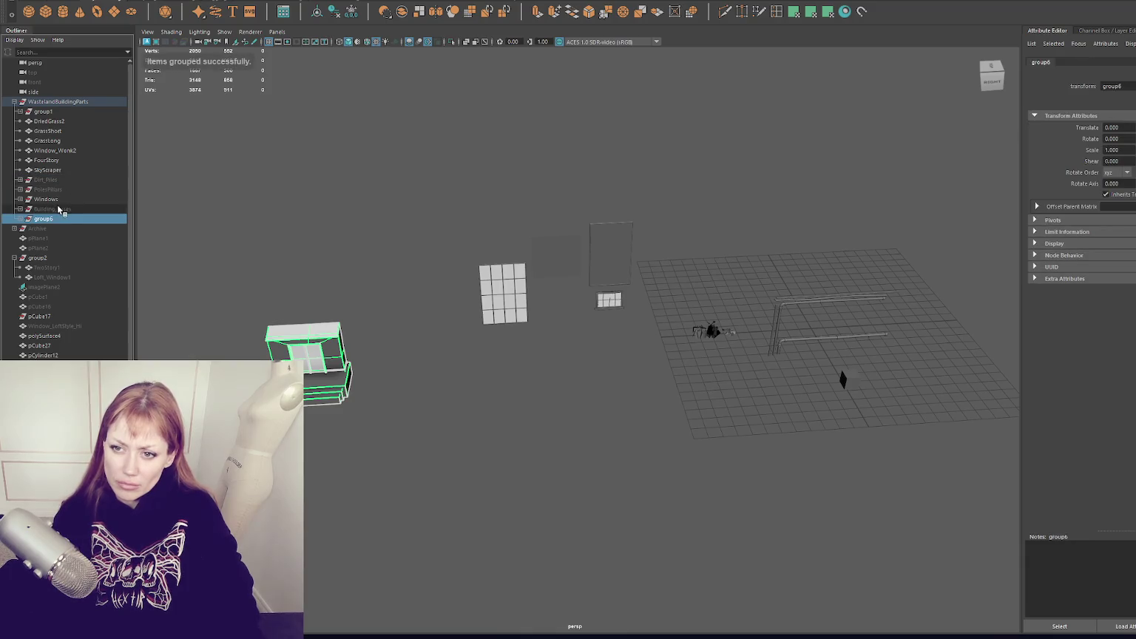
{"action": "double_click", "coordinate": [44, 219]}
{"action": "type", "text": "Doors"}
{"action": "key", "text": "Return"}
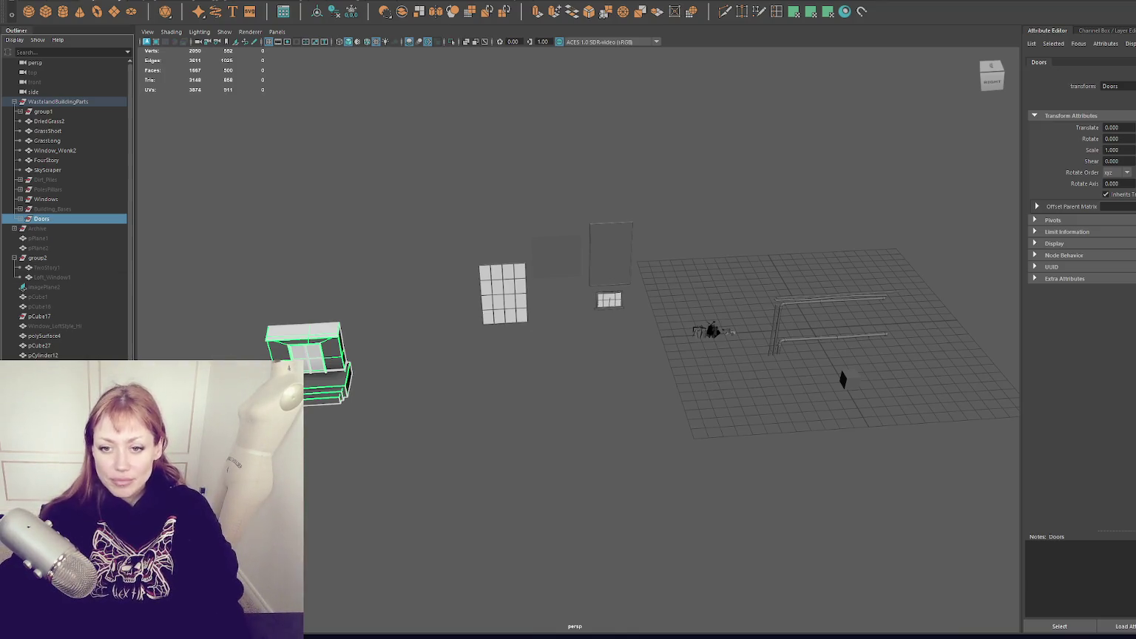
Select the FourStory block and frame it in the viewport.
{"action": "scroll", "coordinate": [179, 271], "scroll_direction": "up", "scroll_amount": 3}
{"action": "middle_click_drag", "start_coordinate": [178, 271], "coordinate": [412, 343], "text": "alt"}
{"action": "left_click", "coordinate": [412, 344]}
{"action": "scroll", "coordinate": [506, 497], "scroll_direction": "down", "scroll_amount": 3}
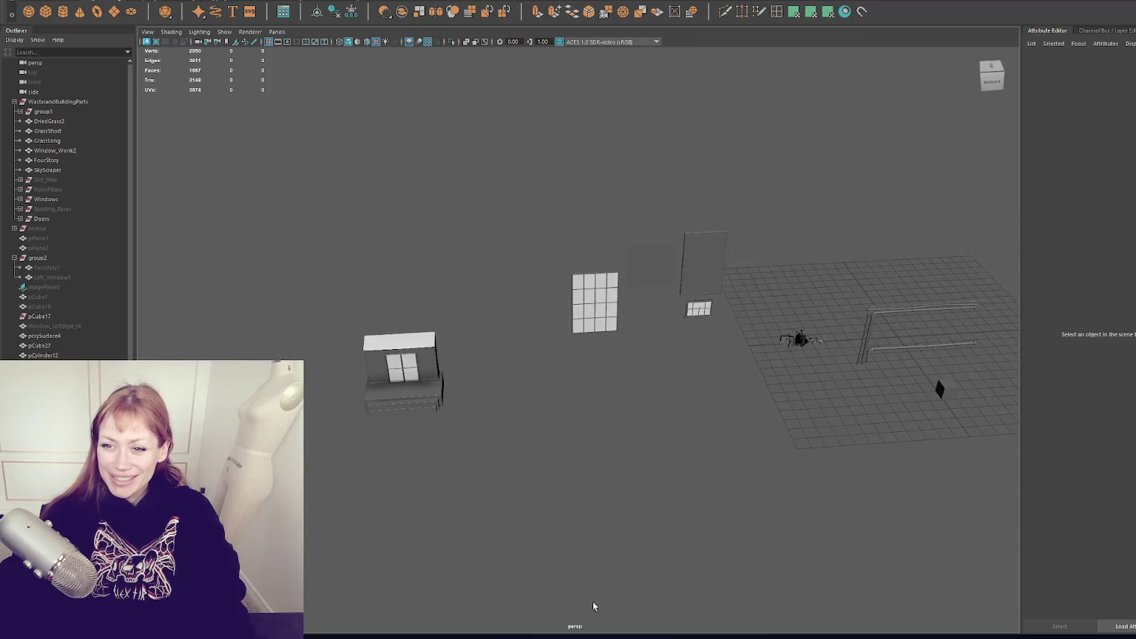
{"action": "middle_click_drag", "start_coordinate": [593, 611], "coordinate": [453, 584], "text": "alt"}
{"action": "left_click", "coordinate": [80, 159]}
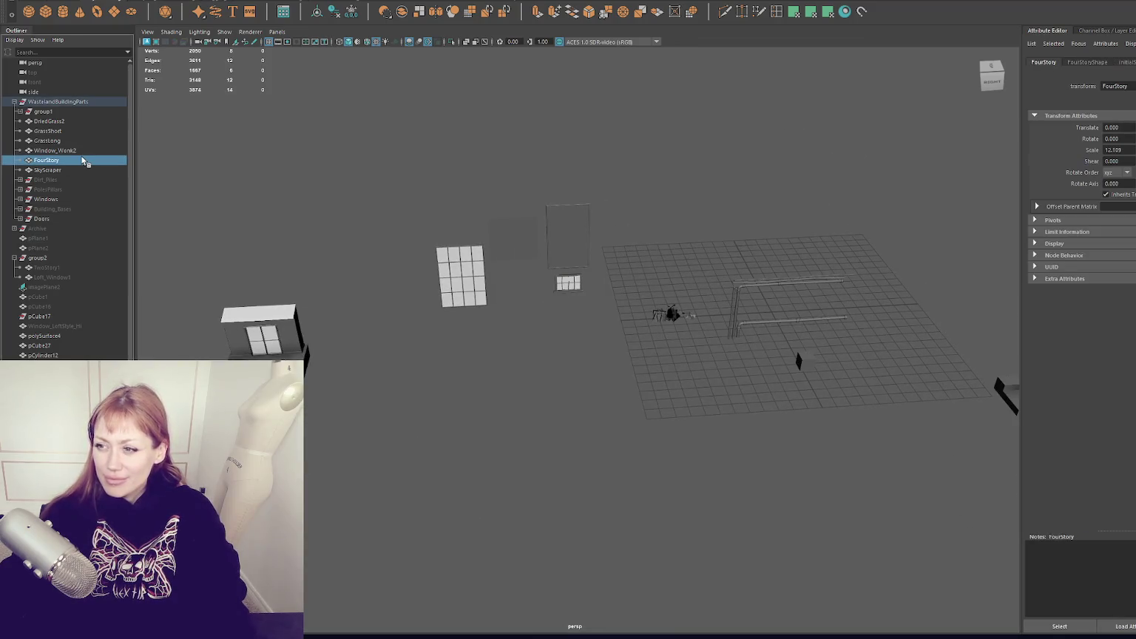
{"action": "key", "text": "f"}
{"action": "scroll", "coordinate": [352, 245], "scroll_direction": "down", "scroll_amount": 3}
{"action": "left_click_drag", "start_coordinate": [520, 254], "coordinate": [482, 247], "text": "alt"}
{"action": "scroll", "coordinate": [443, 247], "scroll_direction": "down", "scroll_amount": 5}
Select the SkyScraper and FourStory blocks and move both into Building_Bases.
{"action": "left_click", "coordinate": [73, 171]}
{"action": "left_click", "coordinate": [74, 161], "text": "ctrl"}
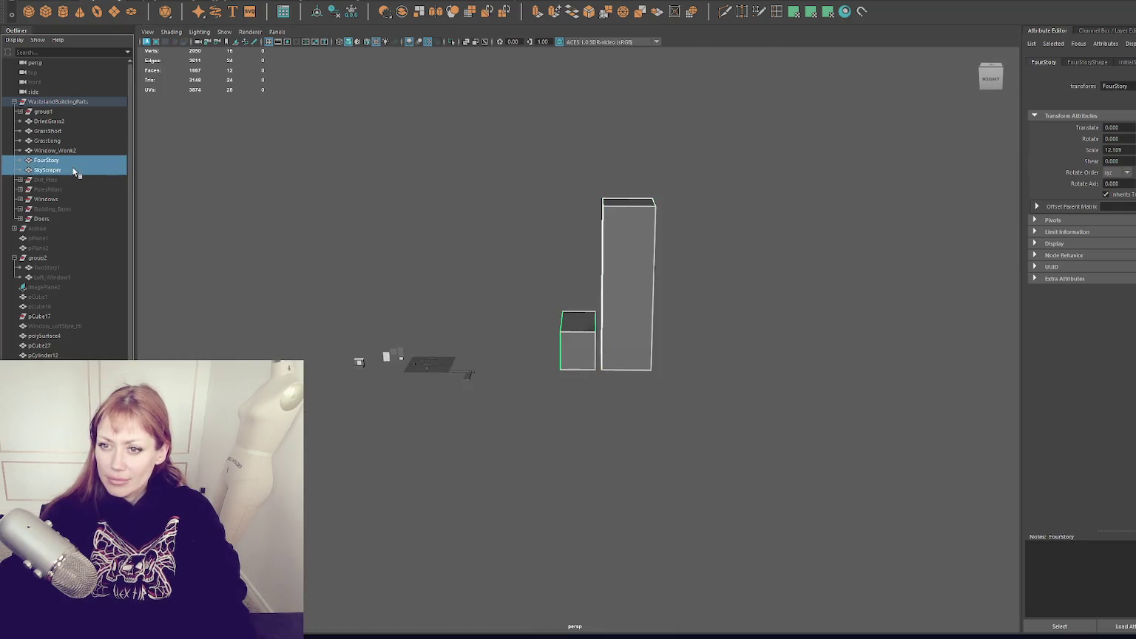
{"action": "key", "text": "f"}
{"action": "left_click_drag", "start_coordinate": [552, 243], "coordinate": [712, 208], "text": "alt"}
{"action": "left_click_drag", "start_coordinate": [743, 266], "coordinate": [304, 436]}
{"action": "left_click", "coordinate": [545, 390]}
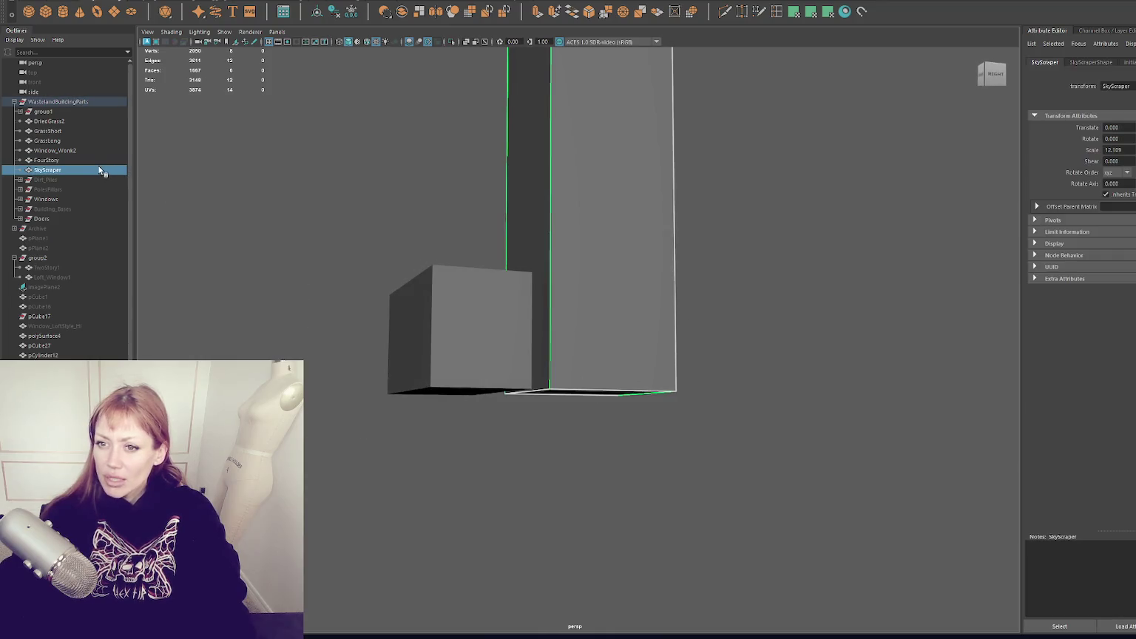
{"action": "left_click", "coordinate": [73, 160], "text": "ctrl"}
{"action": "left_click_drag", "start_coordinate": [83, 168], "coordinate": [74, 223]}
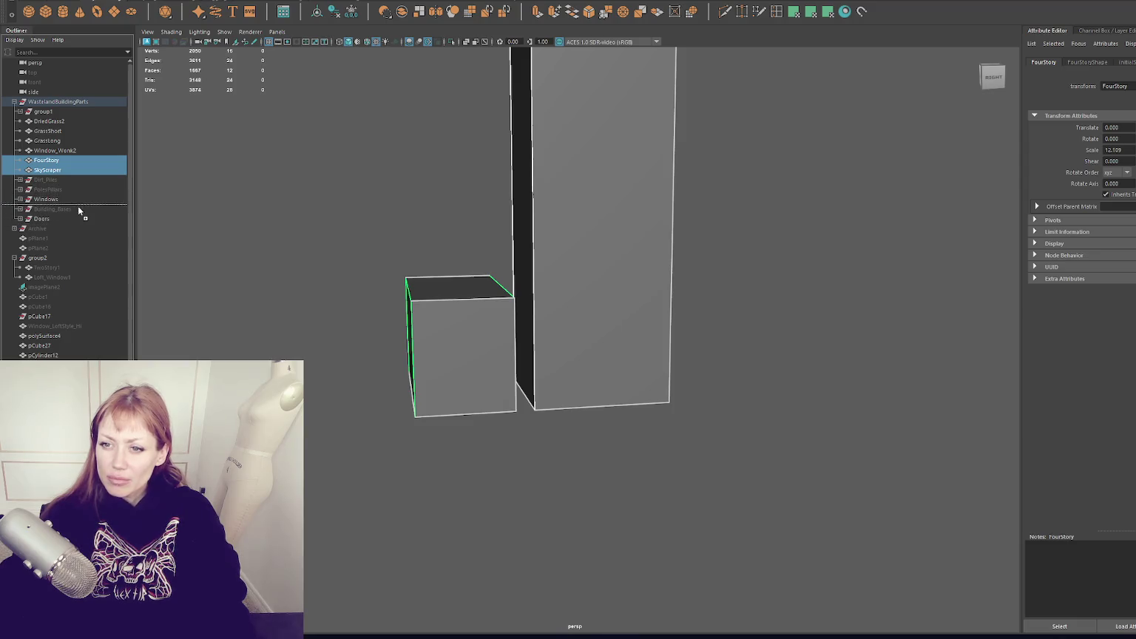
Hide the Windows and Doors groups, then select the GrassLong object.
{"action": "left_click", "coordinate": [88, 180]}
{"action": "key", "text": "ctrl+h"}
{"action": "left_click", "coordinate": [41, 199]}
{"action": "key", "text": "ctrl+h"}
{"action": "left_click", "coordinate": [47, 140]}
Group the grass meshes into a new group named Foliage.
{"action": "key", "text": "f"}
{"action": "scroll", "coordinate": [325, 193], "scroll_direction": "down", "scroll_amount": 5}
{"action": "left_click_drag", "start_coordinate": [365, 199], "coordinate": [386, 236], "text": "alt"}
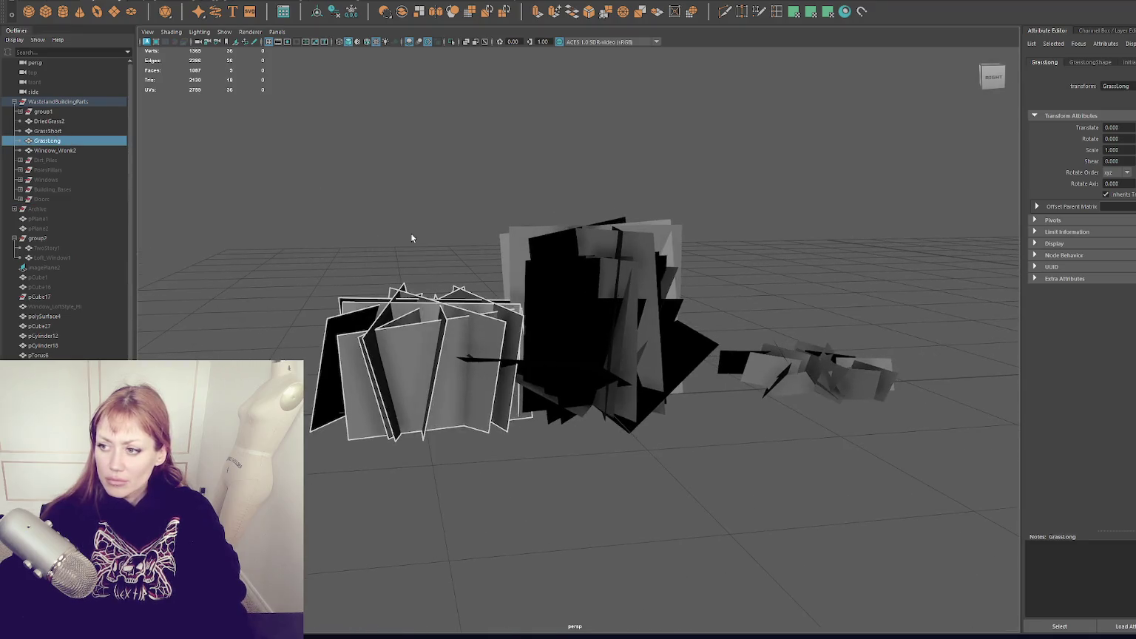
{"action": "left_click", "coordinate": [456, 355]}
{"action": "left_click_drag", "start_coordinate": [456, 355], "coordinate": [803, 354], "text": "alt"}
{"action": "left_click", "coordinate": [803, 353]}
{"action": "left_click_drag", "start_coordinate": [47, 131], "coordinate": [55, 151]}
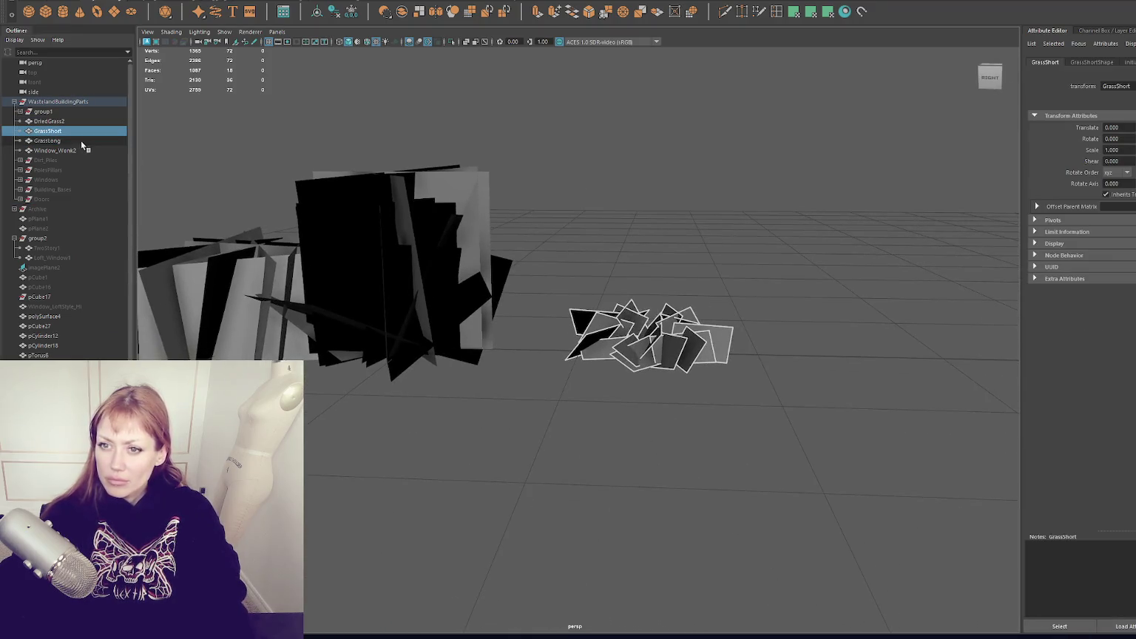
{"action": "key", "text": "ctrl+g"}
{"action": "double_click", "coordinate": [44, 180]}
{"action": "type", "text": "Foliage"}
{"action": "key", "text": "Return"}
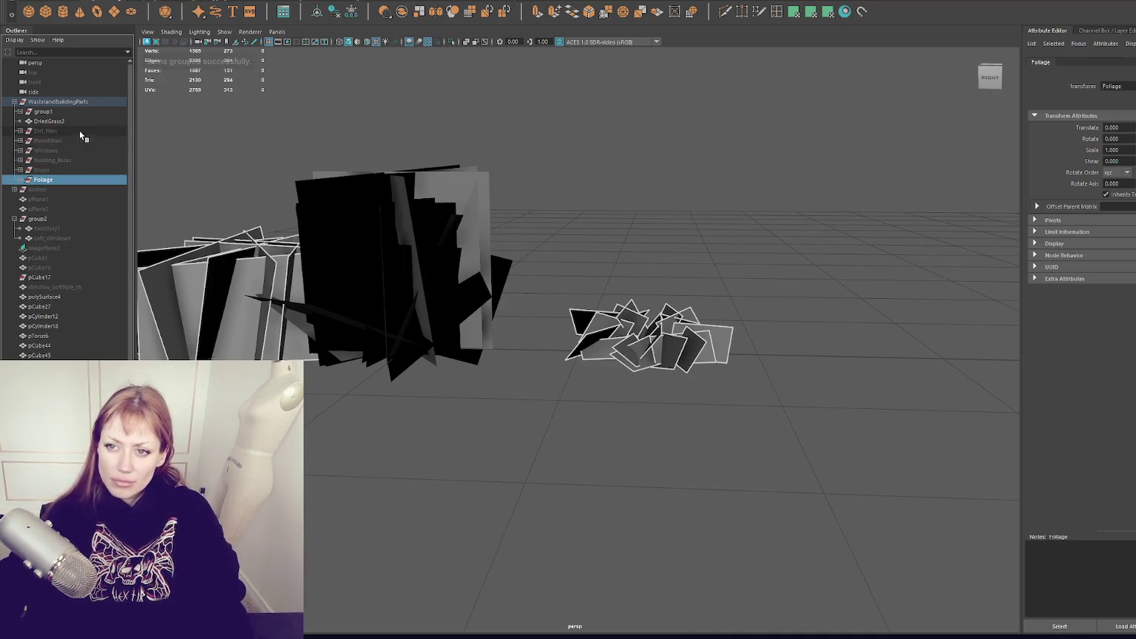
Move DriedGrass2 into Foliage and Window_Wonk2 into the Windows group.
{"action": "left_click", "coordinate": [70, 120]}
{"action": "middle_click_drag", "start_coordinate": [53, 169], "coordinate": [51, 177]}
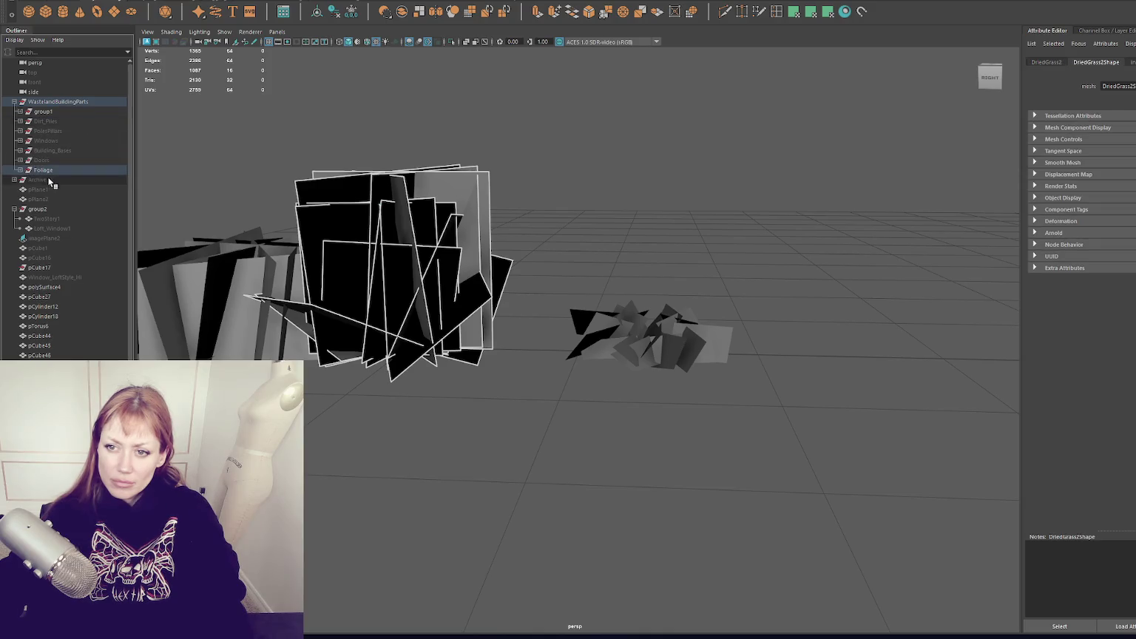
{"action": "left_click", "coordinate": [20, 170]}
{"action": "left_click", "coordinate": [59, 199]}
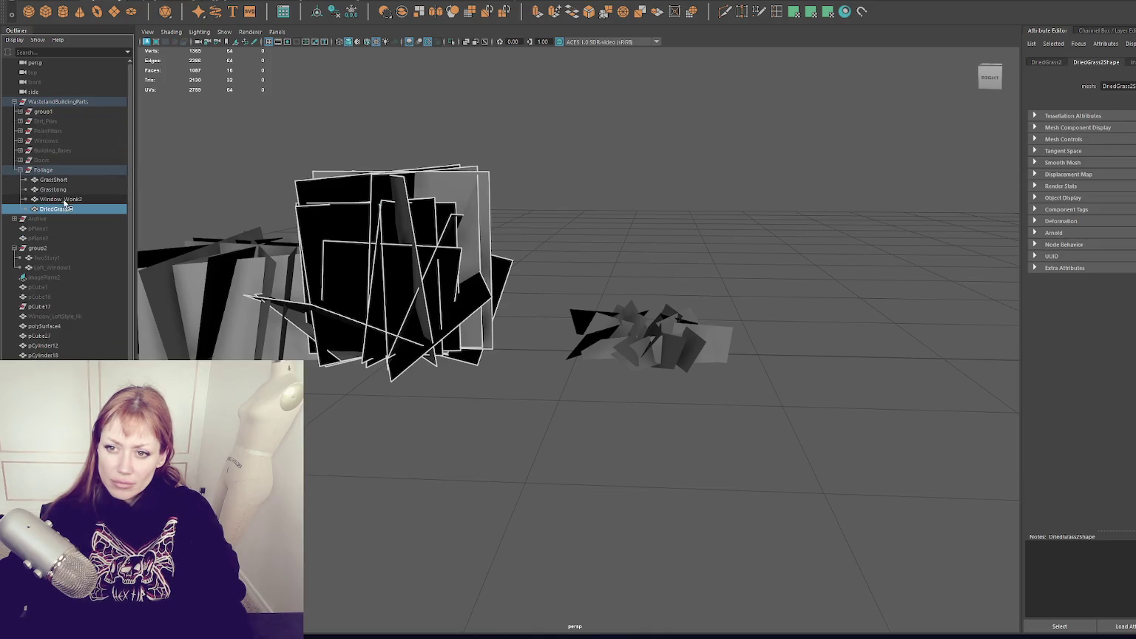
{"action": "key", "text": "f"}
{"action": "middle_click_drag", "start_coordinate": [59, 200], "coordinate": [64, 142]}
{"action": "left_click", "coordinate": [20, 171]}
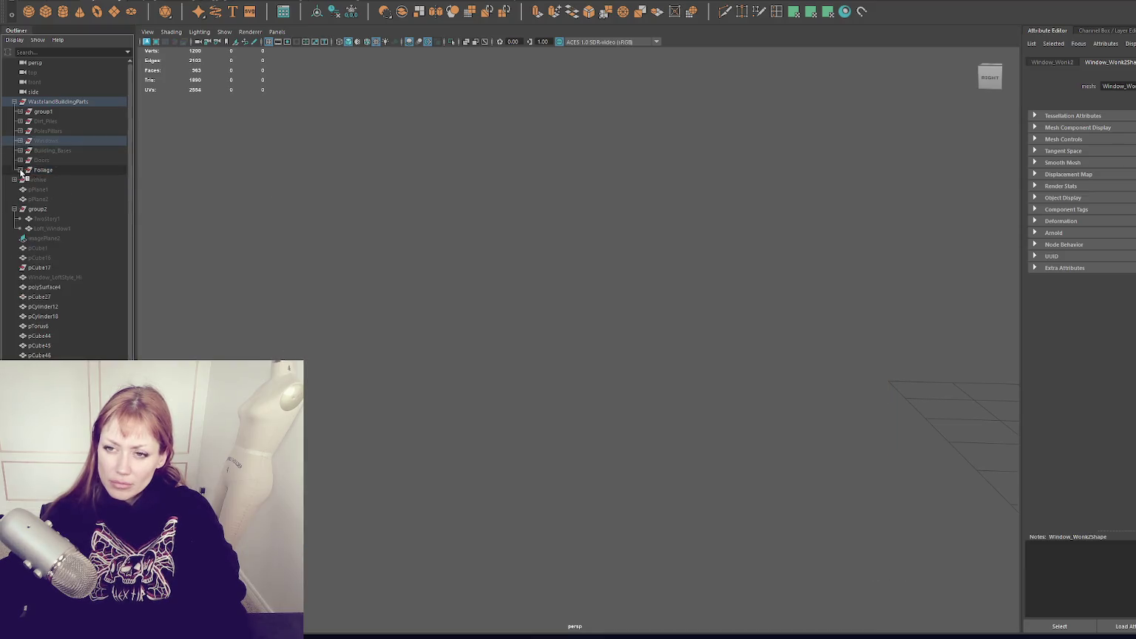
Delete group1 together with its Building4 contents.
{"action": "left_click", "coordinate": [43, 111]}
{"action": "key", "text": "f"}
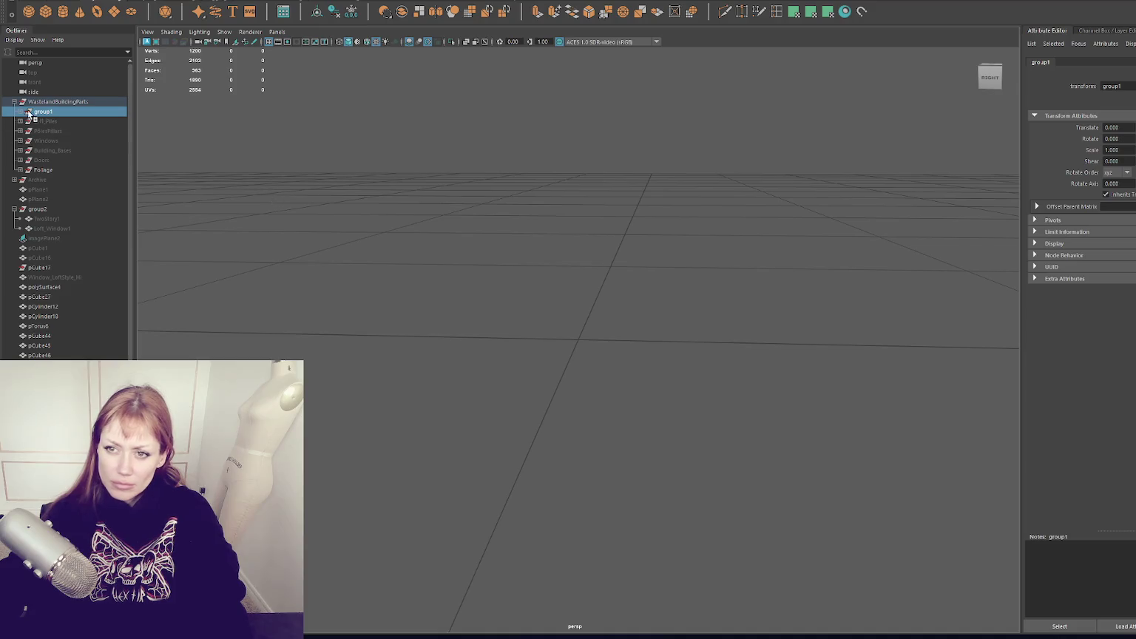
{"action": "left_click", "coordinate": [19, 111]}
{"action": "left_click", "coordinate": [69, 112]}
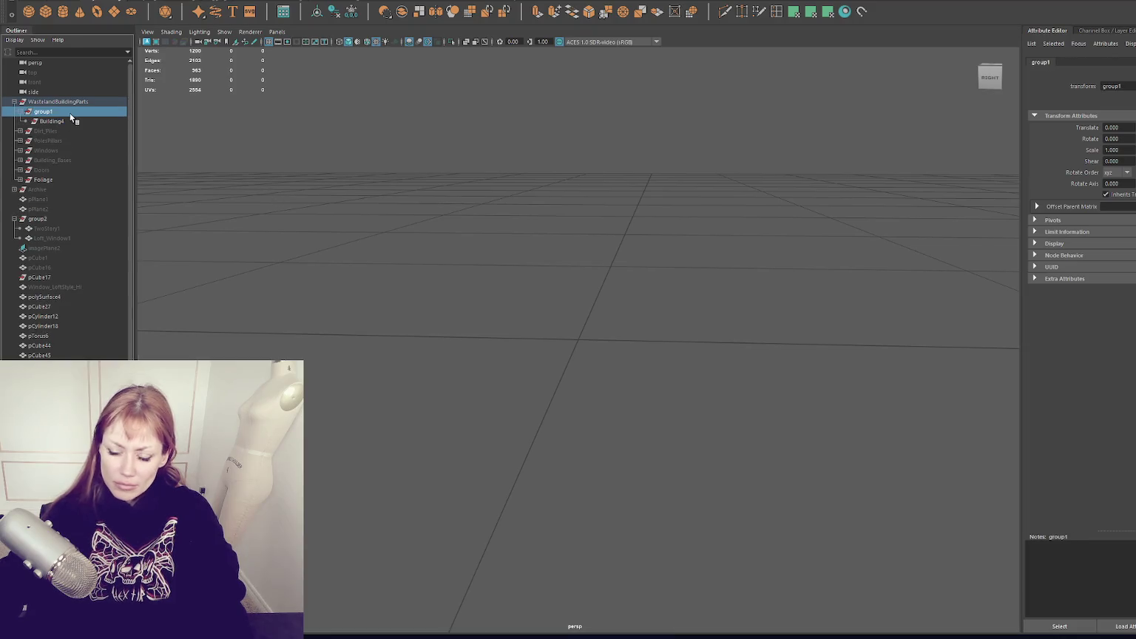
{"action": "key", "text": "Delete"}
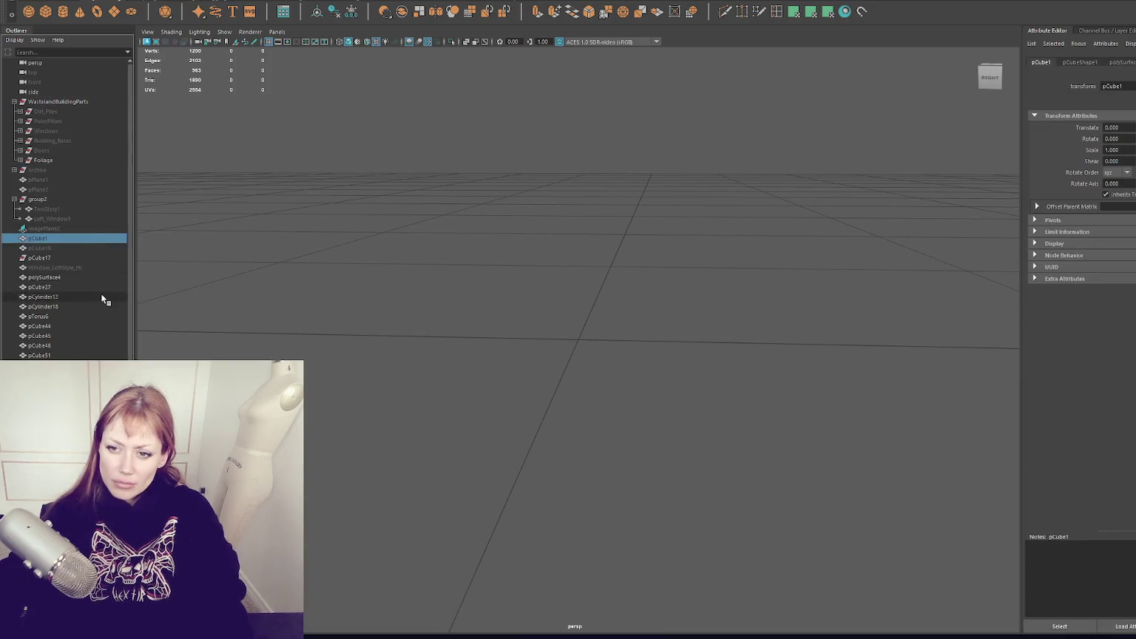
{"action": "left_click", "coordinate": [45, 277]}
Rename the polySurface4 rail to Eavestrough.
{"action": "key", "text": "f"}
{"action": "scroll", "coordinate": [368, 310], "scroll_direction": "down", "scroll_amount": 5}
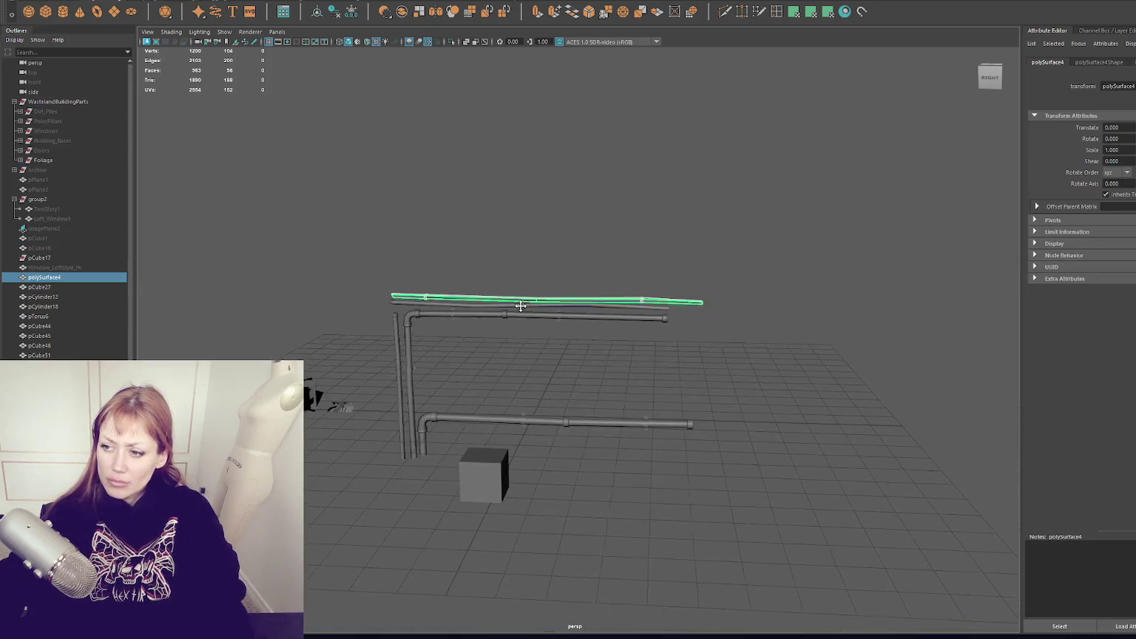
{"action": "scroll", "coordinate": [502, 282], "scroll_direction": "up", "scroll_amount": 3}
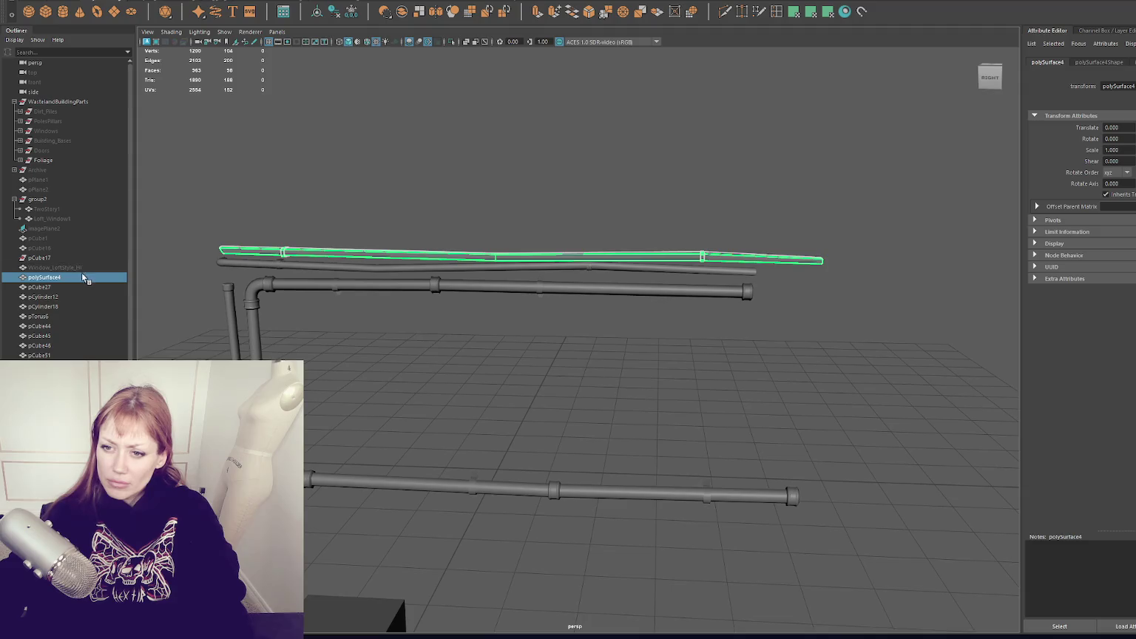
{"action": "double_click", "coordinate": [81, 276]}
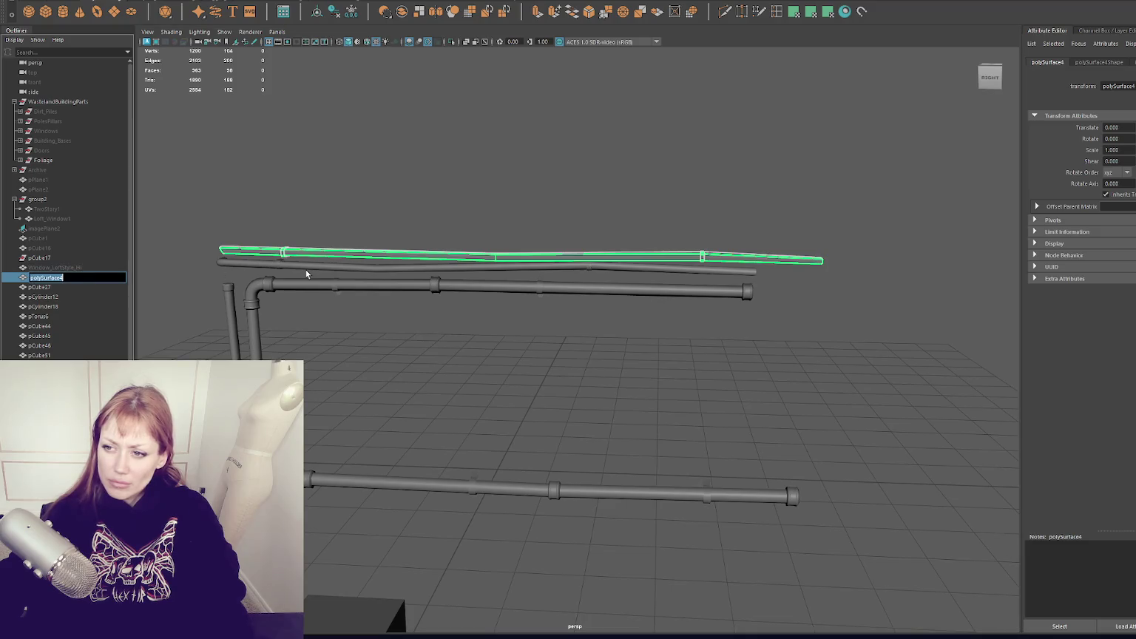
{"action": "type", "text": "Eaves Dr"}
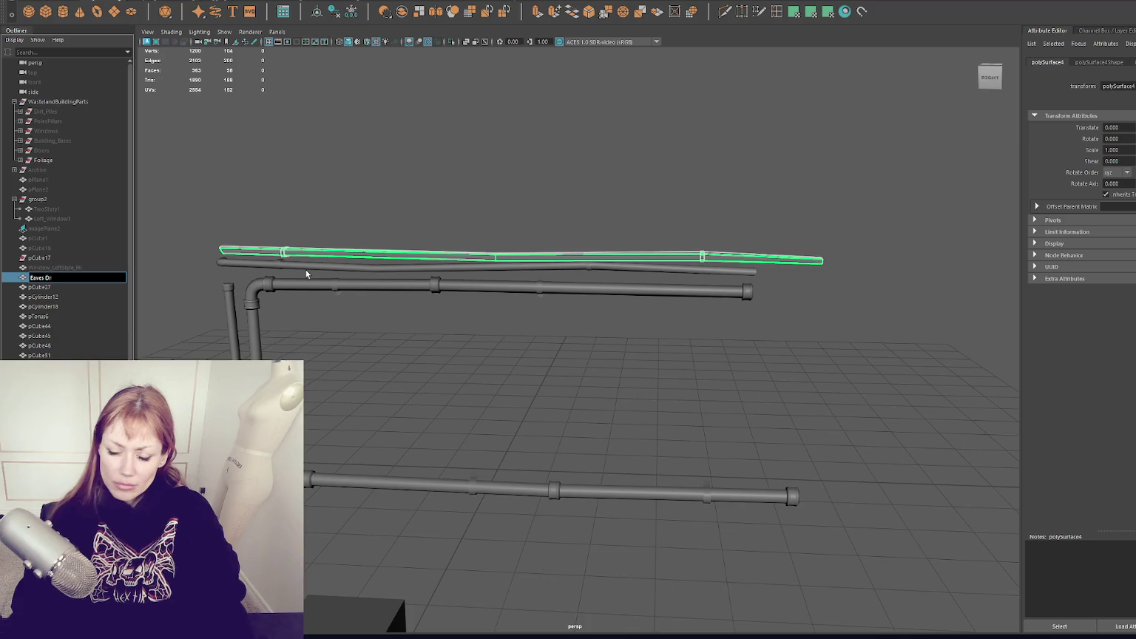
{"action": "key", "text": "Return"}
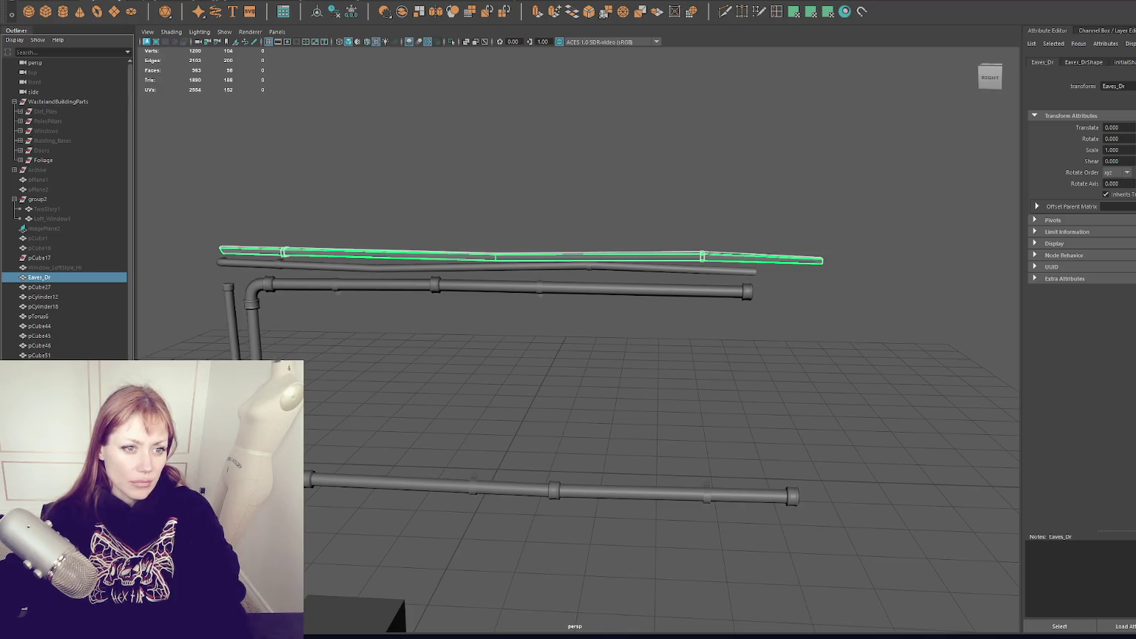
{"action": "double_click", "coordinate": [44, 275]}
{"action": "type", "text": "Eav"}
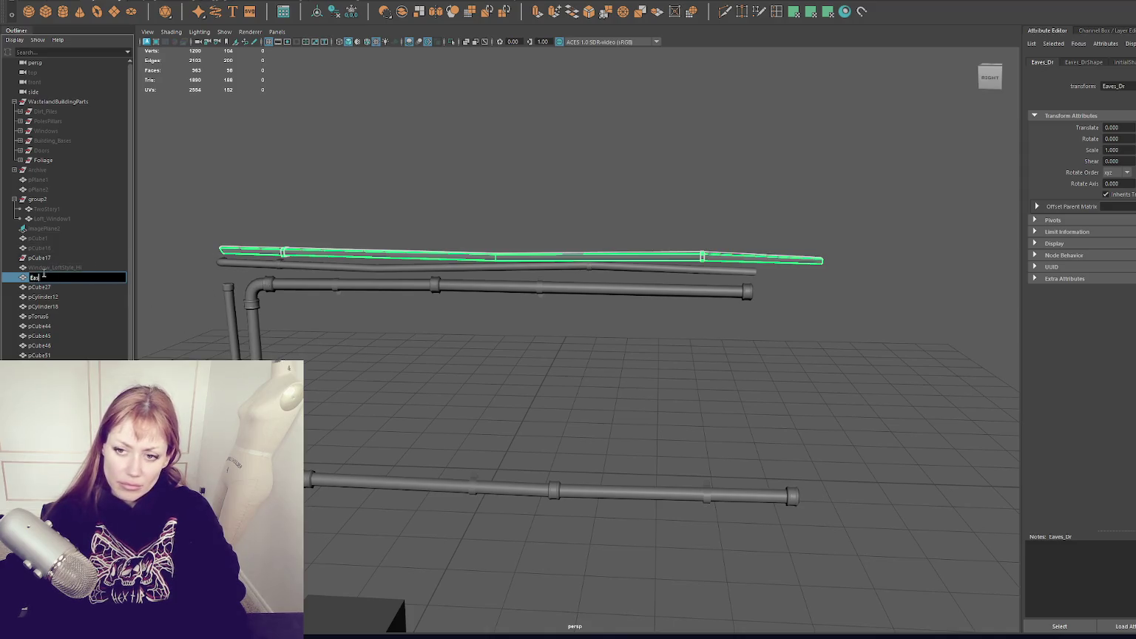
{"action": "type", "text": "estrough"}
{"action": "key", "text": "Return"}
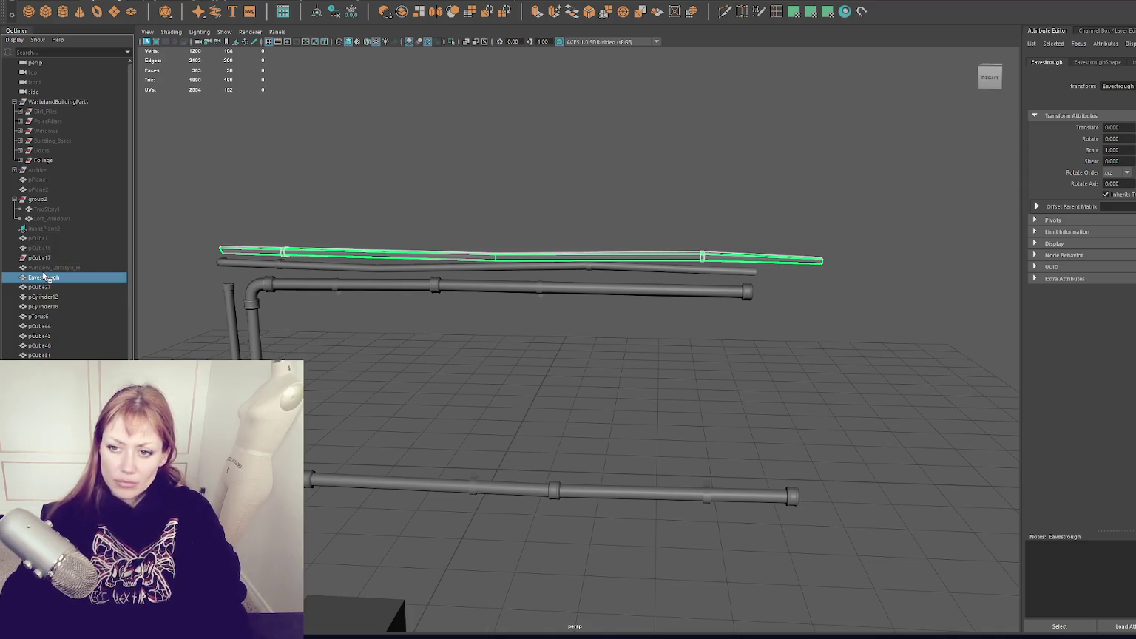
Rename pCylinder12 and the elbow pipe to Pipe.
{"action": "double_click", "coordinate": [87, 297]}
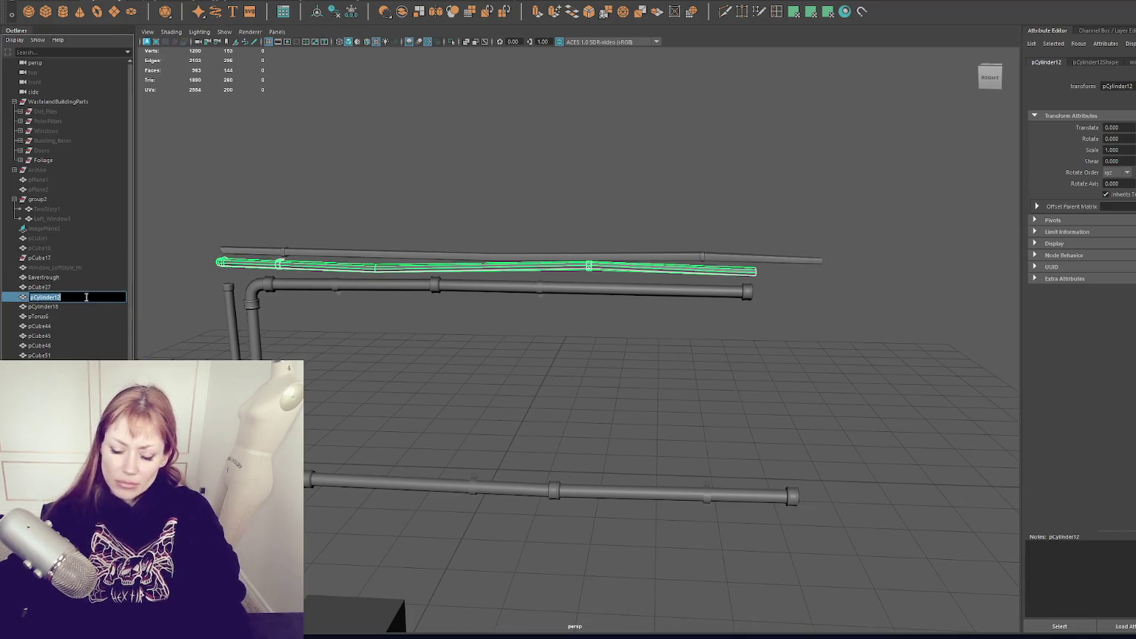
{"action": "type", "text": "Pipe"}
{"action": "key", "text": "Return"}
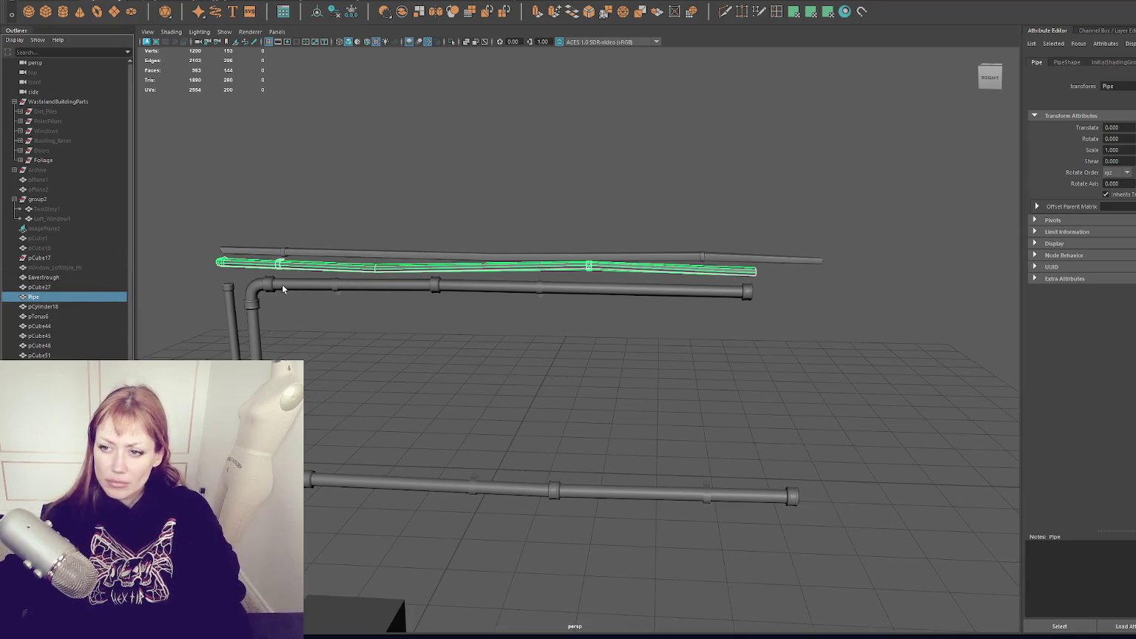
{"action": "left_click", "coordinate": [283, 290]}
{"action": "double_click", "coordinate": [69, 355]}
{"action": "type", "text": "Pipe"}
{"action": "key", "text": "Return"}
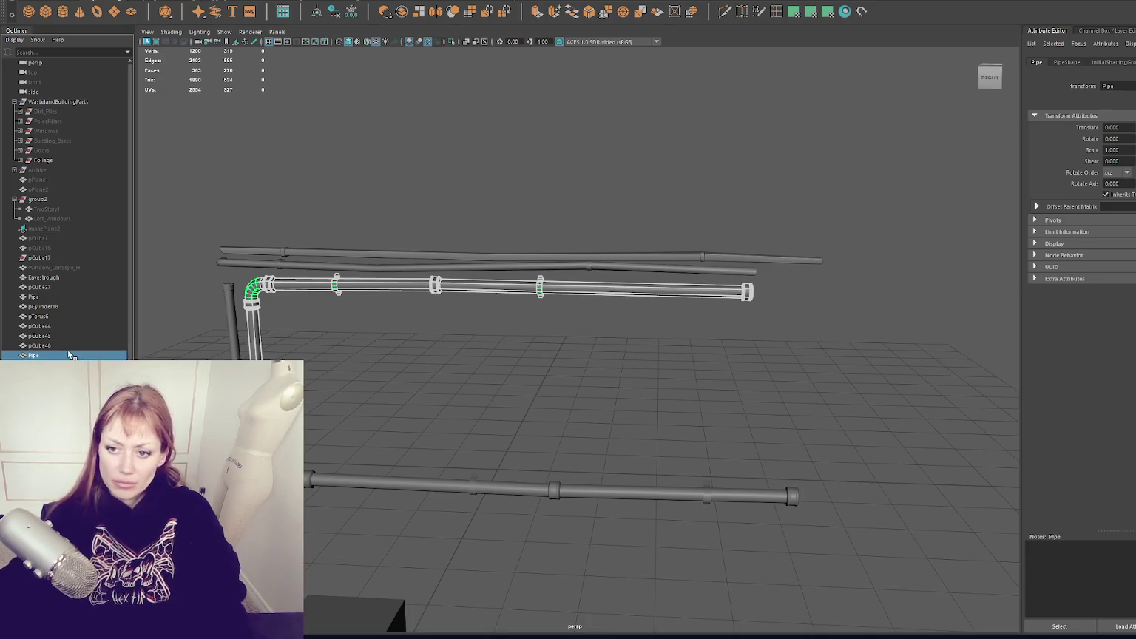
Rename pTorus6 to Pipe1 and the vertical pCylinder18 to Pipe2.
{"action": "left_click", "coordinate": [74, 316]}
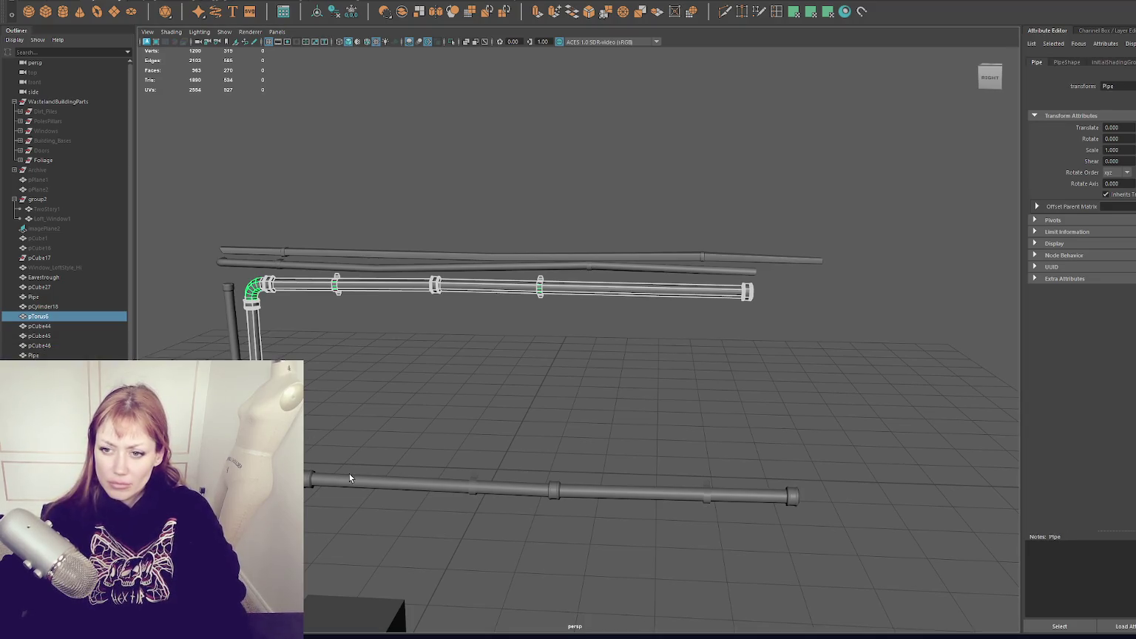
{"action": "double_click", "coordinate": [77, 317]}
{"action": "type", "text": "Pipe"}
{"action": "key", "text": "Return"}
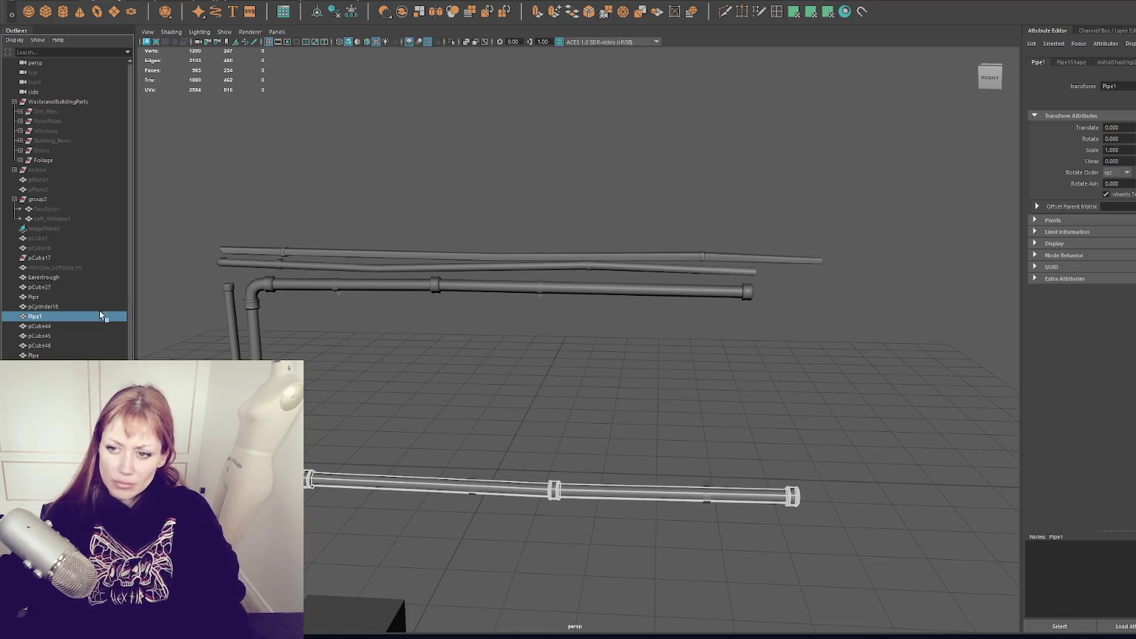
{"action": "left_click", "coordinate": [230, 296]}
{"action": "double_click", "coordinate": [56, 306]}
{"action": "type", "text": "Pipe"}
{"action": "key", "text": "Return"}
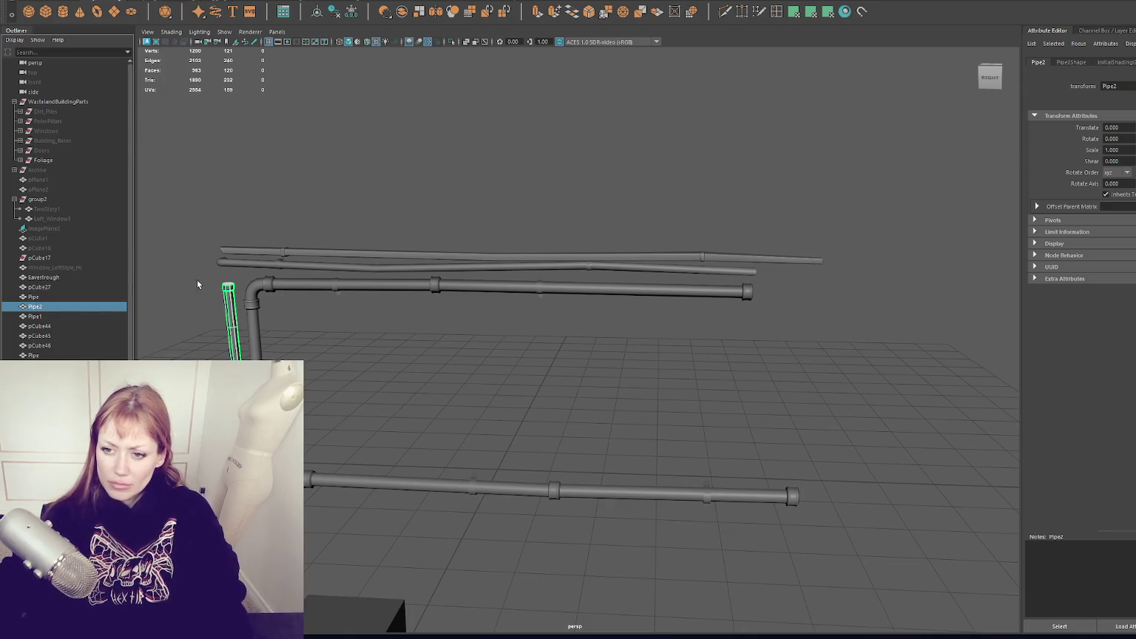
Group all the pipes and rails into a group named PipesWiresStuff.
{"action": "left_click_drag", "start_coordinate": [228, 225], "coordinate": [318, 488]}
{"action": "key", "text": "ctrl+g"}
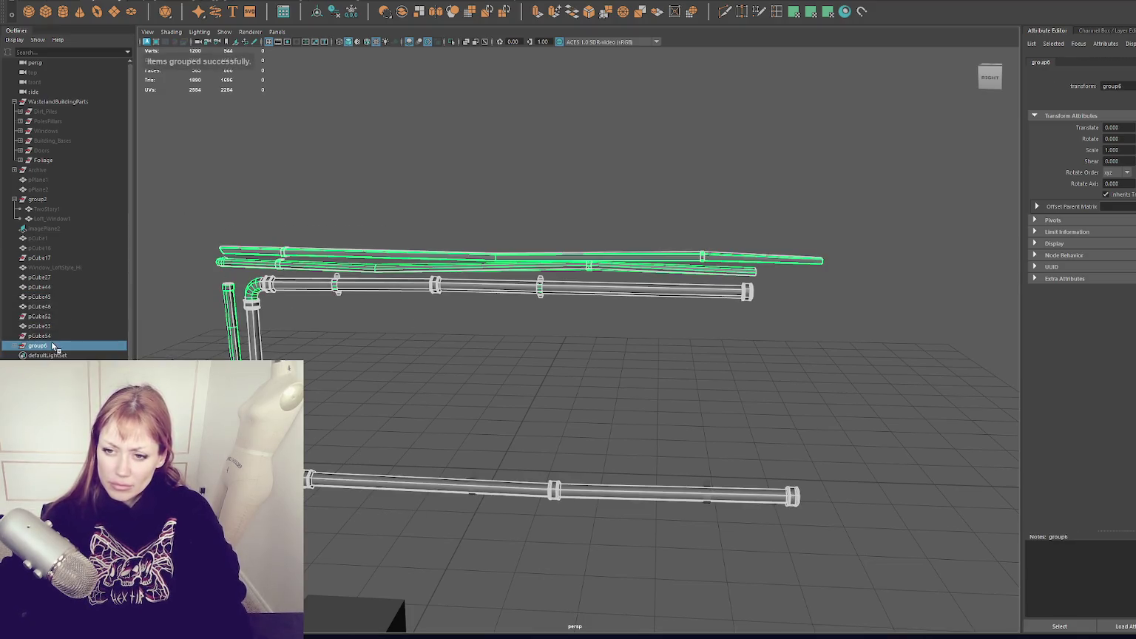
{"action": "double_click", "coordinate": [39, 345]}
{"action": "type", "text": "PipesWiresStuff"}
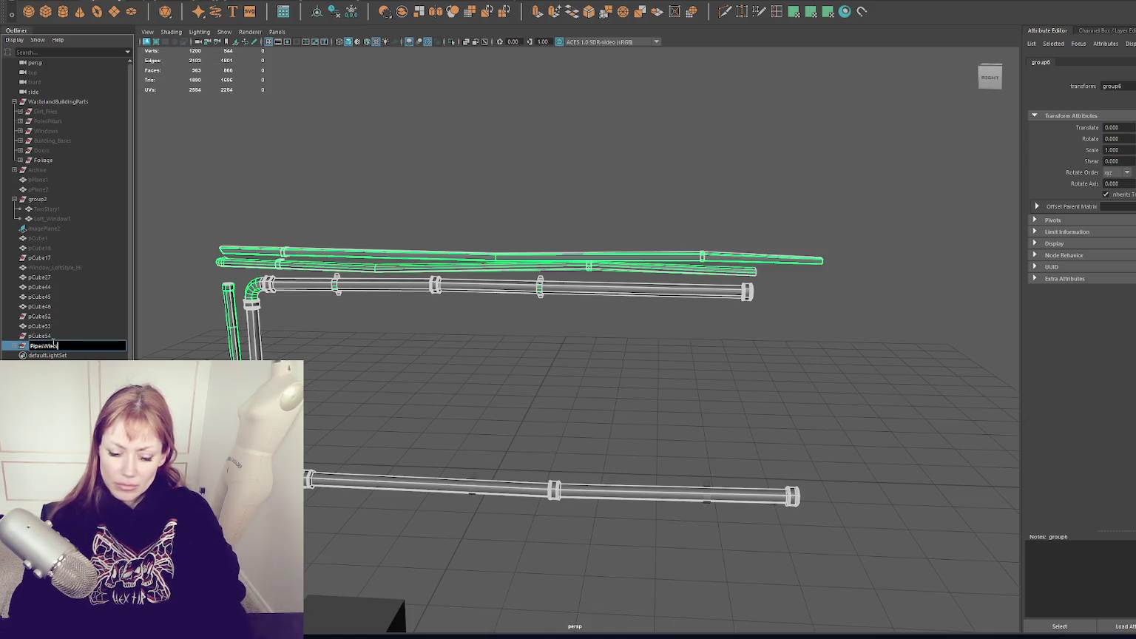
{"action": "key", "text": "Return"}
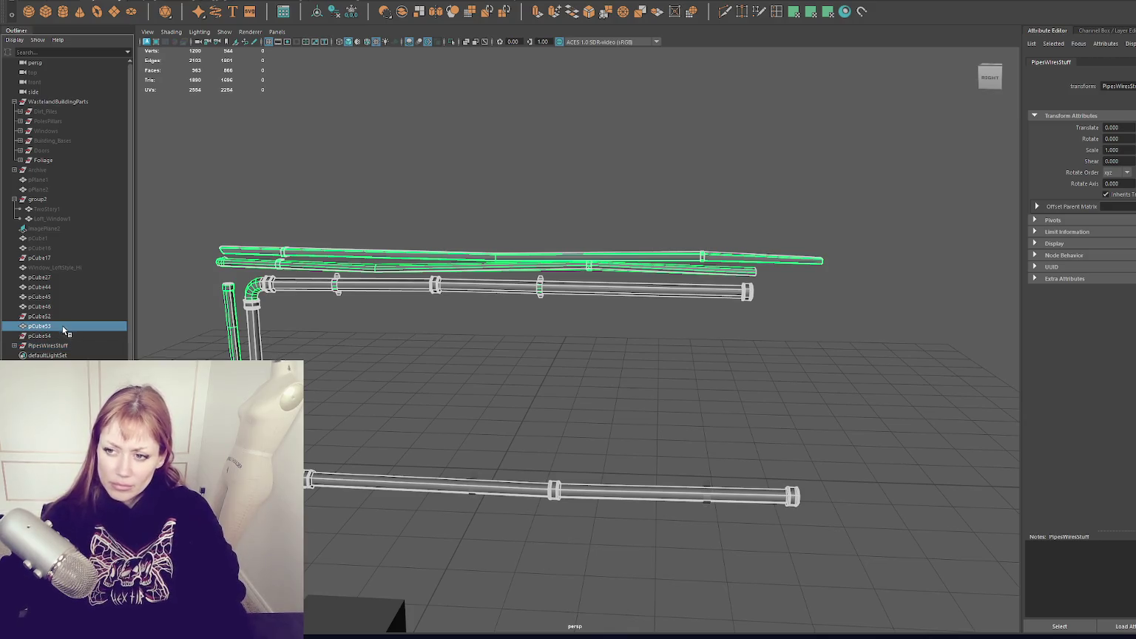
{"action": "scroll", "coordinate": [319, 382], "scroll_direction": "down", "scroll_amount": 3}
{"action": "left_click", "coordinate": [446, 313]}
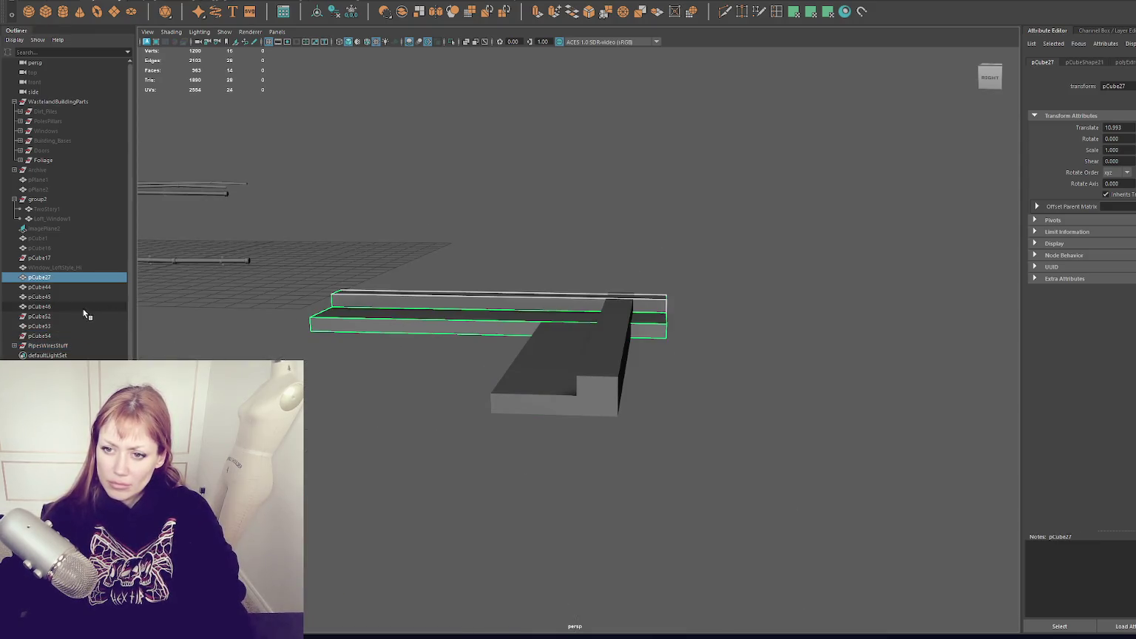
{"action": "left_click", "coordinate": [575, 385], "text": "shift"}
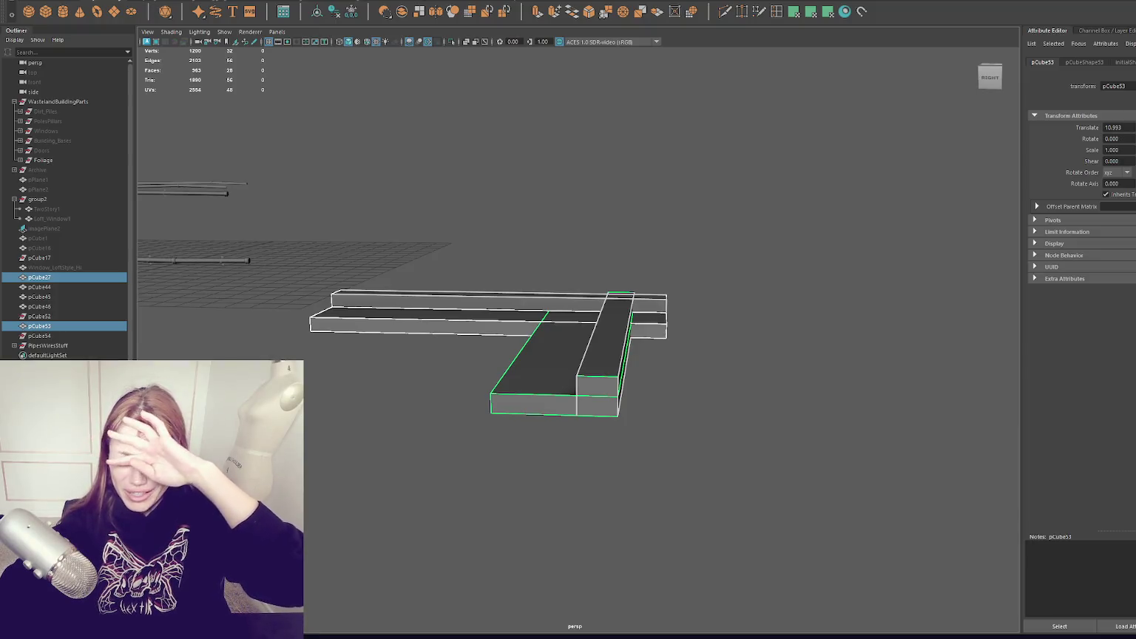
{"action": "left_click", "coordinate": [471, 289]}
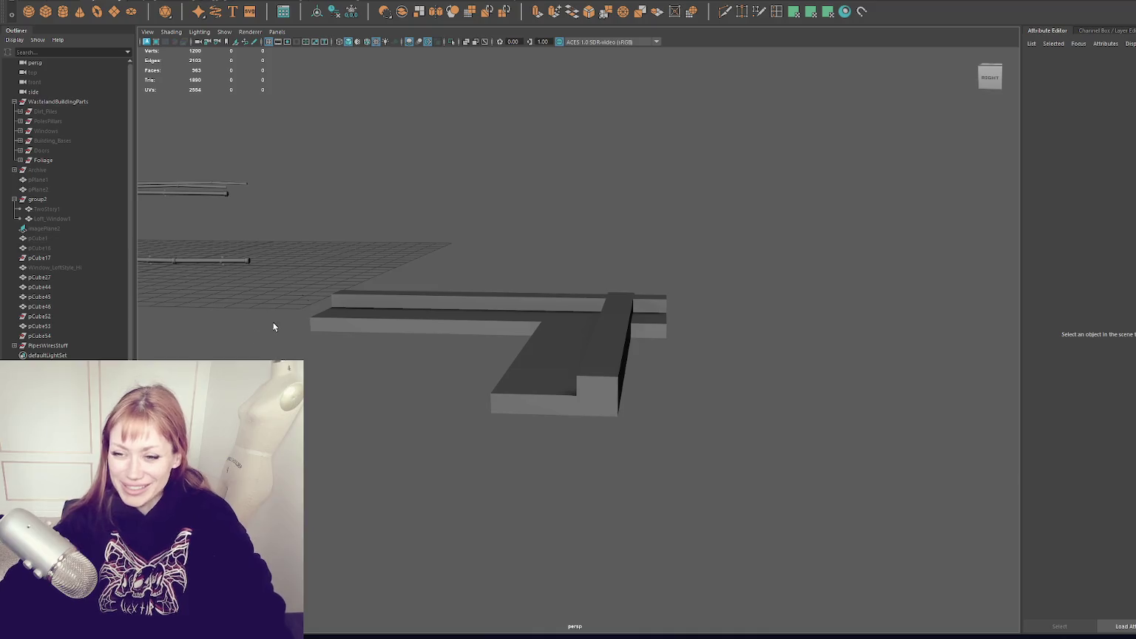
Delete the small cube pCube44.
{"action": "middle_click_drag", "start_coordinate": [302, 295], "coordinate": [550, 314], "text": "alt"}
{"action": "left_click_drag", "start_coordinate": [528, 224], "coordinate": [403, 381]}
{"action": "left_click", "coordinate": [379, 354]}
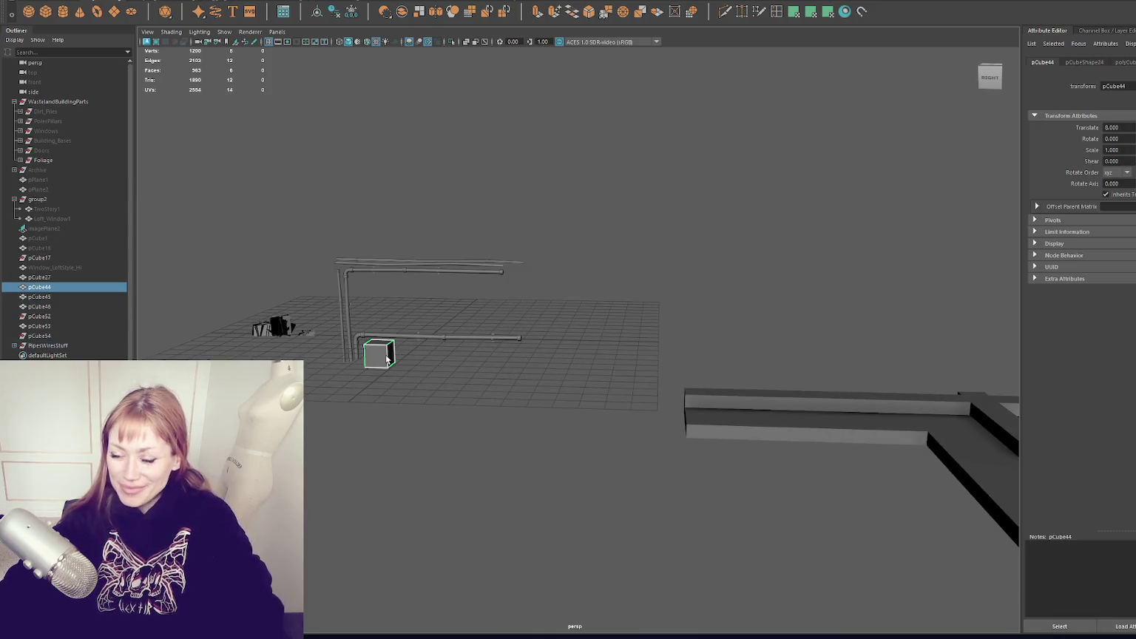
{"action": "key", "text": "Delete"}
Move the PipesWiresStuff group into WastelandBuildingParts.
{"action": "left_click", "coordinate": [348, 348]}
{"action": "left_click_drag", "start_coordinate": [67, 336], "coordinate": [76, 102]}
{"action": "left_click", "coordinate": [74, 162]}
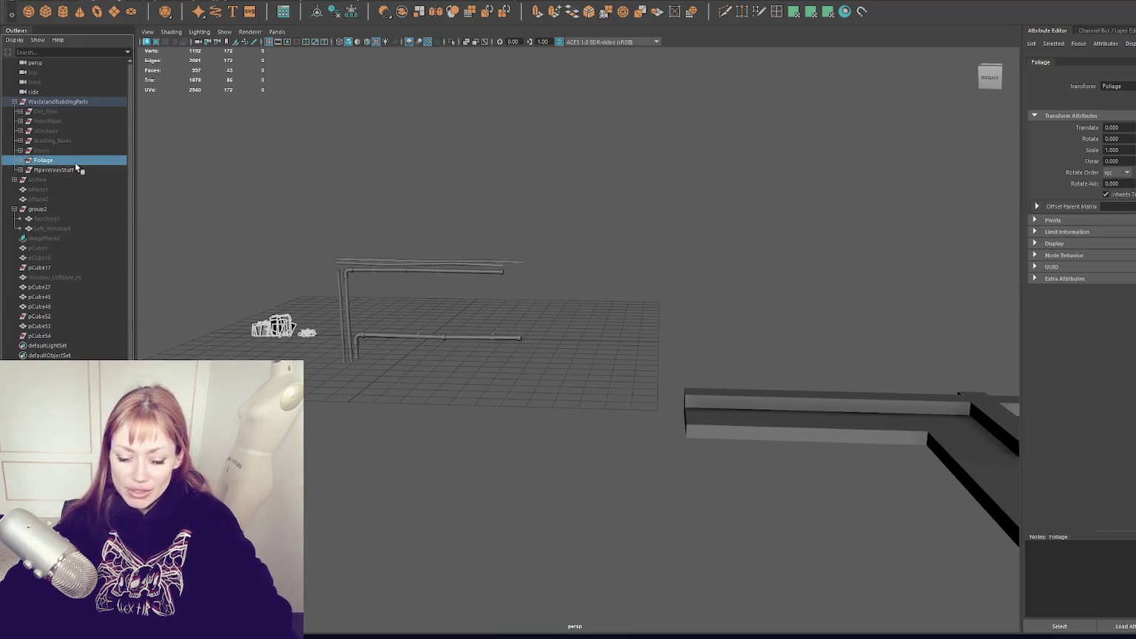
{"action": "key", "text": "ctrl+h"}
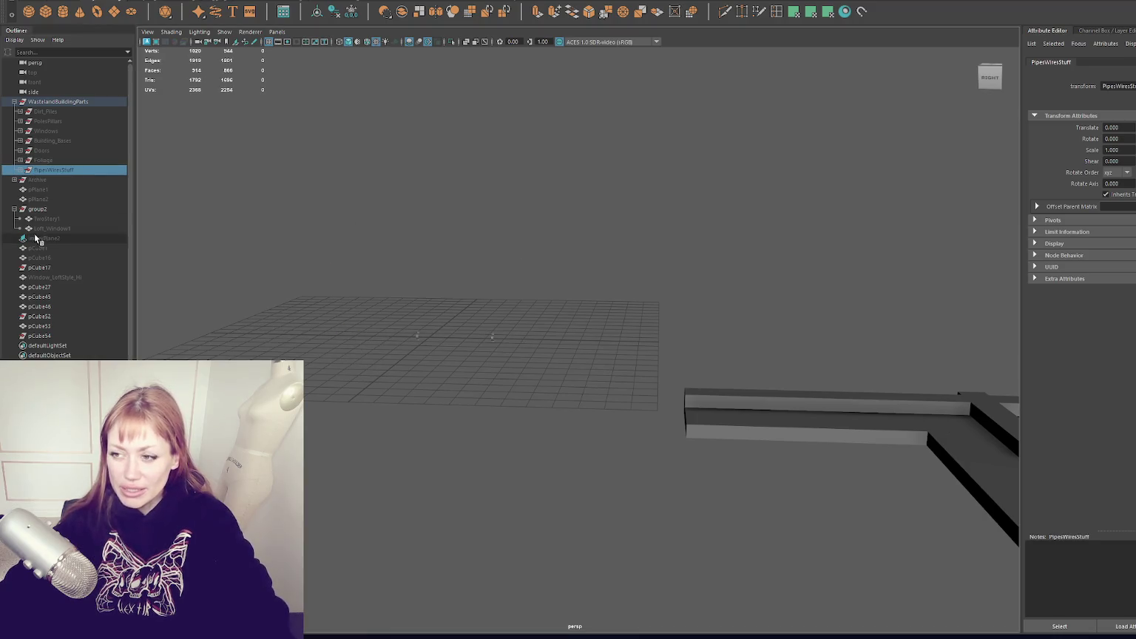
{"action": "key", "text": "shift+h"}
{"action": "scroll", "coordinate": [443, 295], "scroll_direction": "up", "scroll_amount": 3}
Combine the two lower pipe pieces, delete history, file Pipe1 under PipesWiresStuff, and hide it.
{"action": "left_click_drag", "start_coordinate": [465, 377], "coordinate": [322, 329]}
{"action": "left_click", "coordinate": [185, 2]}
{"action": "left_click", "coordinate": [190, 13]}
{"action": "left_click", "coordinate": [333, 11]}
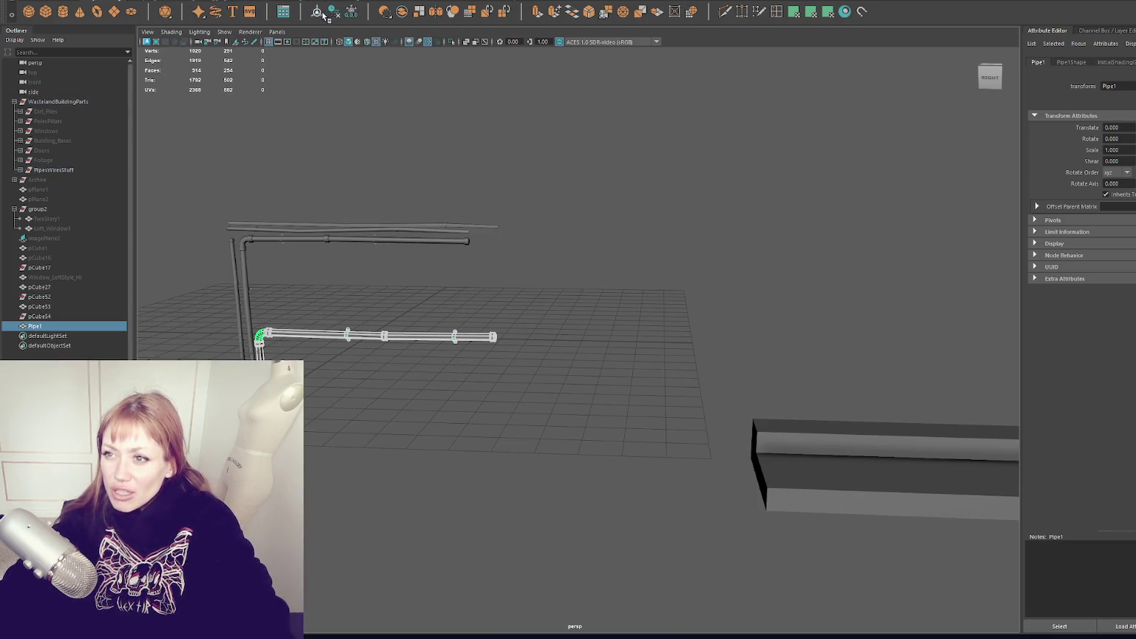
{"action": "middle_click_drag", "start_coordinate": [63, 327], "coordinate": [67, 170]}
{"action": "left_click", "coordinate": [68, 170]}
{"action": "key", "text": "ctrl+h"}
Toggle wireframe and shaded display, then select the groups Dirt_Piles through PipesWiresStuff.
{"action": "left_click", "coordinate": [411, 220]}
{"action": "mouse_move", "coordinate": [411, 220]}
{"action": "left_mouse_down", "text": "alt"}
{"action": "mouse_move", "coordinate": [442, 251]}
{"action": "mouse_move", "coordinate": [464, 250]}
{"action": "left_mouse_up", "text": "alt"}
{"action": "key", "text": "5"}
{"action": "key", "text": "4"}
{"action": "key", "text": "5"}
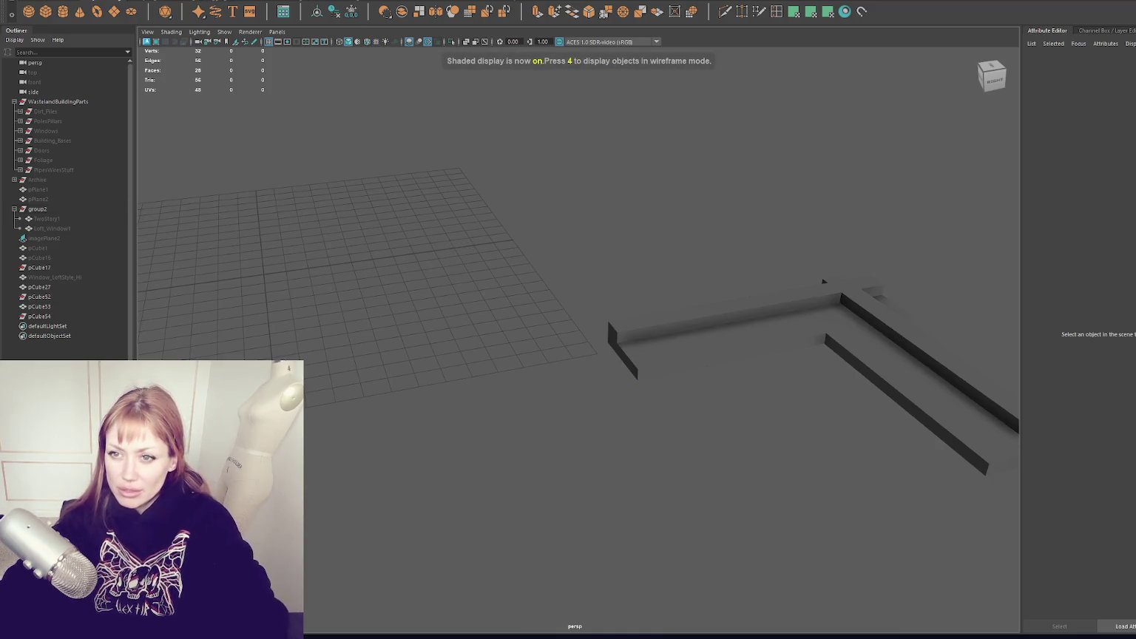
{"action": "left_click", "coordinate": [69, 169]}
{"action": "left_click", "coordinate": [67, 111], "text": "shift"}
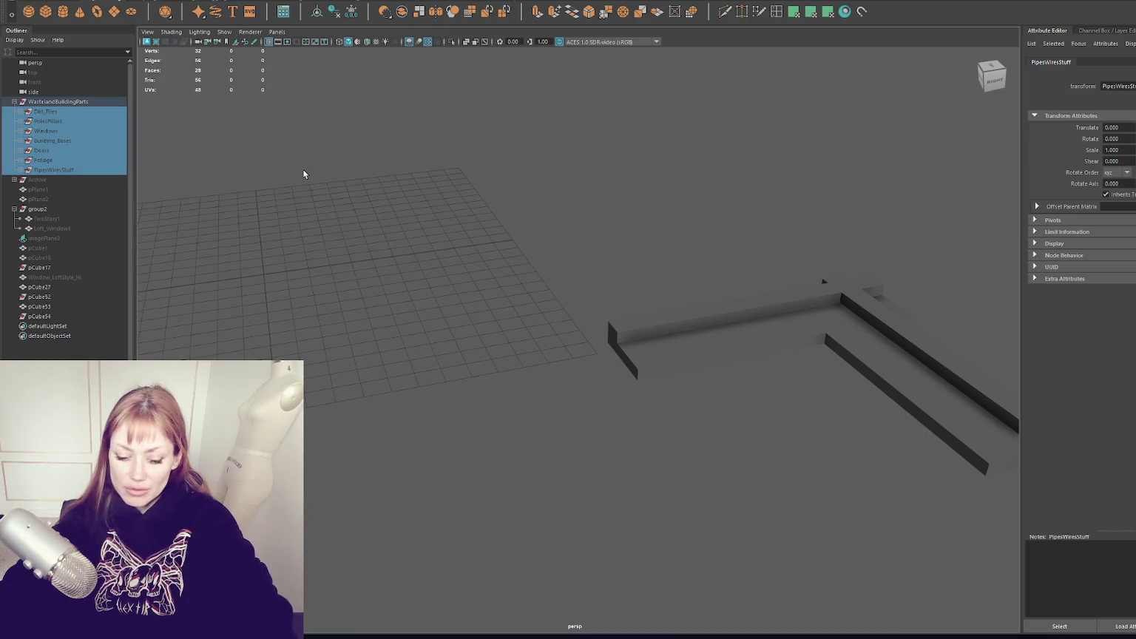
Unhide the Dirt_Piles through PipesWiresStuff groups and frame the thin cylinder pole pCylinder13.
{"action": "key", "text": "shift+h"}
{"action": "mouse_move", "coordinate": [602, 334]}
{"action": "left_mouse_down", "text": "alt"}
{"action": "mouse_move", "coordinate": [961, 330]}
{"action": "mouse_move", "coordinate": [555, 296]}
{"action": "mouse_move", "coordinate": [281, 246]}
{"action": "mouse_move", "coordinate": [976, 499]}
{"action": "mouse_move", "coordinate": [561, 254]}
{"action": "mouse_move", "coordinate": [645, 249]}
{"action": "mouse_move", "coordinate": [616, 238]}
{"action": "mouse_move", "coordinate": [518, 281]}
{"action": "left_mouse_up", "text": "alt"}
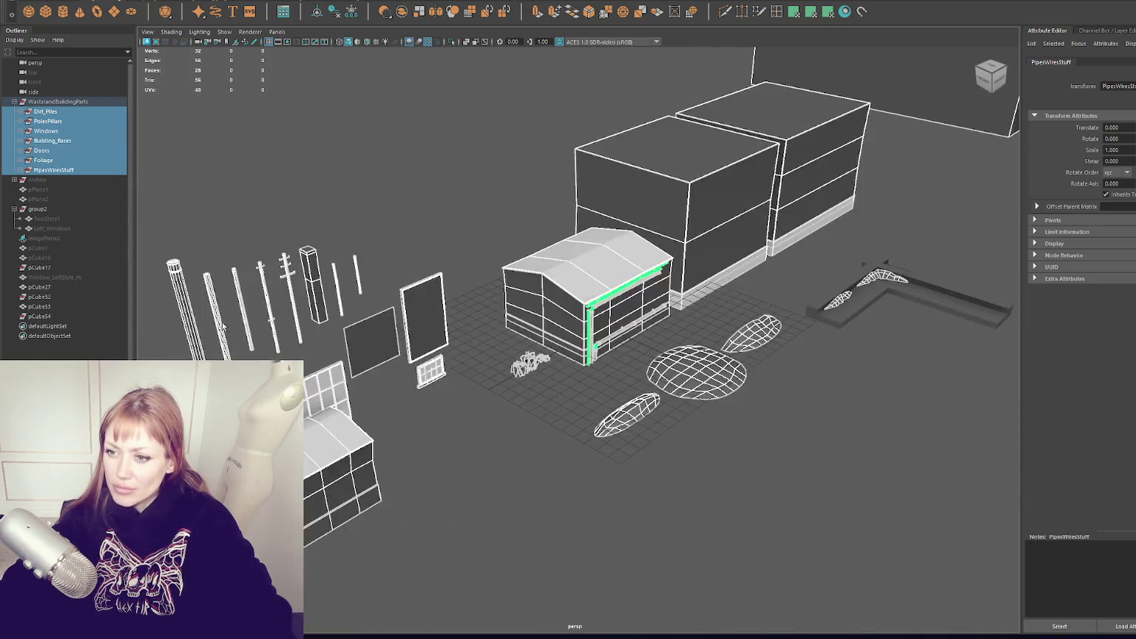
{"action": "left_click", "coordinate": [217, 310]}
{"action": "left_click_drag", "start_coordinate": [412, 276], "coordinate": [402, 291], "text": "alt"}
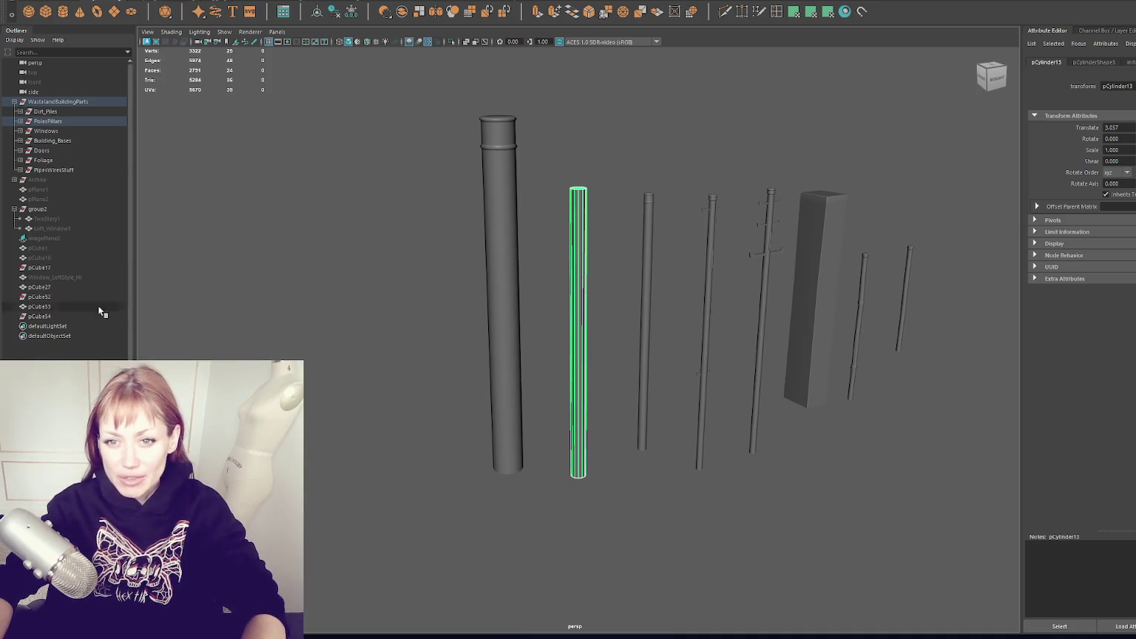
{"action": "left_click", "coordinate": [291, 320]}
{"action": "left_click", "coordinate": [577, 270]}
{"action": "key", "text": "f"}
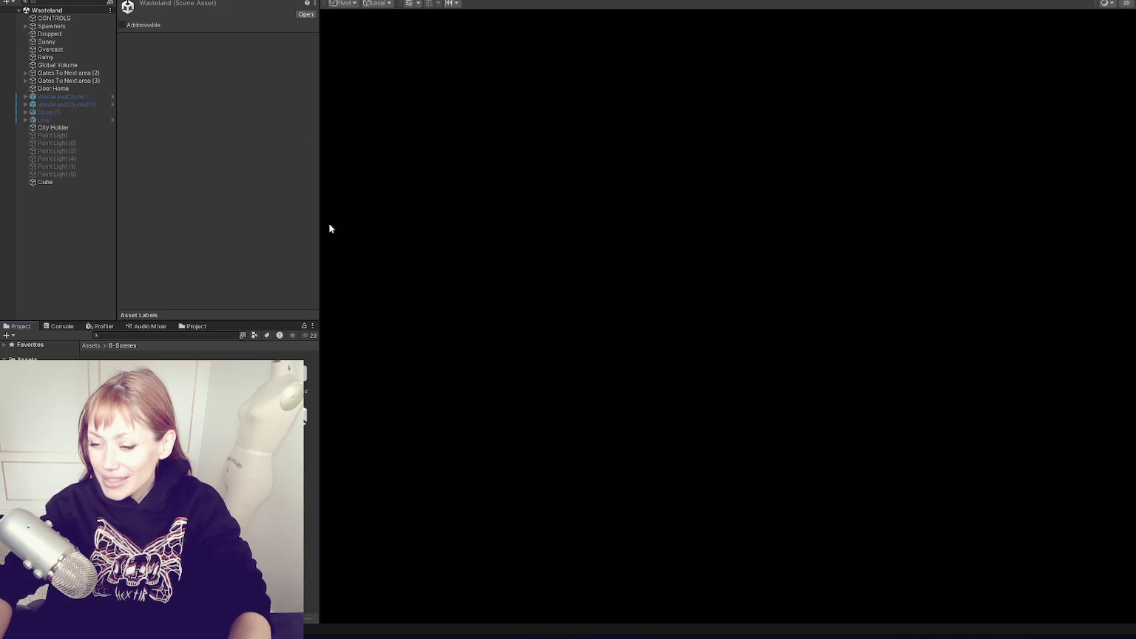
Load the Main scene additively alongside Wasteland and frame WastelandChunk002.
{"action": "right_click", "coordinate": [262, 419]}
{"action": "left_click", "coordinate": [318, 197]}
{"action": "left_click", "coordinate": [91, 105]}
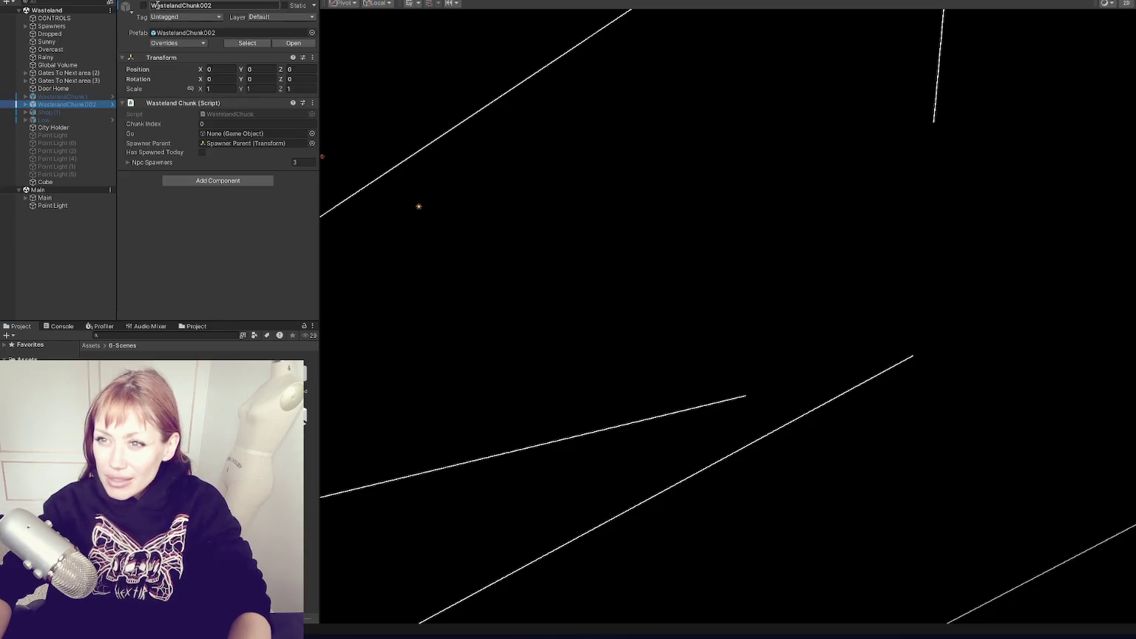
{"action": "key", "text": "f"}
Fly to the chimney building and apply a darker textured material to its roof.
{"action": "mouse_move", "coordinate": [676, 220]}
{"action": "right_mouse_down"}
{"action": "mouse_move", "coordinate": [798, 256]}
{"action": "mouse_move", "coordinate": [959, 181]}
{"action": "mouse_move", "coordinate": [929, 247]}
{"action": "mouse_move", "coordinate": [813, 296]}
{"action": "right_mouse_up"}
{"action": "left_click_drag", "start_coordinate": [319, 185], "coordinate": [153, 185]}
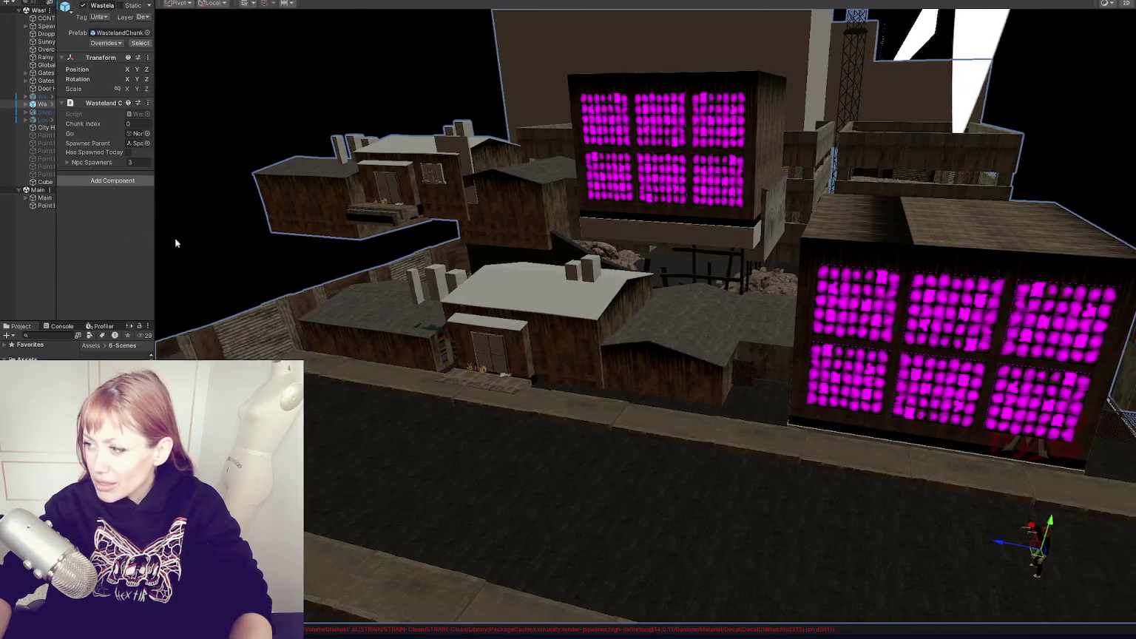
{"action": "right_click_drag", "start_coordinate": [712, 381], "coordinate": [740, 355]}
{"action": "right_click_drag", "start_coordinate": [1102, 6], "coordinate": [1110, 2]}
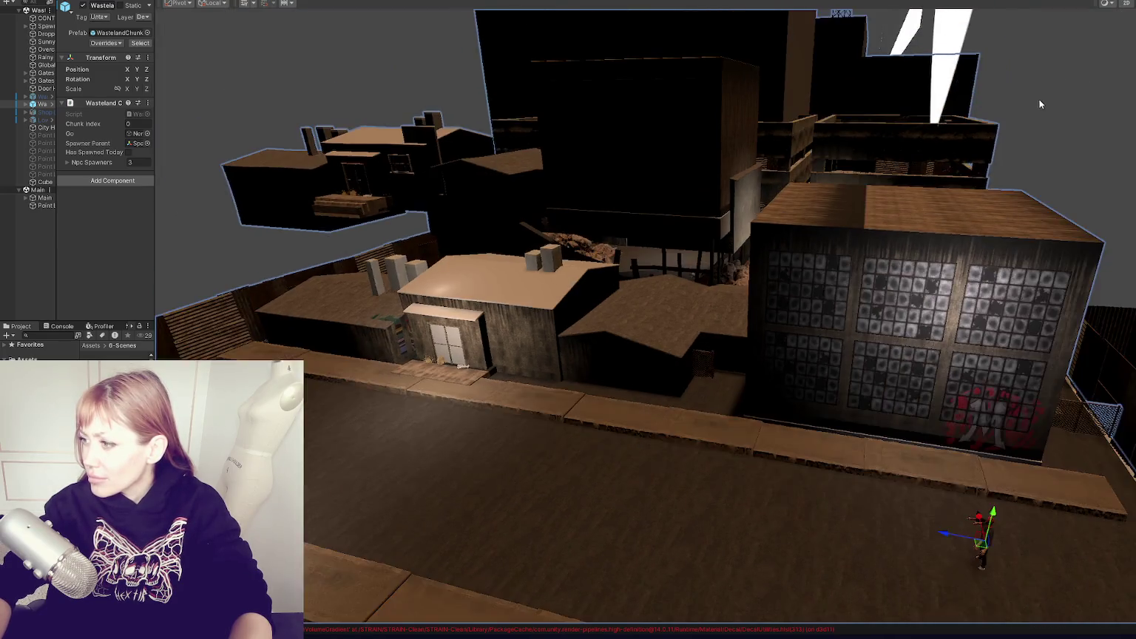
{"action": "mouse_move", "coordinate": [1039, 100]}
{"action": "right_mouse_down"}
{"action": "mouse_move", "coordinate": [1131, 85]}
{"action": "mouse_move", "coordinate": [832, 276]}
{"action": "right_mouse_up"}
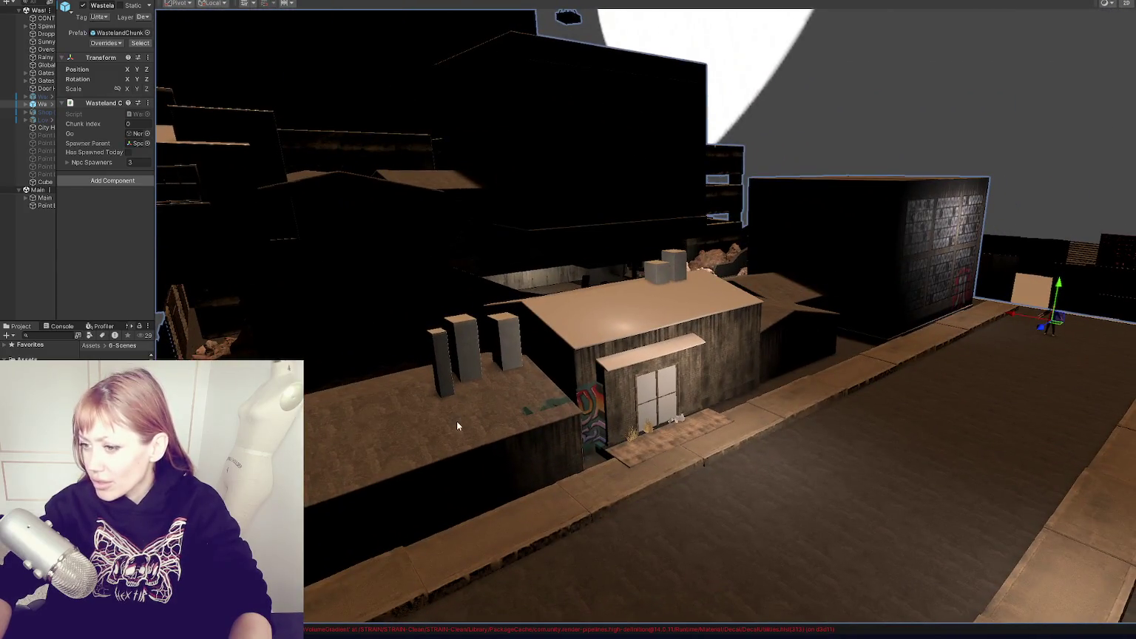
{"action": "left_click", "coordinate": [456, 421]}
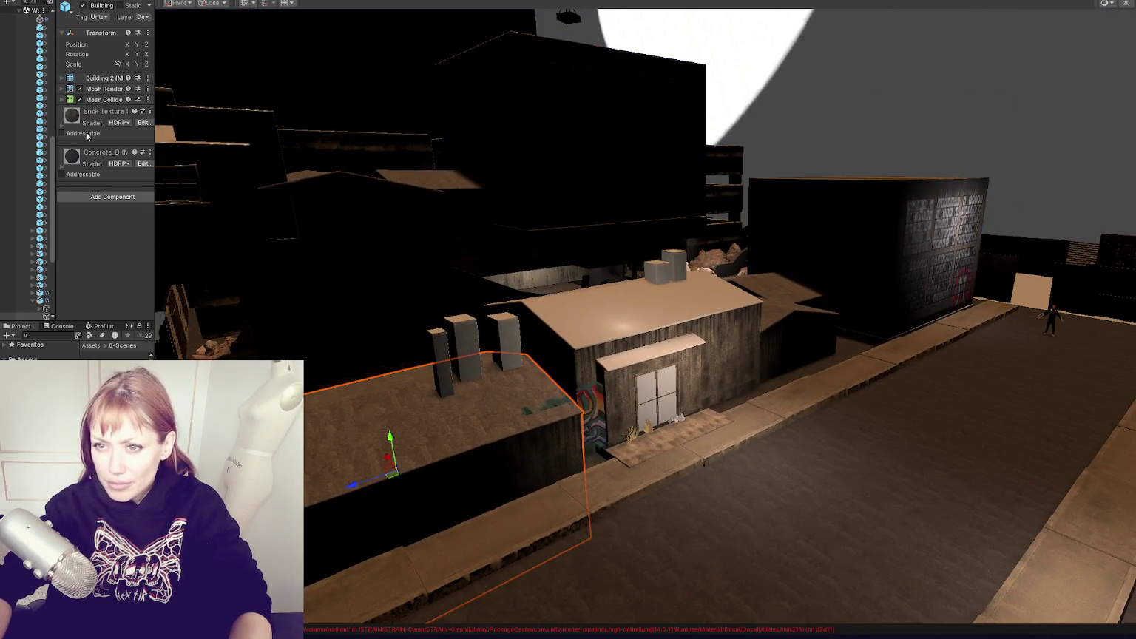
{"action": "left_click_drag", "start_coordinate": [590, 285], "coordinate": [604, 305]}
Review the console log in widened panels, then restore the Scene view and project files.
{"action": "mouse_move", "coordinate": [563, 310]}
{"action": "right_mouse_down"}
{"action": "mouse_move", "coordinate": [612, 331]}
{"action": "mouse_move", "coordinate": [720, 309]}
{"action": "right_mouse_up"}
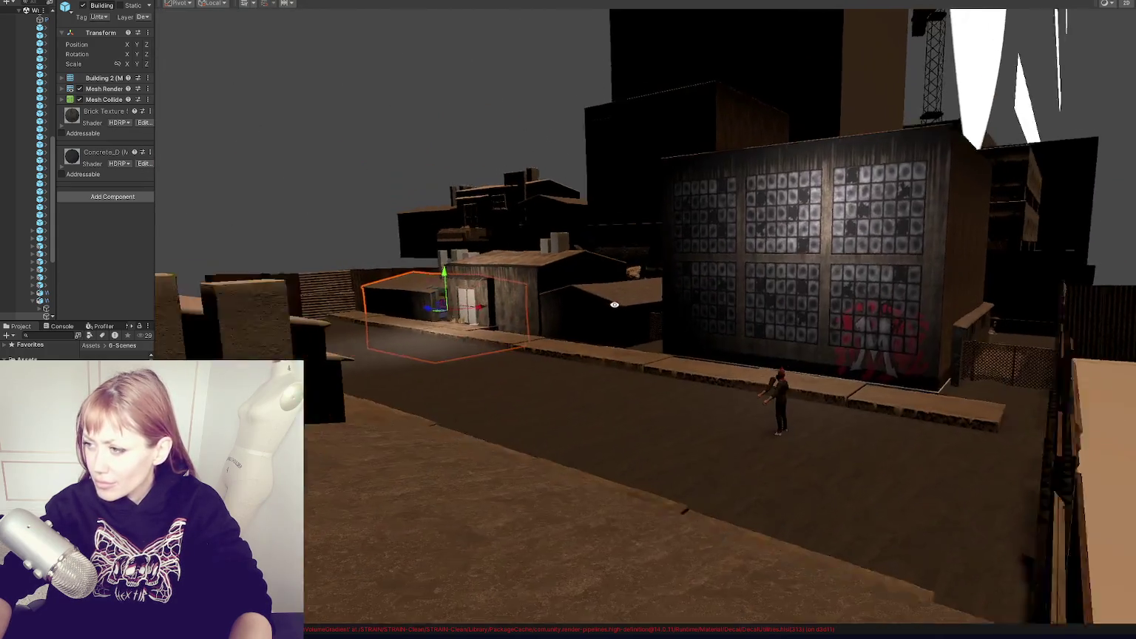
{"action": "scroll", "coordinate": [719, 309], "scroll_direction": "down", "scroll_amount": 3}
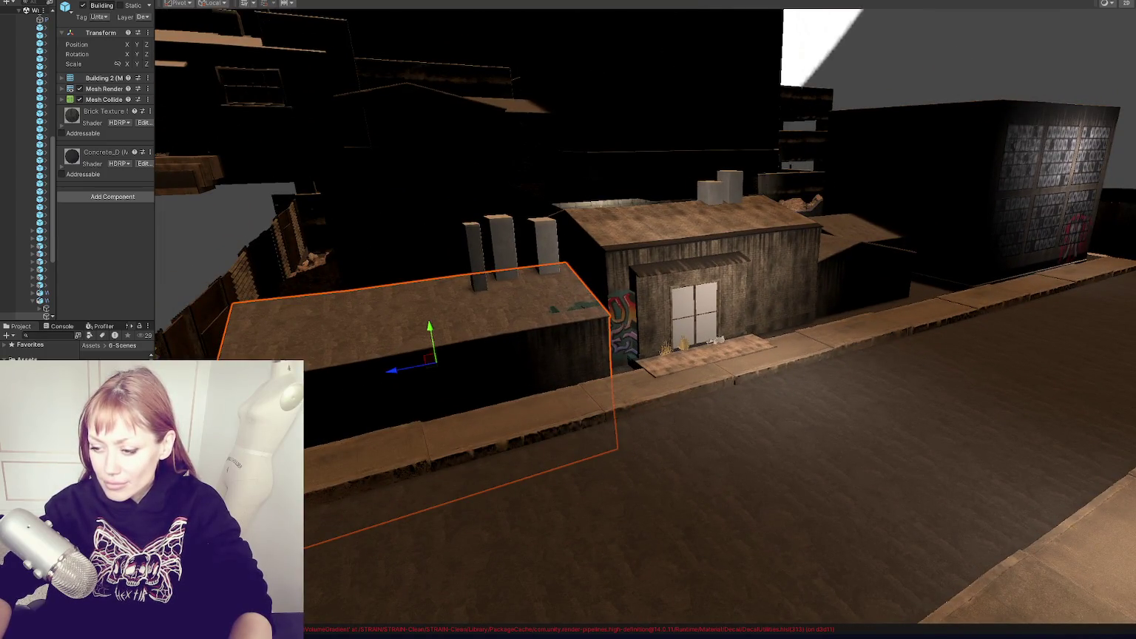
{"action": "left_click", "coordinate": [49, 326]}
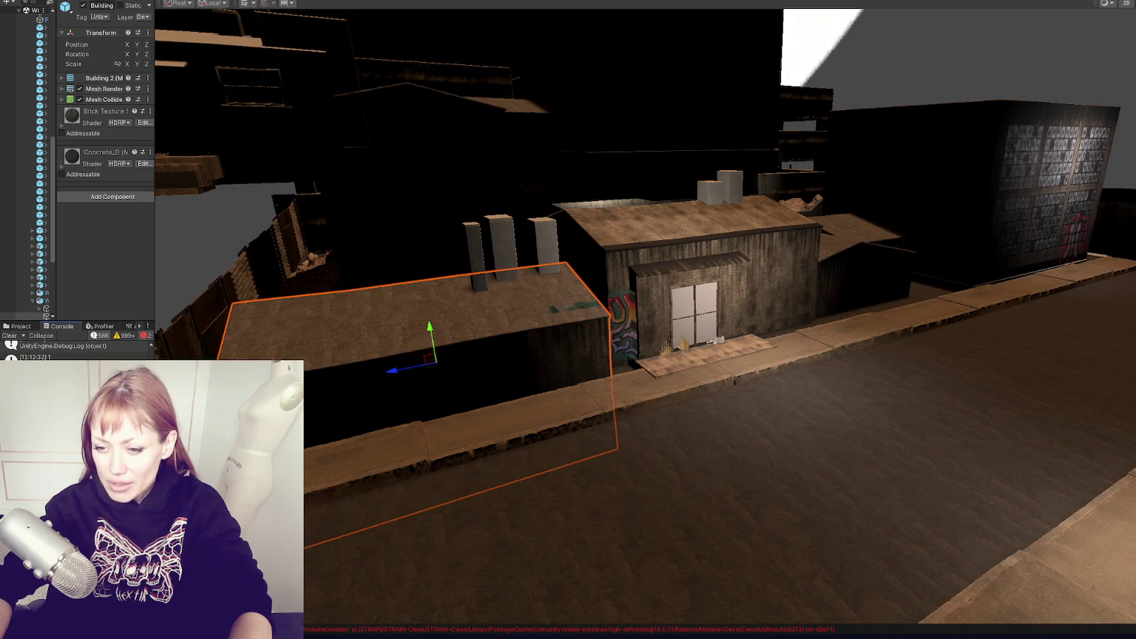
{"action": "left_click_drag", "start_coordinate": [155, 546], "coordinate": [879, 539]}
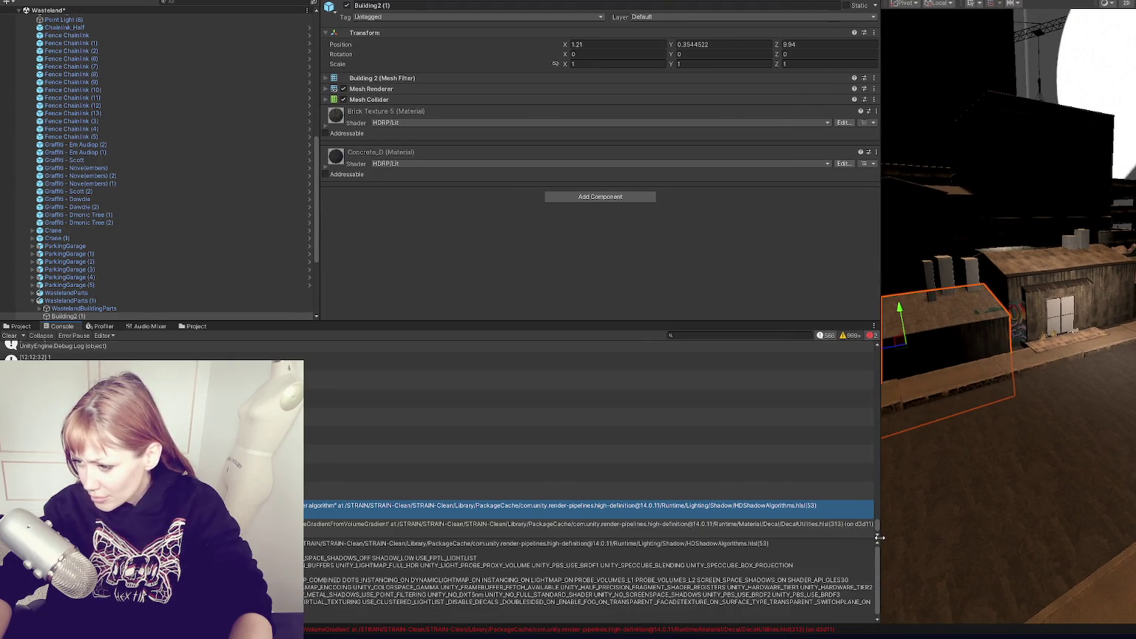
{"action": "left_click_drag", "start_coordinate": [879, 538], "coordinate": [877, 536]}
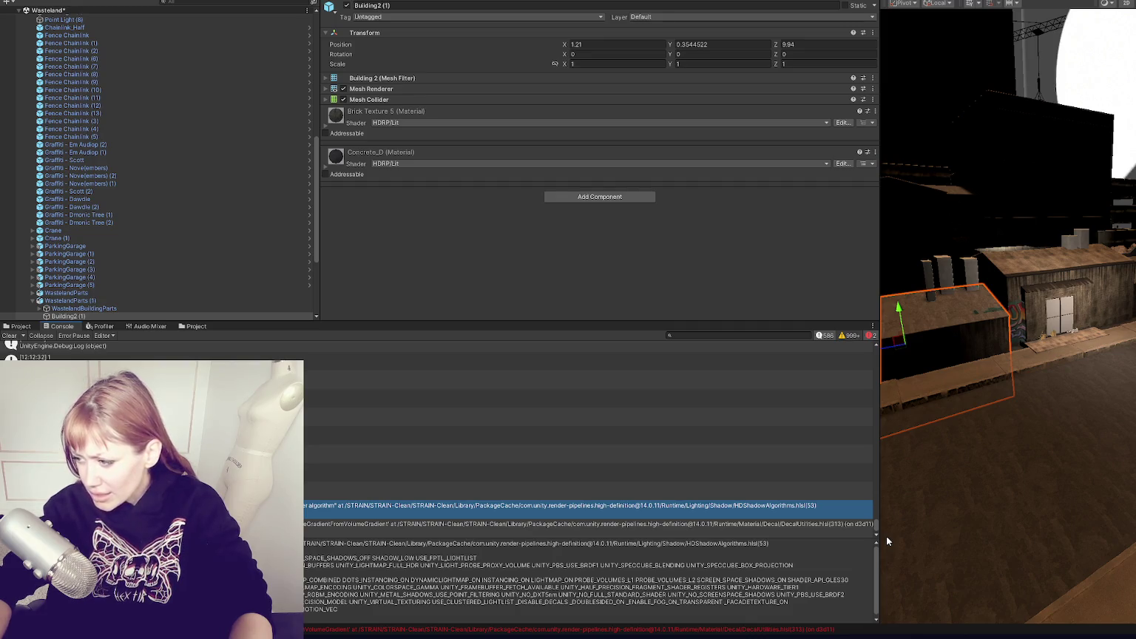
{"action": "left_click_drag", "start_coordinate": [879, 538], "coordinate": [232, 538]}
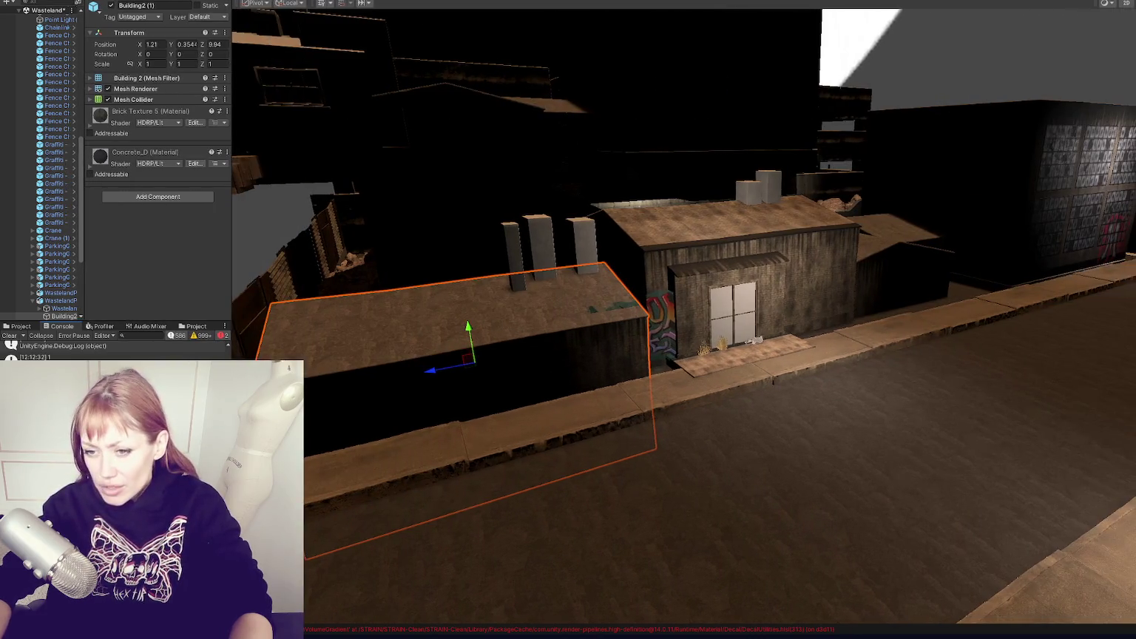
{"action": "left_click", "coordinate": [20, 326]}
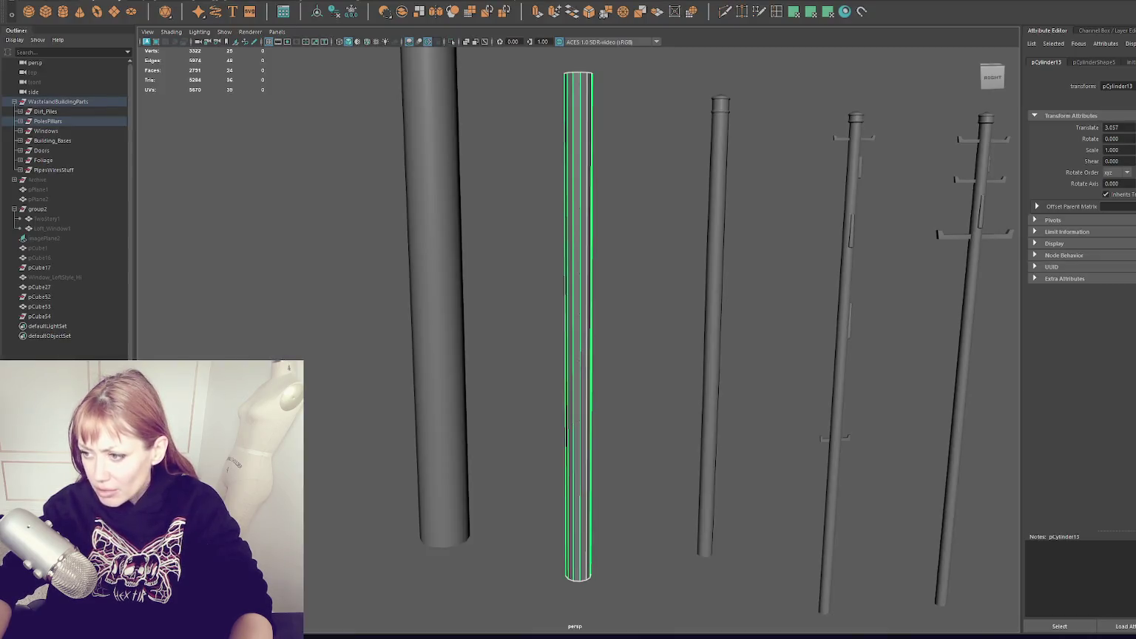
Zoom in on the row of poles, frame the thin cylinder, then switch to the Steam page.
{"action": "right_click_drag", "start_coordinate": [519, 176], "coordinate": [781, 409], "text": "alt"}
{"action": "mouse_move", "coordinate": [781, 409]}
{"action": "left_mouse_down", "text": "alt"}
{"action": "mouse_move", "coordinate": [655, 288]}
{"action": "mouse_move", "coordinate": [620, 281]}
{"action": "mouse_move", "coordinate": [685, 321]}
{"action": "left_mouse_up", "text": "alt"}
{"action": "mouse_move", "coordinate": [685, 321]}
{"action": "right_mouse_down", "text": "alt"}
{"action": "mouse_move", "coordinate": [515, 259]}
{"action": "mouse_move", "coordinate": [494, 292]}
{"action": "right_mouse_up", "text": "alt"}
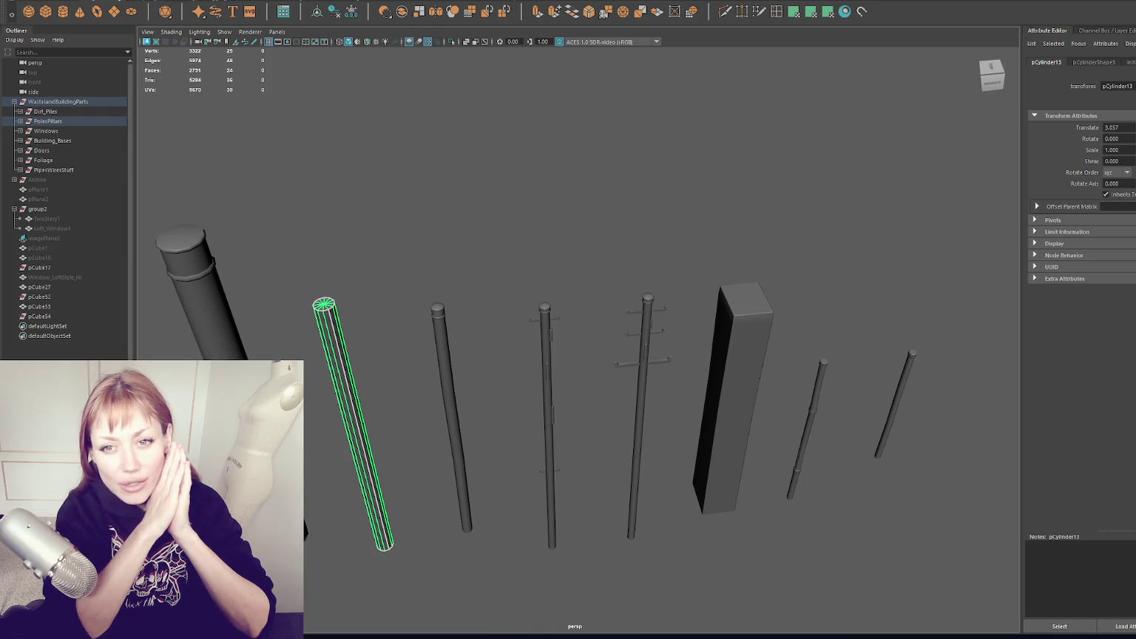
{"action": "left_click_drag", "start_coordinate": [552, 368], "coordinate": [441, 301], "text": "alt"}
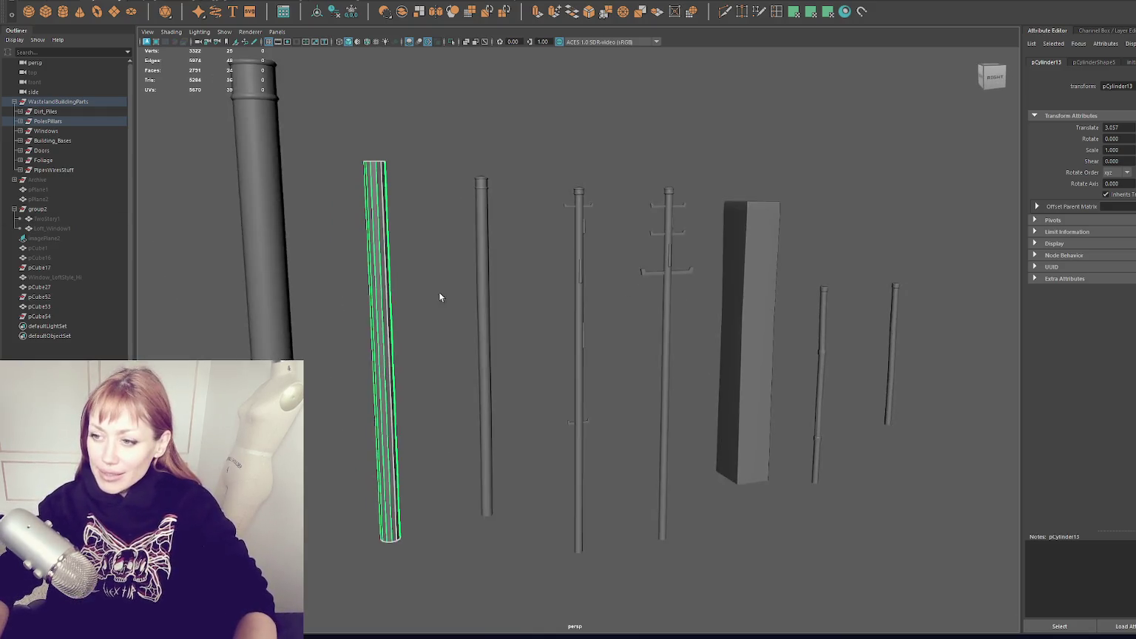
{"action": "key", "text": "f"}
{"action": "scroll", "coordinate": [514, 264], "scroll_direction": "down", "scroll_amount": 5}
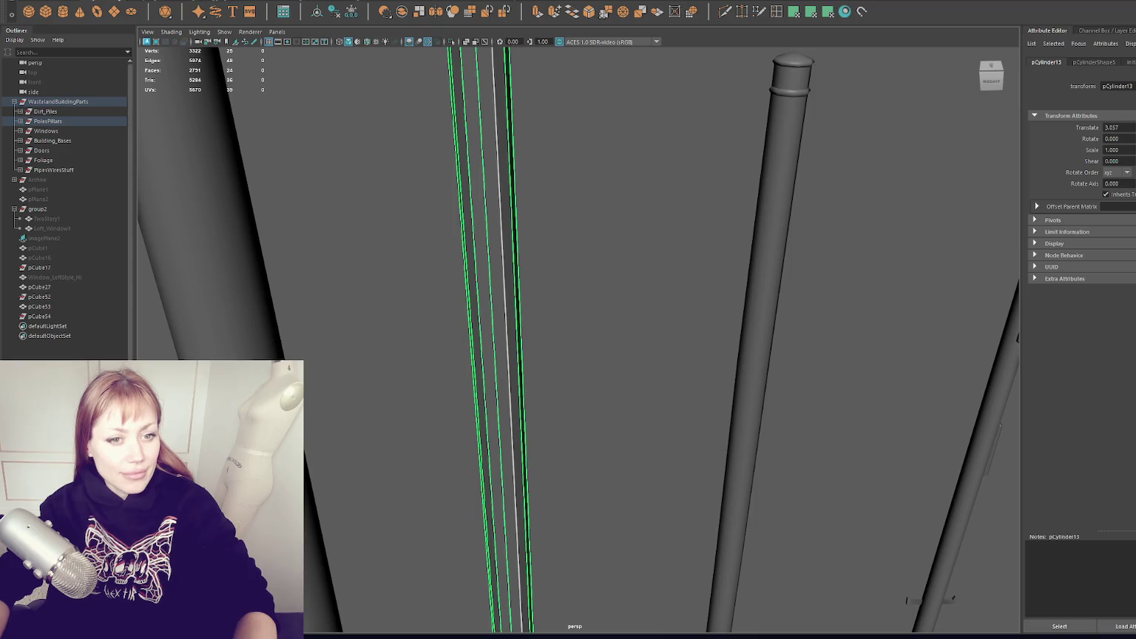
{"action": "key", "text": "alt+Tab"}
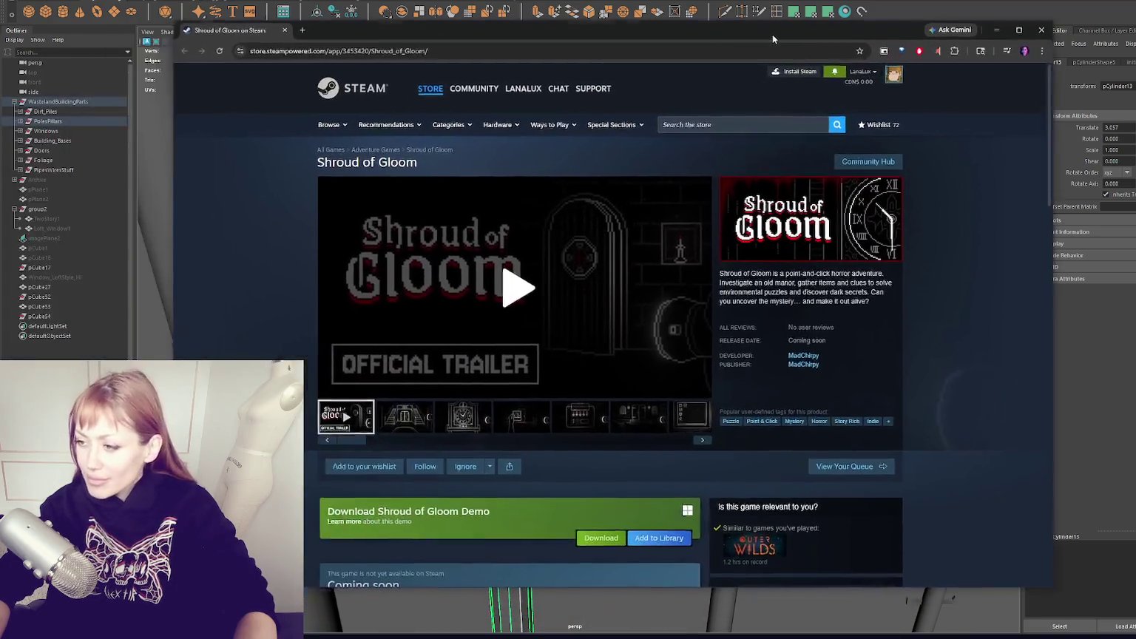
Maximize the browser and view the clock, photo, panel, door, map, kitchen and car screenshots.
{"action": "left_click", "coordinate": [1020, 30]}
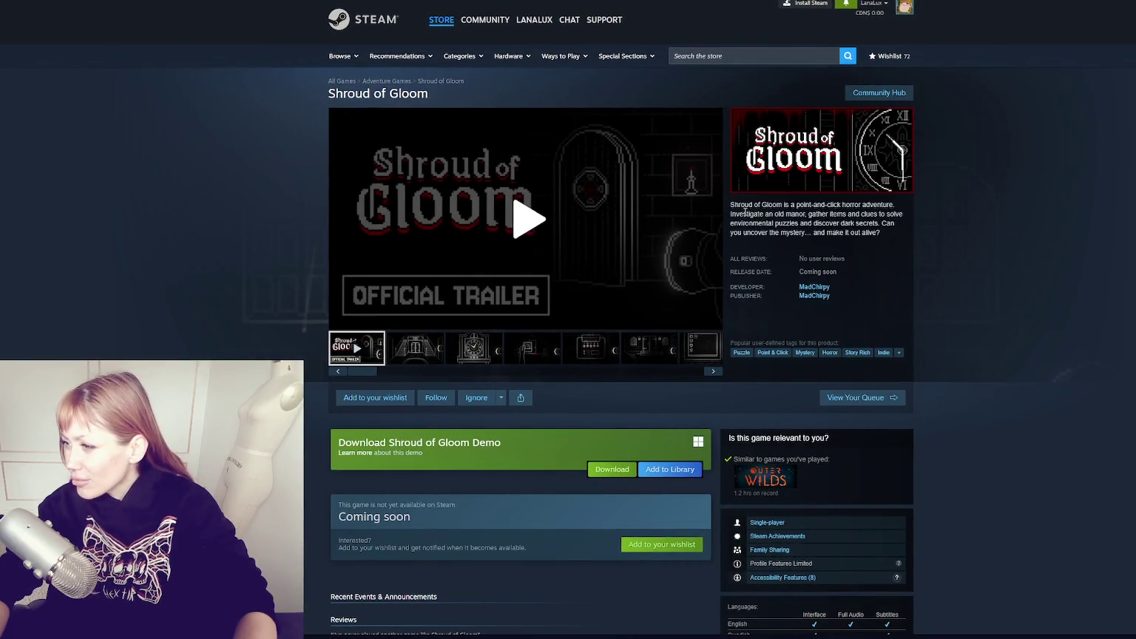
{"action": "left_click", "coordinate": [477, 356]}
{"action": "left_click", "coordinate": [528, 360]}
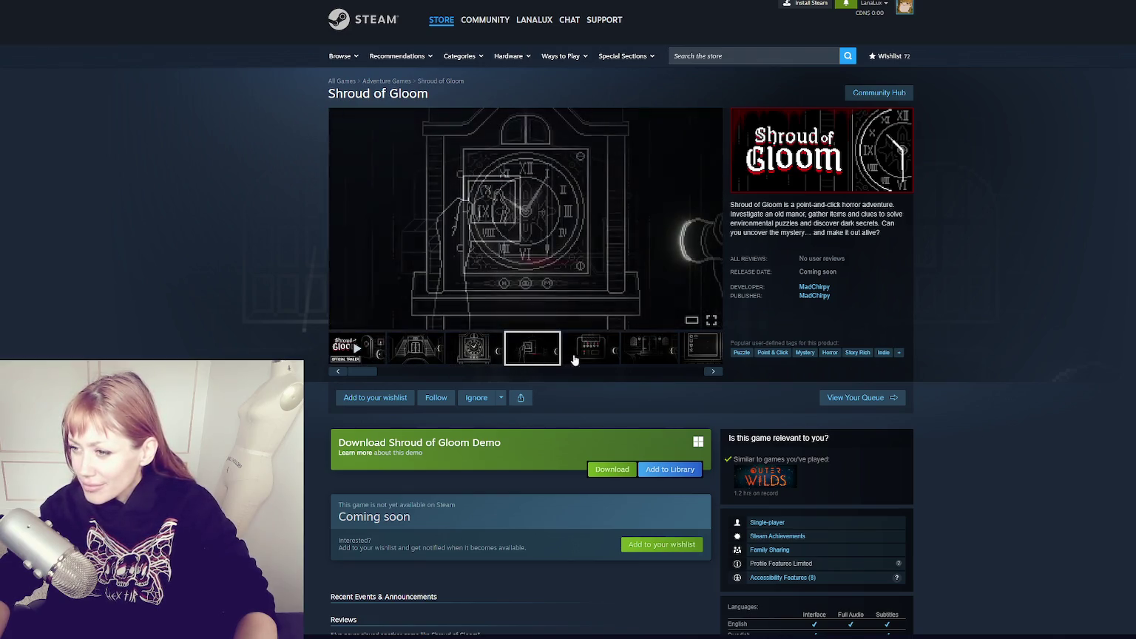
{"action": "left_click", "coordinate": [589, 358]}
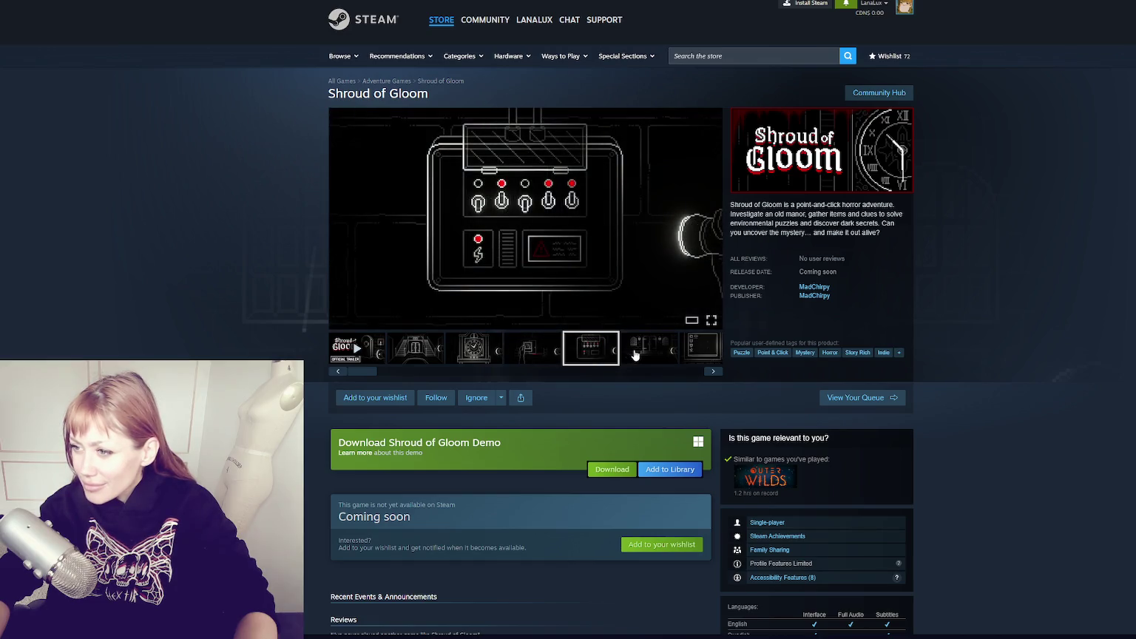
{"action": "left_click", "coordinate": [636, 356]}
{"action": "left_click", "coordinate": [629, 354]}
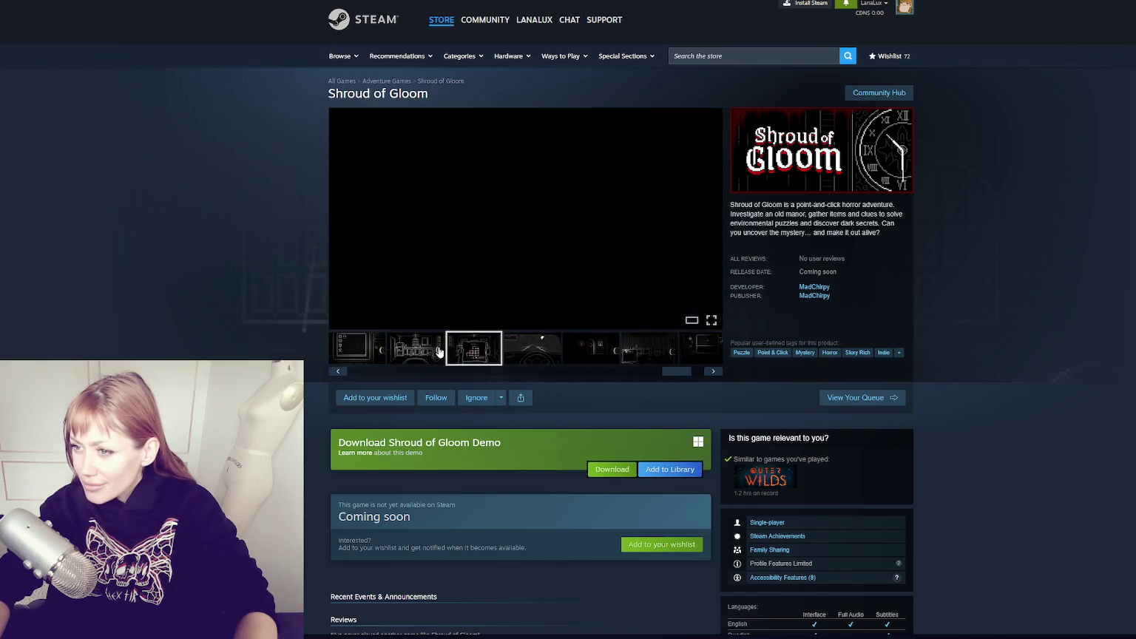
{"action": "left_click", "coordinate": [553, 355]}
{"action": "left_click", "coordinate": [553, 355]}
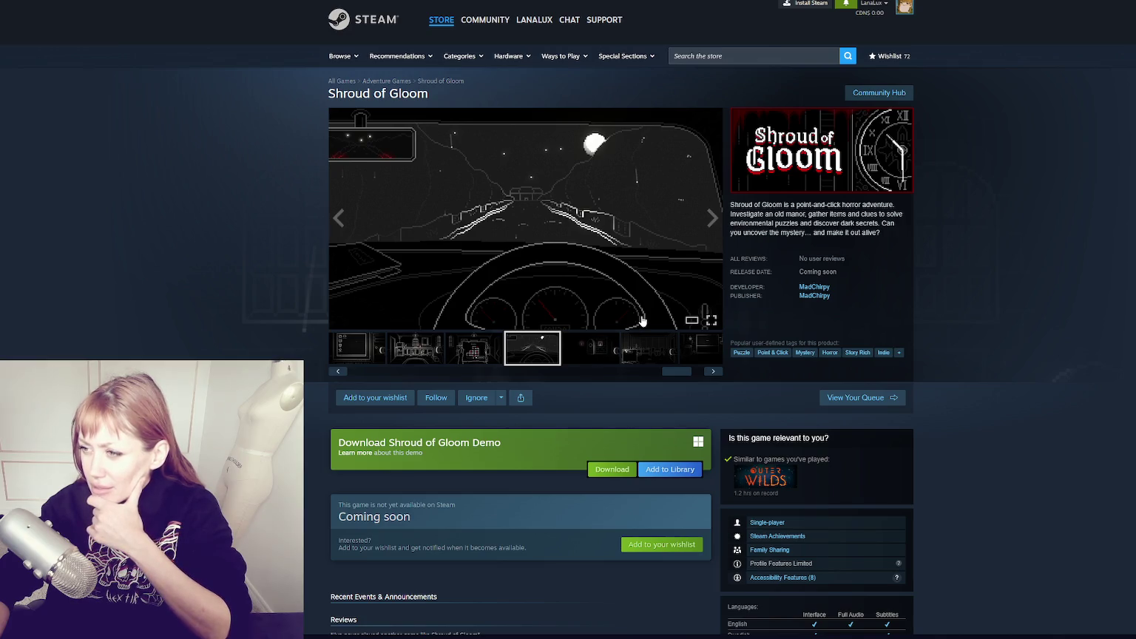
View the map and night-road dashboard screenshots, then play the trailer fullscreen.
{"action": "left_click", "coordinate": [481, 353]}
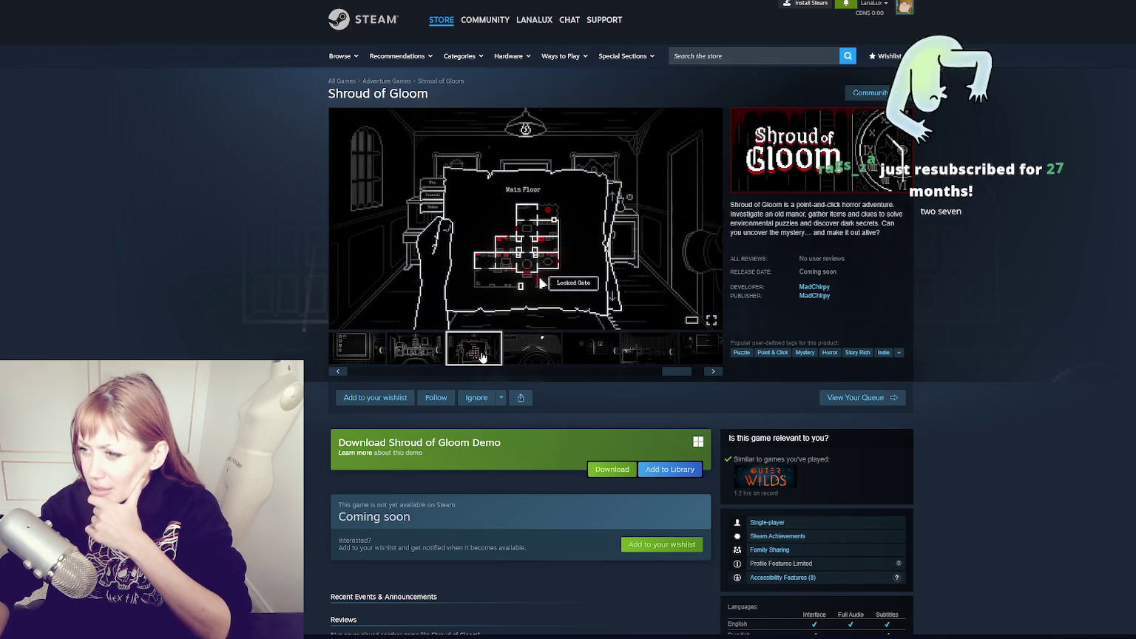
{"action": "left_click", "coordinate": [523, 357]}
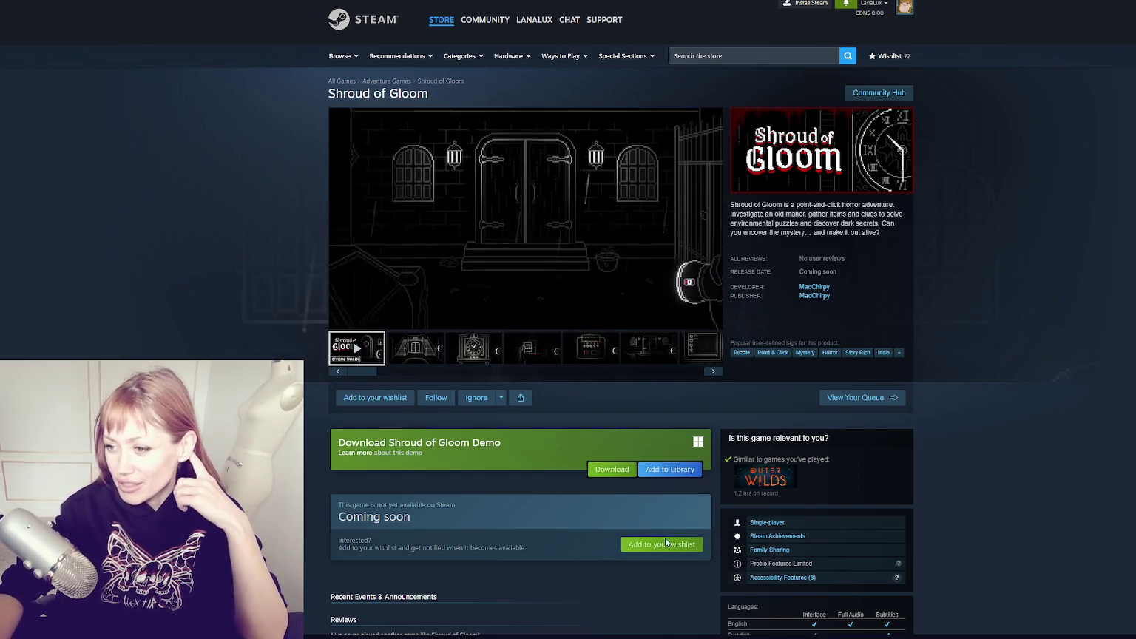
{"action": "left_click", "coordinate": [698, 321]}
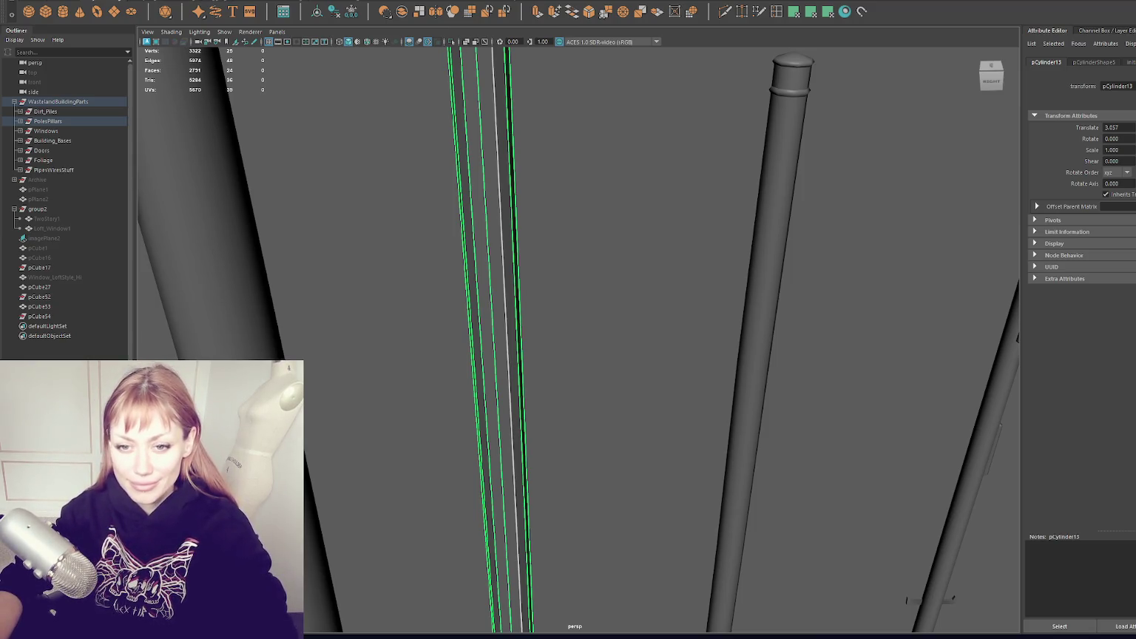
Frame the thin cylinder pole among the other poles in the perspective viewport.
{"action": "key", "text": "f"}
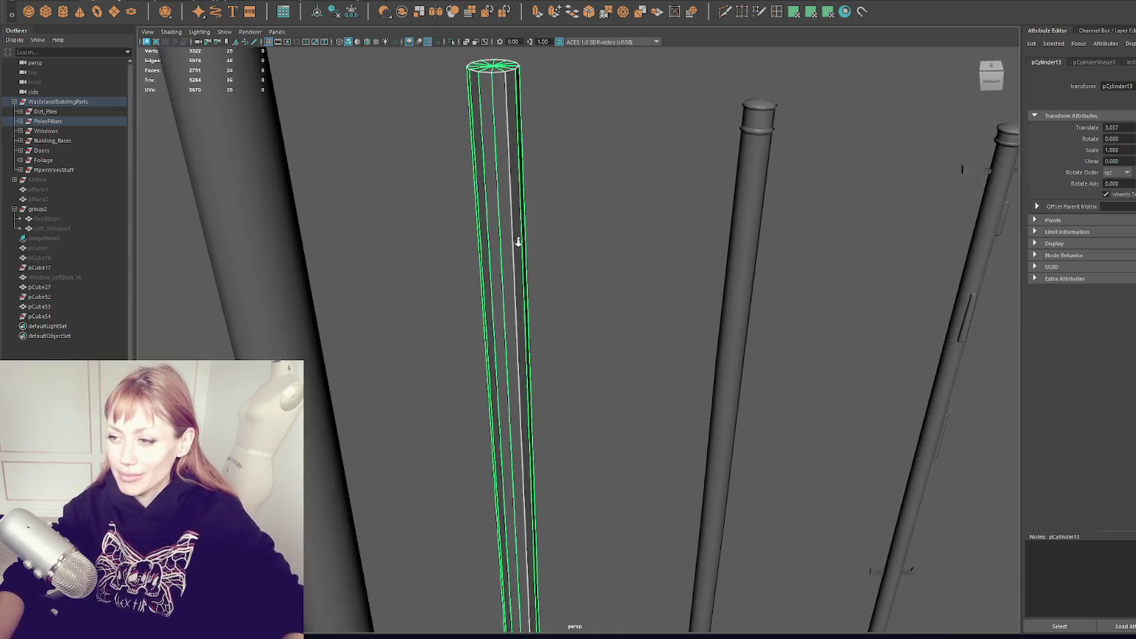
Insert two edge loops on the thin pole and slide them up near its top.
{"action": "left_click", "coordinate": [776, 11]}
{"action": "left_click", "coordinate": [518, 265]}
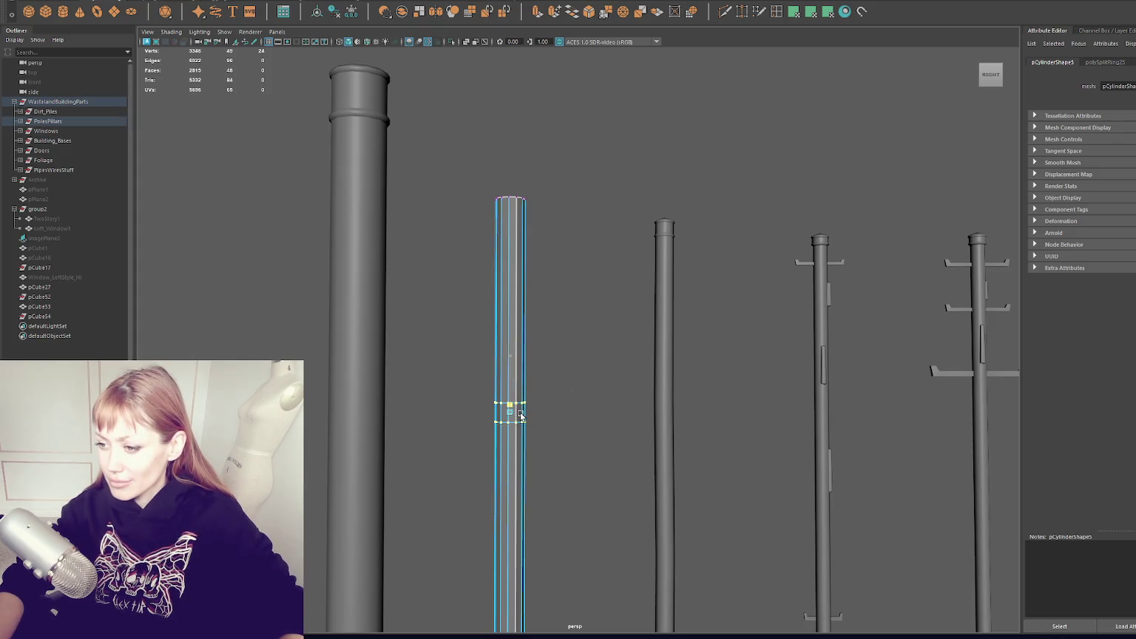
{"action": "left_click_drag", "start_coordinate": [511, 406], "coordinate": [537, 242]}
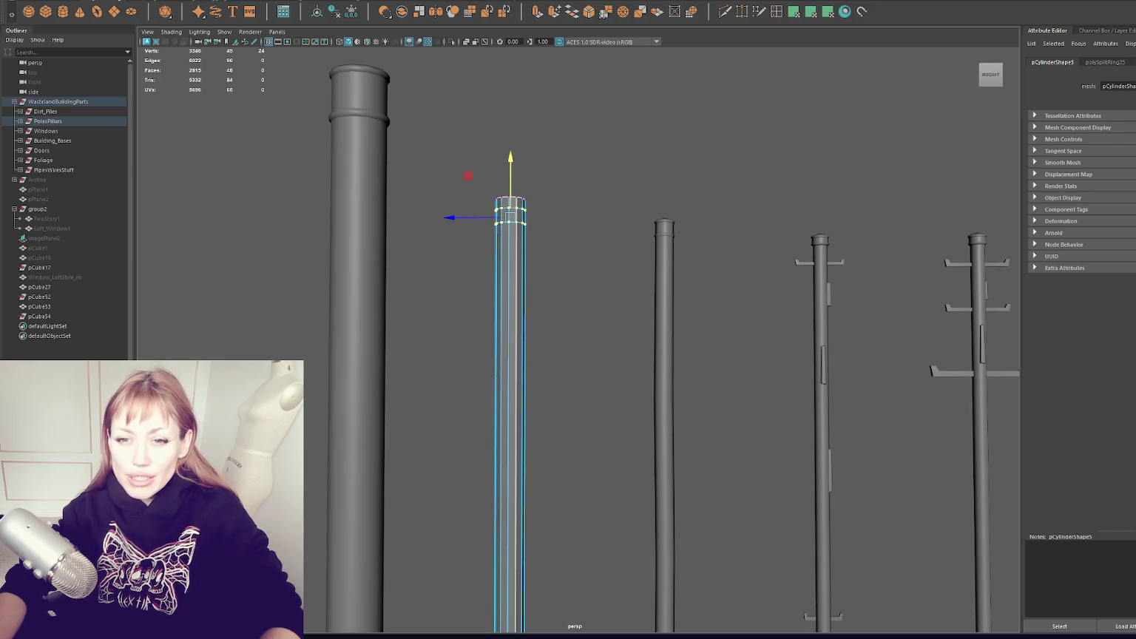
{"action": "left_click", "coordinate": [497, 157]}
{"action": "scroll", "coordinate": [561, 281], "scroll_direction": "down", "scroll_amount": 5}
{"action": "left_click_drag", "start_coordinate": [561, 281], "coordinate": [487, 271], "text": "alt"}
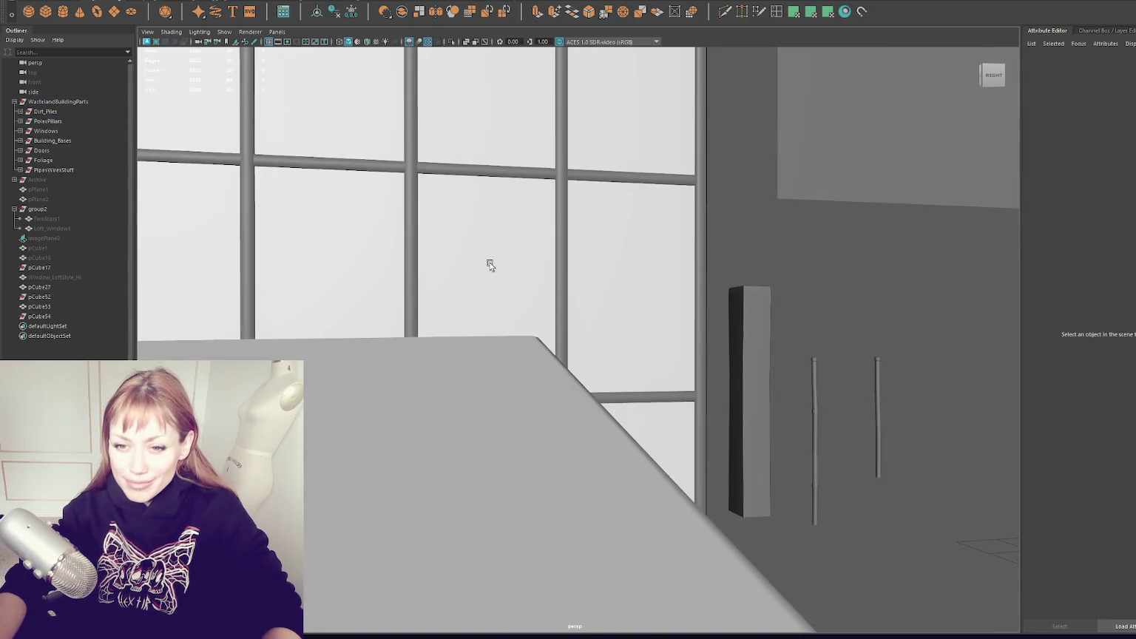
{"action": "scroll", "coordinate": [474, 275], "scroll_direction": "down", "scroll_amount": 3}
{"action": "scroll", "coordinate": [466, 281], "scroll_direction": "down", "scroll_amount": 3}
{"action": "scroll", "coordinate": [498, 323], "scroll_direction": "down", "scroll_amount": 3}
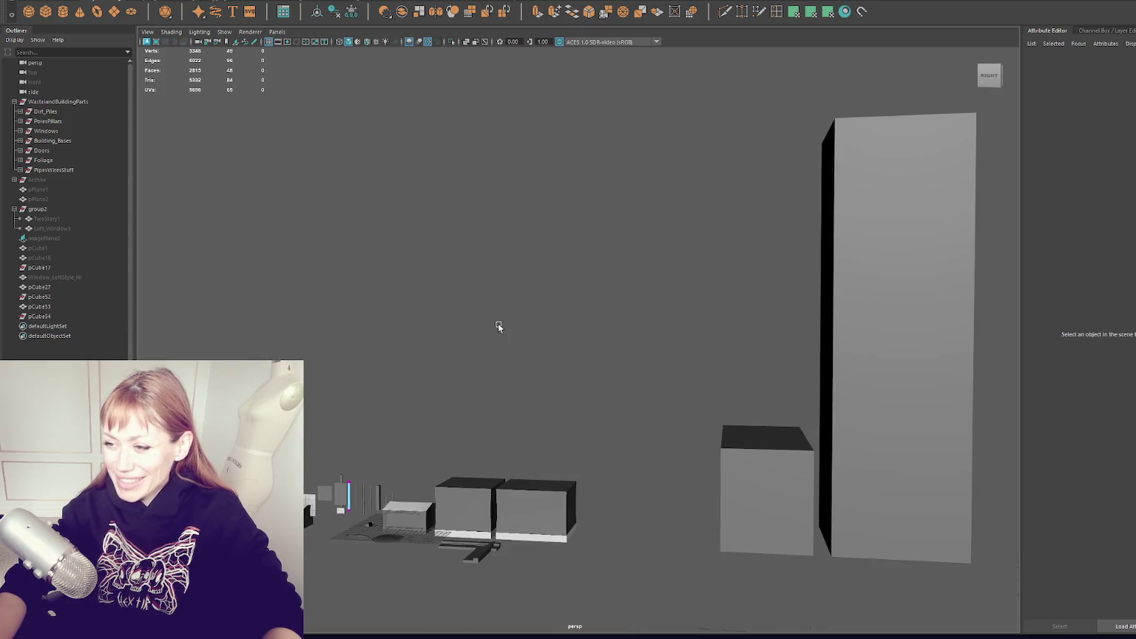
{"action": "left_click", "coordinate": [341, 494]}
{"action": "right_click_drag", "start_coordinate": [340, 479], "coordinate": [520, 332]}
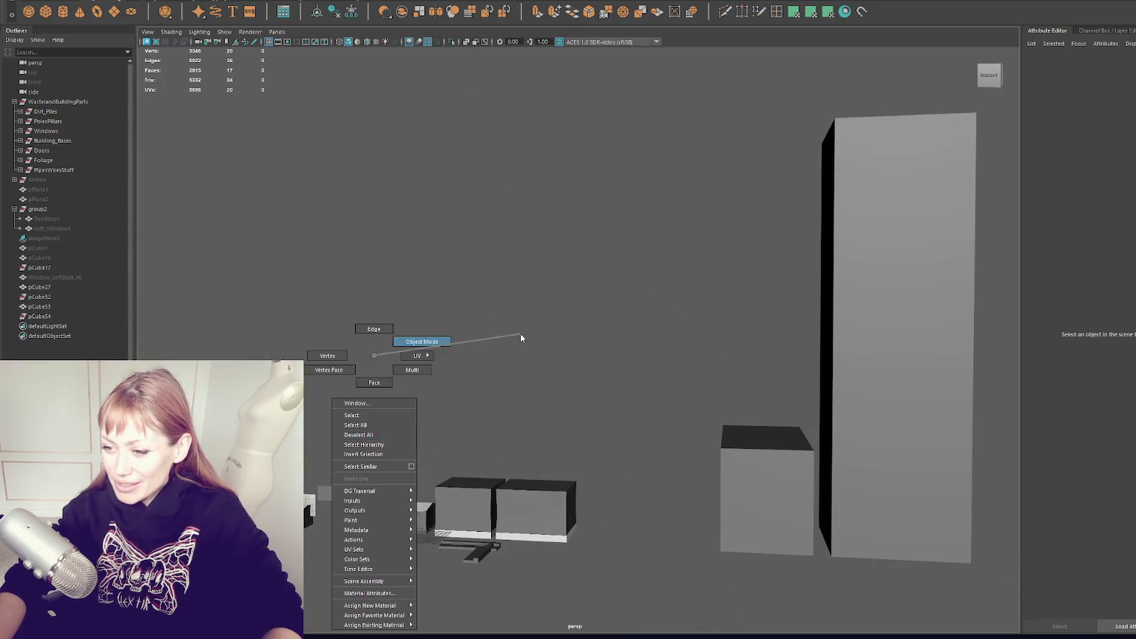
{"action": "left_click", "coordinate": [381, 446]}
{"action": "left_click", "coordinate": [400, 444]}
{"action": "key", "text": "f"}
{"action": "left_click_drag", "start_coordinate": [589, 226], "coordinate": [556, 312], "text": "alt"}
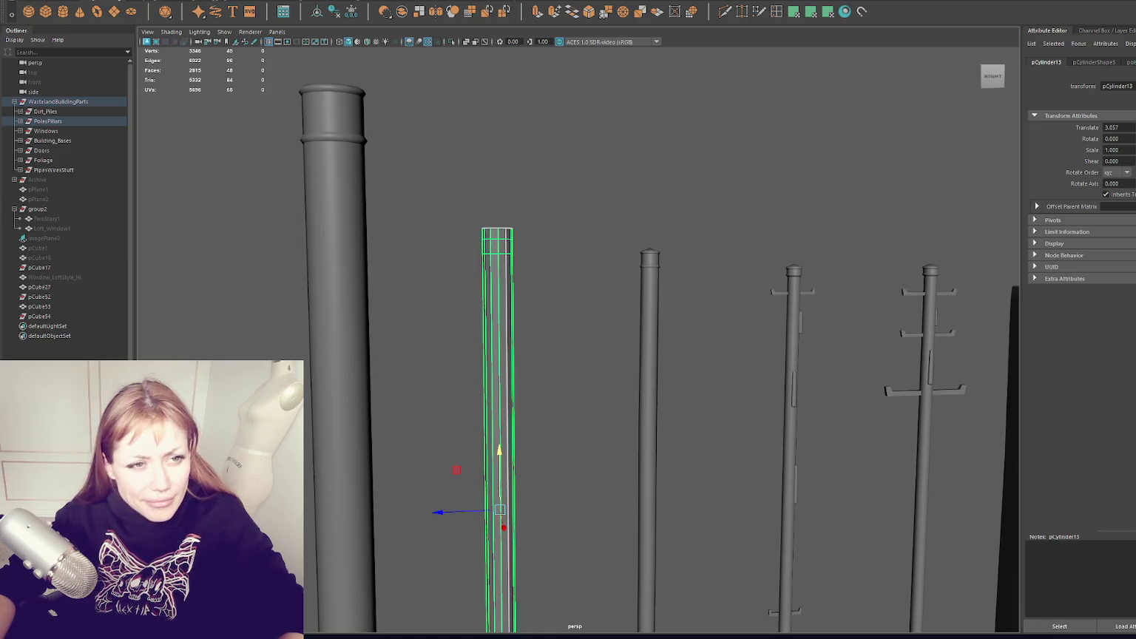
Extrude the thin pillar's top faces and scale them outward into a broad cap.
{"action": "right_click", "coordinate": [545, 238]}
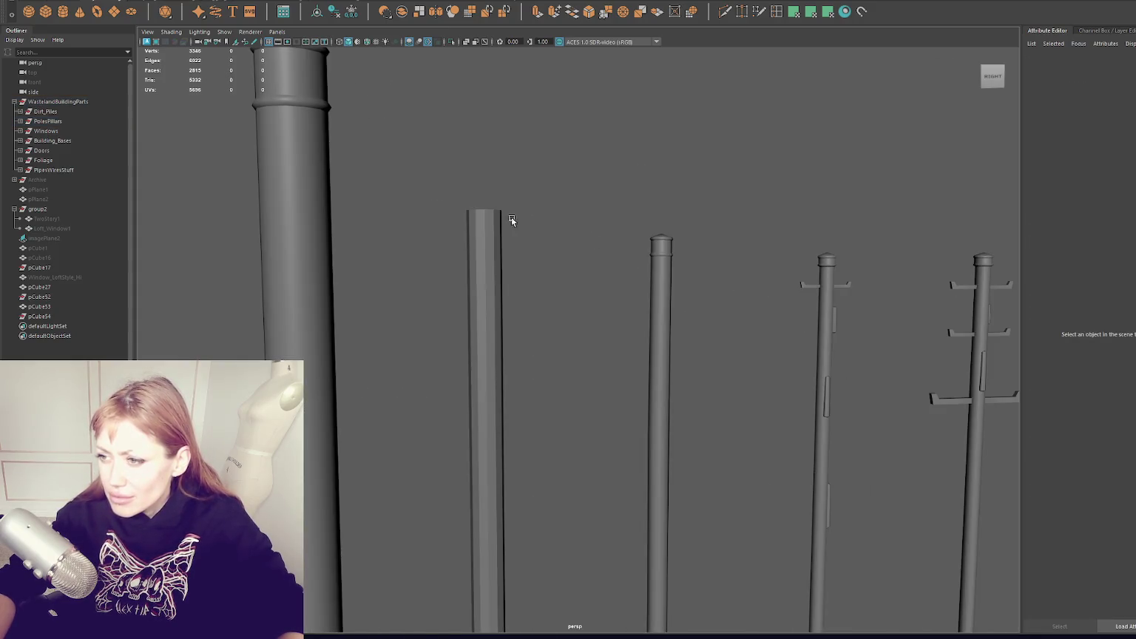
{"action": "left_click", "coordinate": [509, 218]}
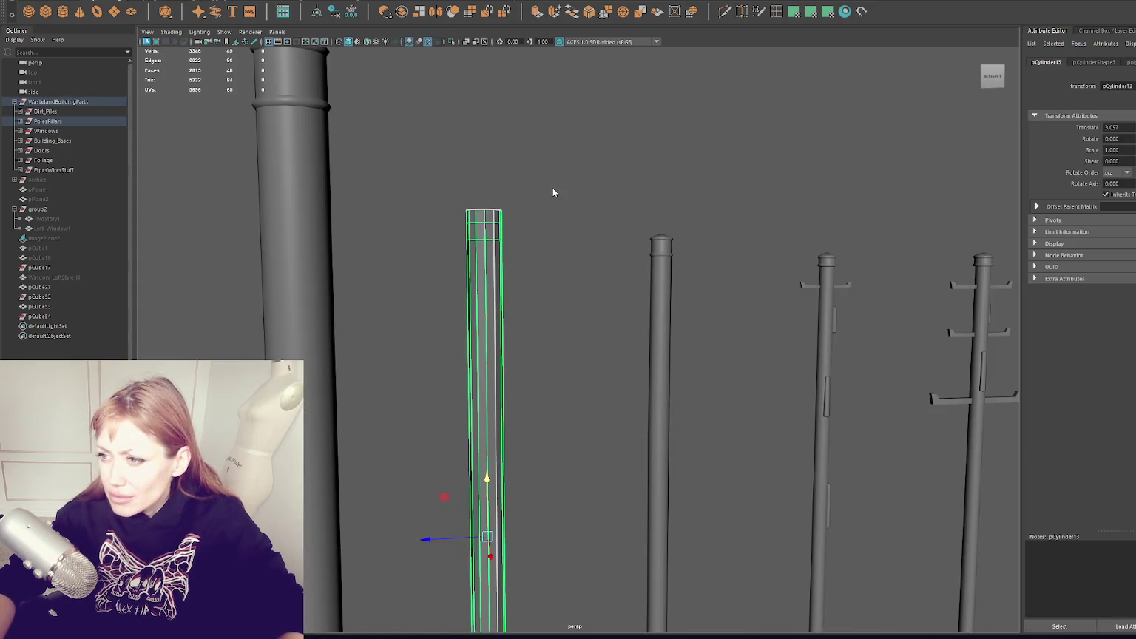
{"action": "key", "text": "F11"}
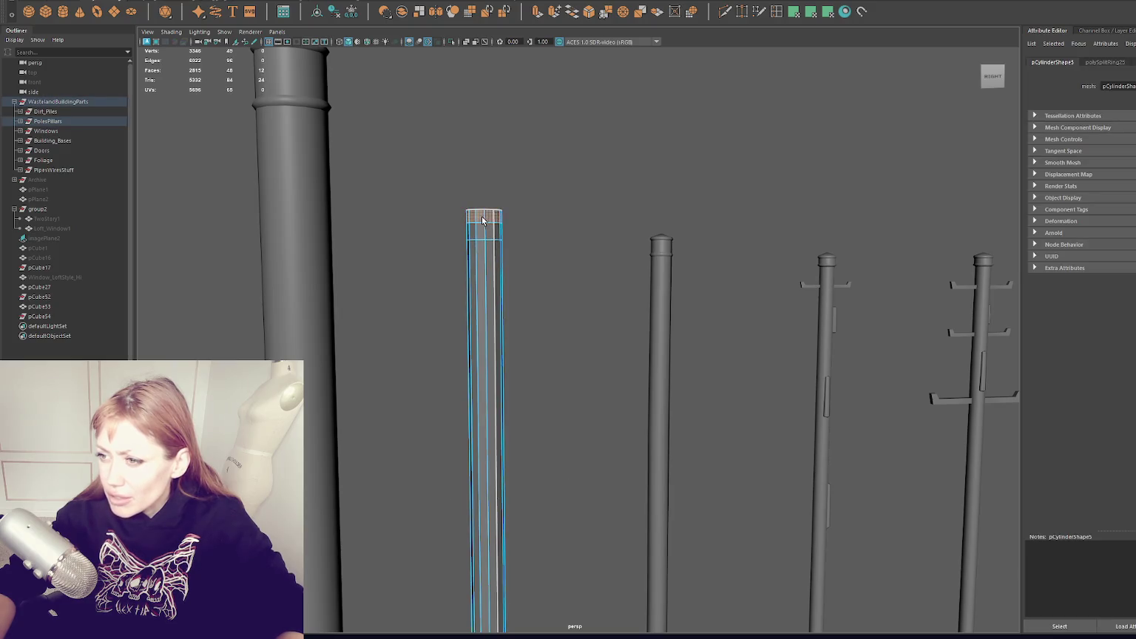
{"action": "left_click", "coordinate": [485, 215]}
{"action": "left_click_drag", "start_coordinate": [598, 215], "coordinate": [638, 24], "text": "alt"}
{"action": "key", "text": "ctrl+e"}
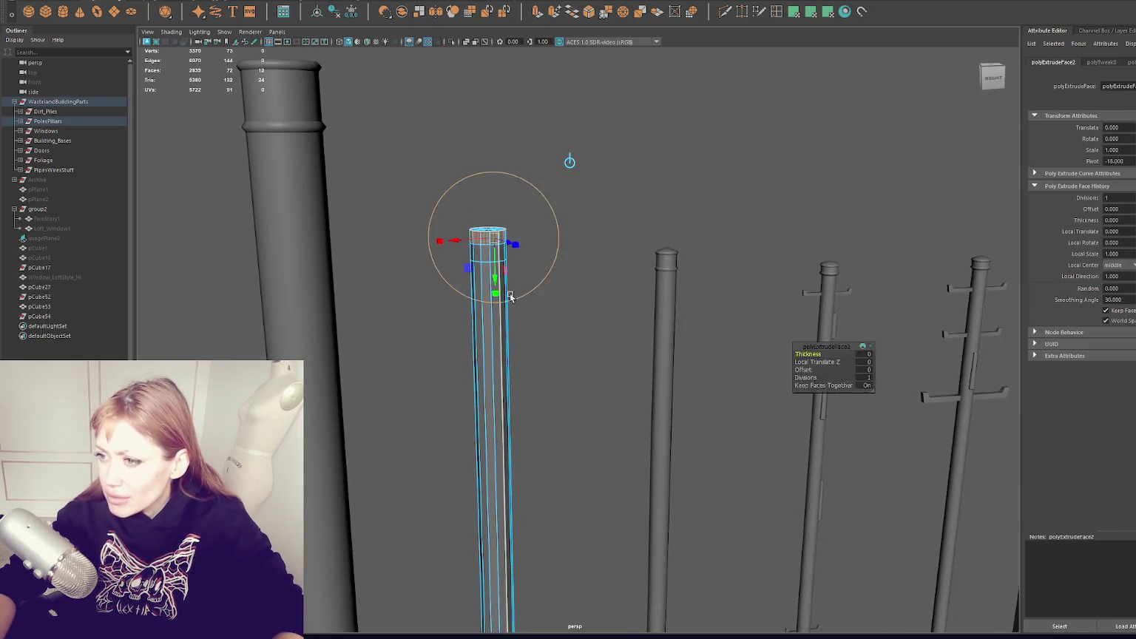
{"action": "left_click_drag", "start_coordinate": [510, 235], "coordinate": [530, 233]}
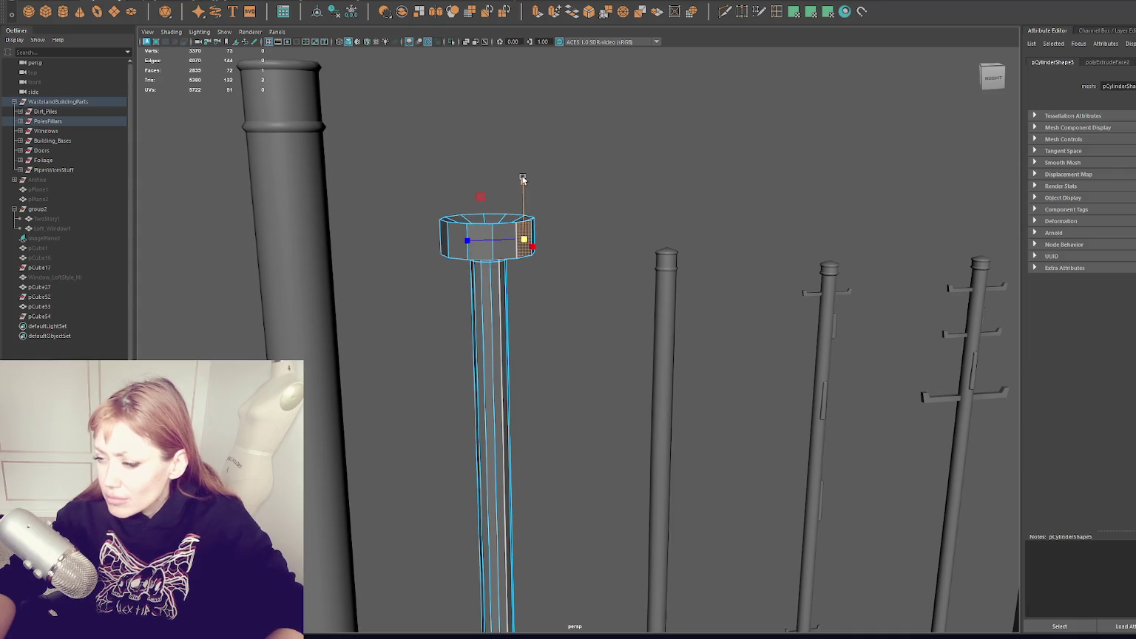
{"action": "mouse_move", "coordinate": [486, 180]}
{"action": "left_mouse_down"}
{"action": "mouse_move", "coordinate": [488, 247]}
{"action": "mouse_move", "coordinate": [489, 222]}
{"action": "left_mouse_up"}
Select the ring of faces near the pillar's top and move it down the shaft.
{"action": "key", "text": "F8"}
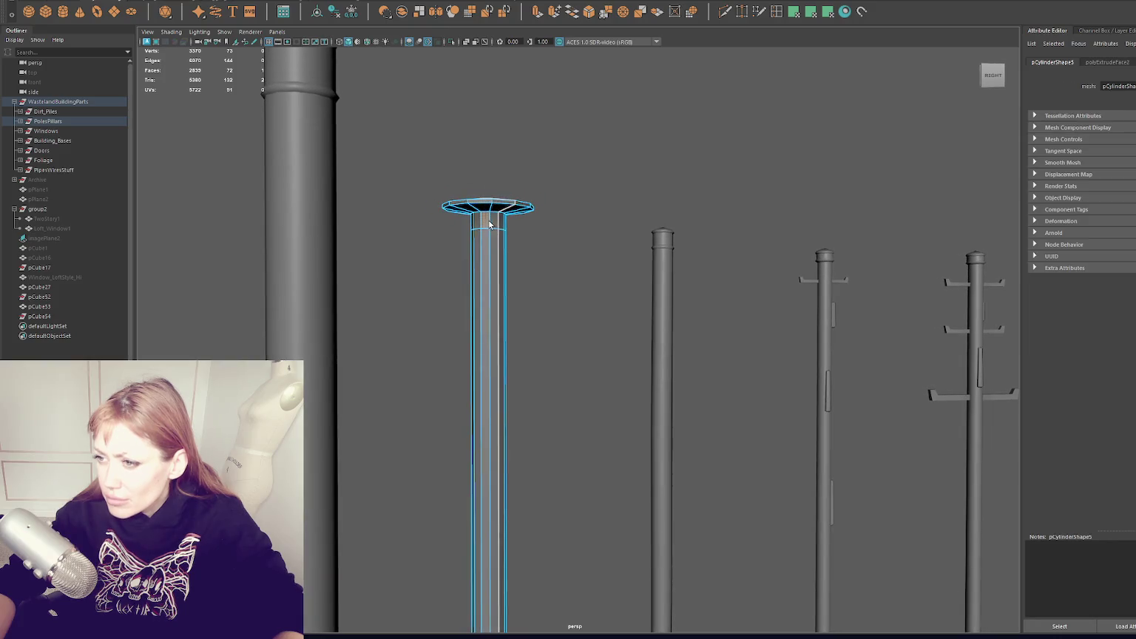
{"action": "key", "text": "w"}
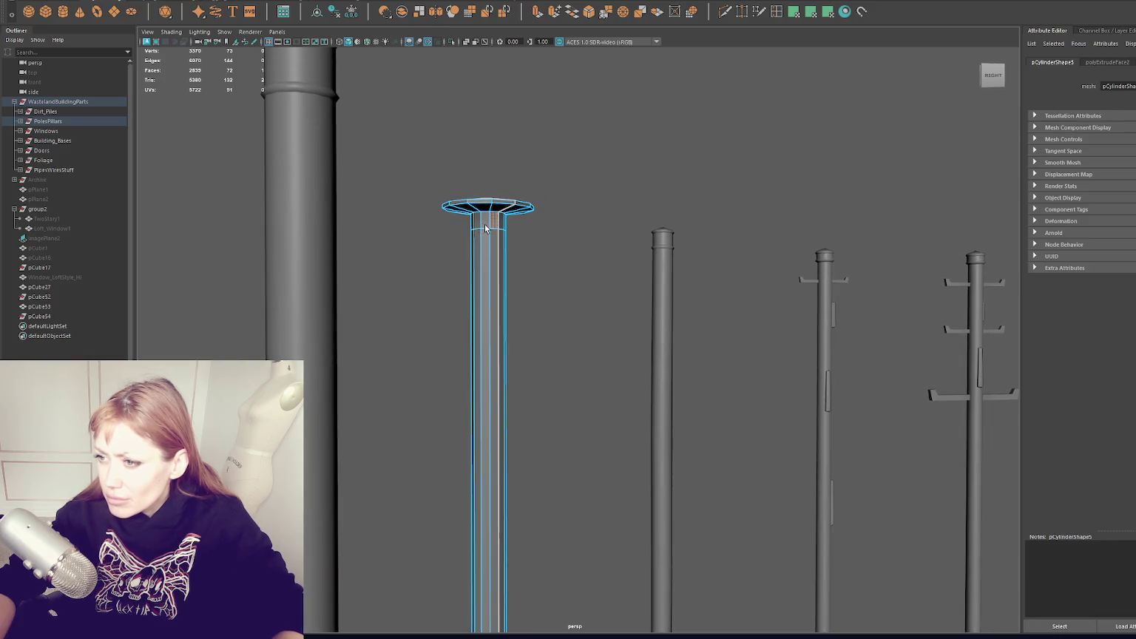
{"action": "key", "text": "F11"}
{"action": "left_click", "coordinate": [488, 222]}
{"action": "double_click", "coordinate": [503, 224], "text": "shift"}
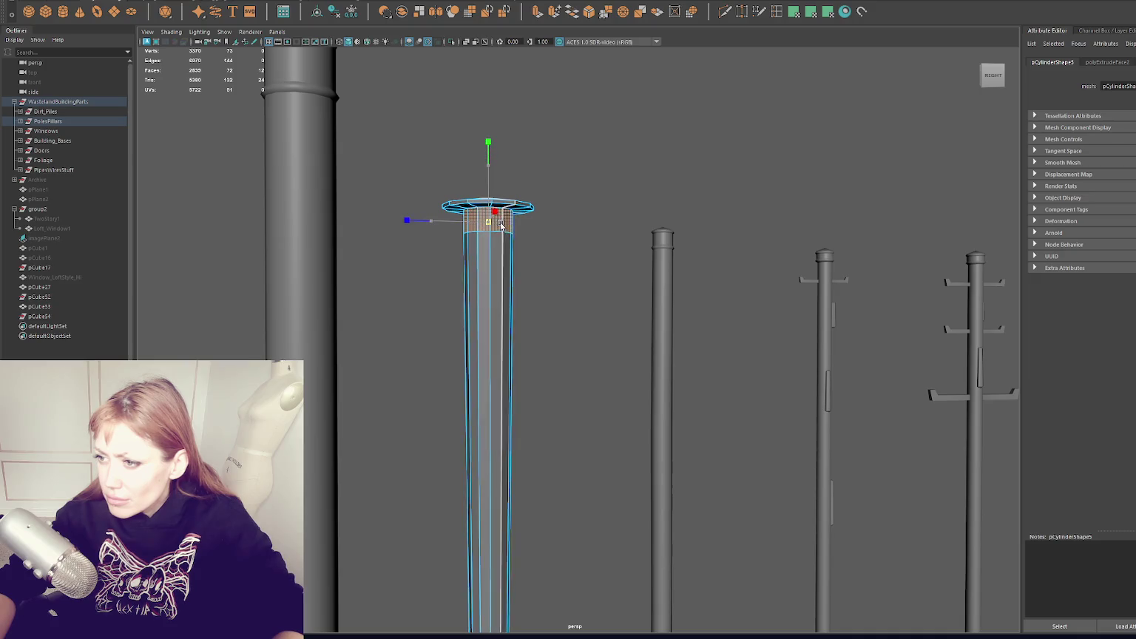
{"action": "left_click_drag", "start_coordinate": [488, 199], "coordinate": [486, 221]}
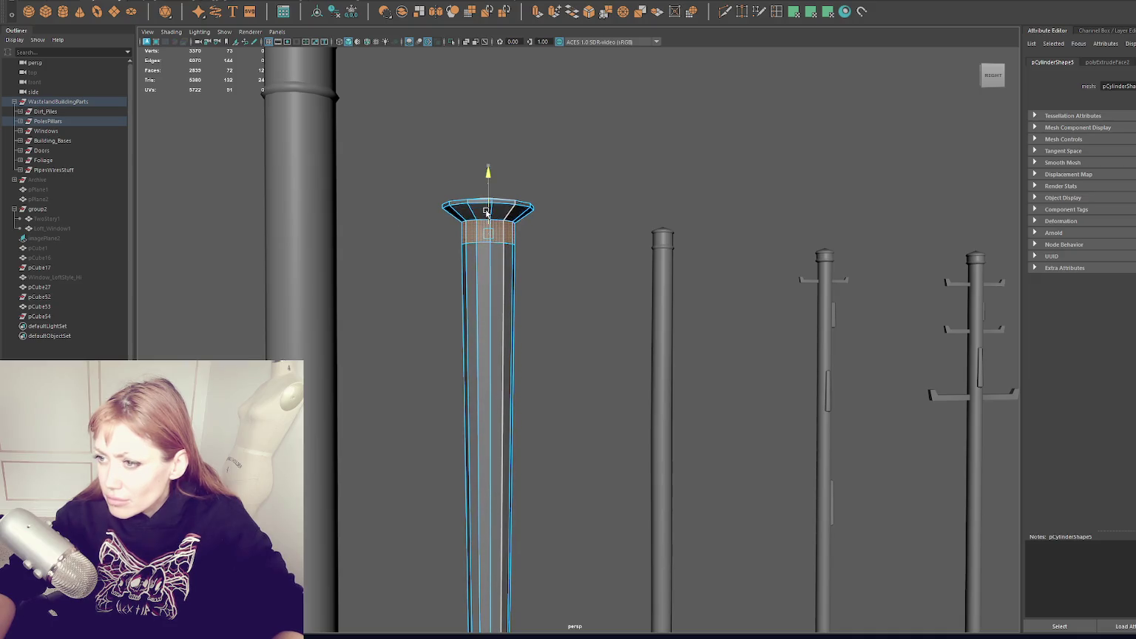
{"action": "key", "text": "f"}
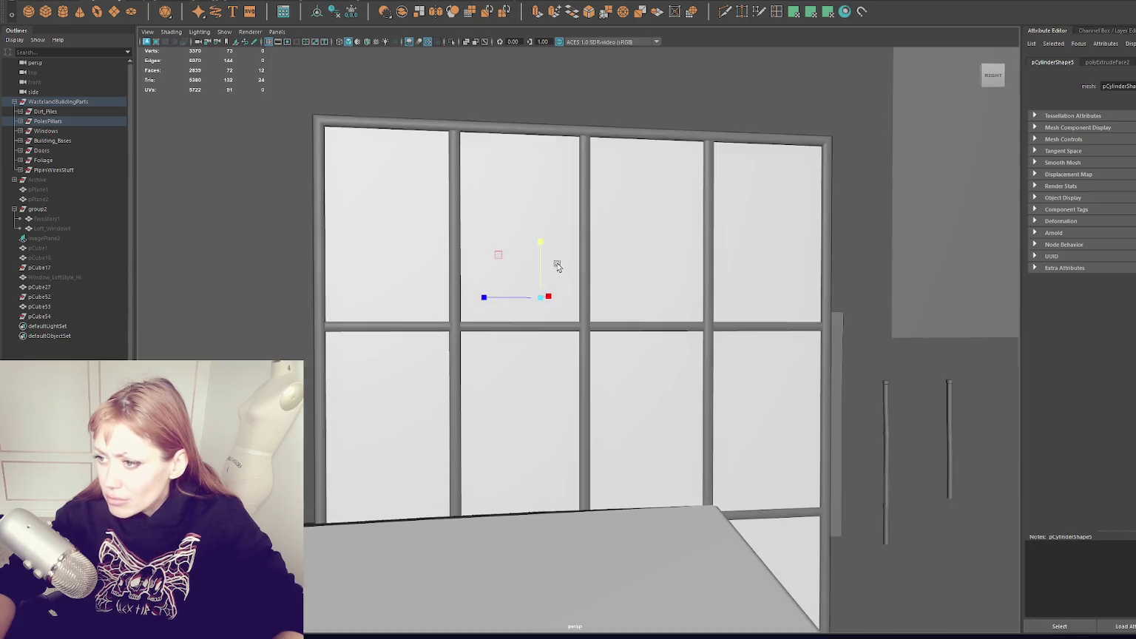
{"action": "scroll", "coordinate": [547, 269], "scroll_direction": "down", "scroll_amount": 5}
{"action": "scroll", "coordinate": [602, 306], "scroll_direction": "down", "scroll_amount": 5}
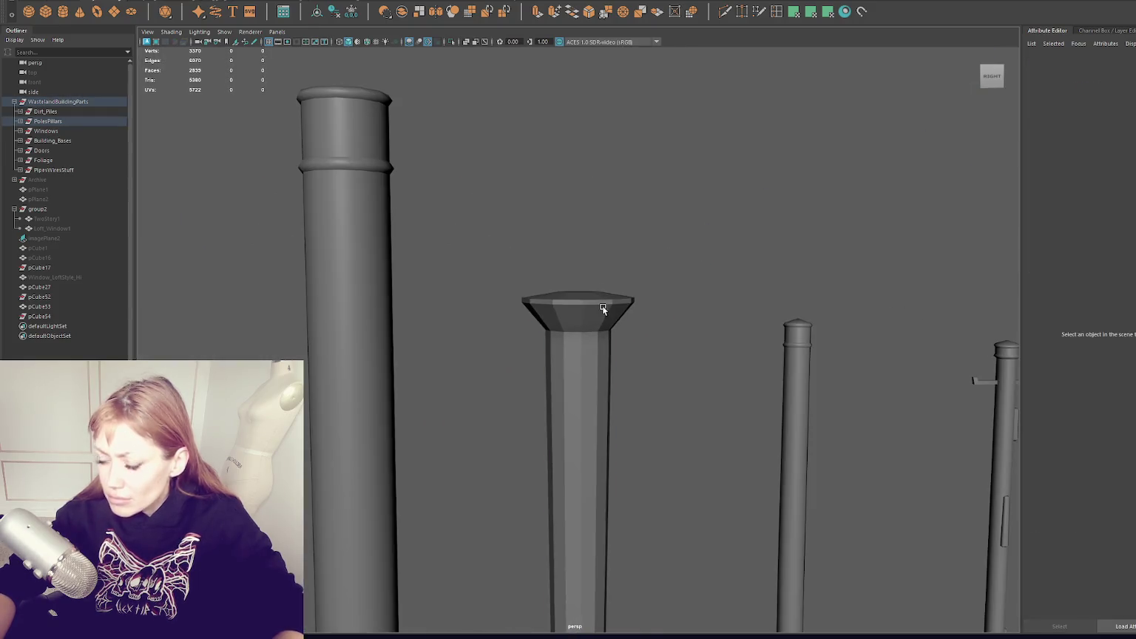
Isolate the pillar, remove the extra ring, and extrude its top face again.
{"action": "left_click", "coordinate": [579, 306]}
{"action": "key", "text": "ctrl+1"}
{"action": "scroll", "coordinate": [582, 212], "scroll_direction": "down", "scroll_amount": 3}
{"action": "right_click", "coordinate": [589, 207]}
{"action": "left_click", "coordinate": [589, 233]}
{"action": "scroll", "coordinate": [584, 222], "scroll_direction": "up", "scroll_amount": 5}
{"action": "right_click_drag", "start_coordinate": [565, 237], "coordinate": [566, 241], "text": "shift"}
{"action": "right_click_drag", "start_coordinate": [643, 165], "coordinate": [609, 204], "text": "shift"}
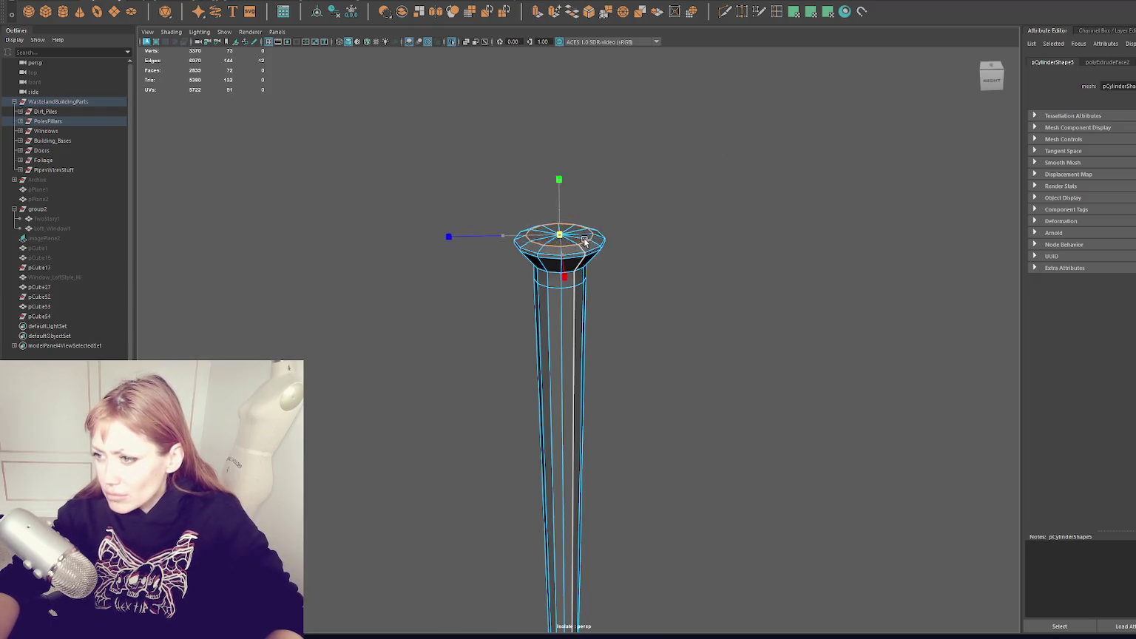
Enter component editing on the pillar and select the edge ring on its cap.
{"action": "key", "text": "w"}
{"action": "right_click_drag", "start_coordinate": [559, 224], "coordinate": [559, 230]}
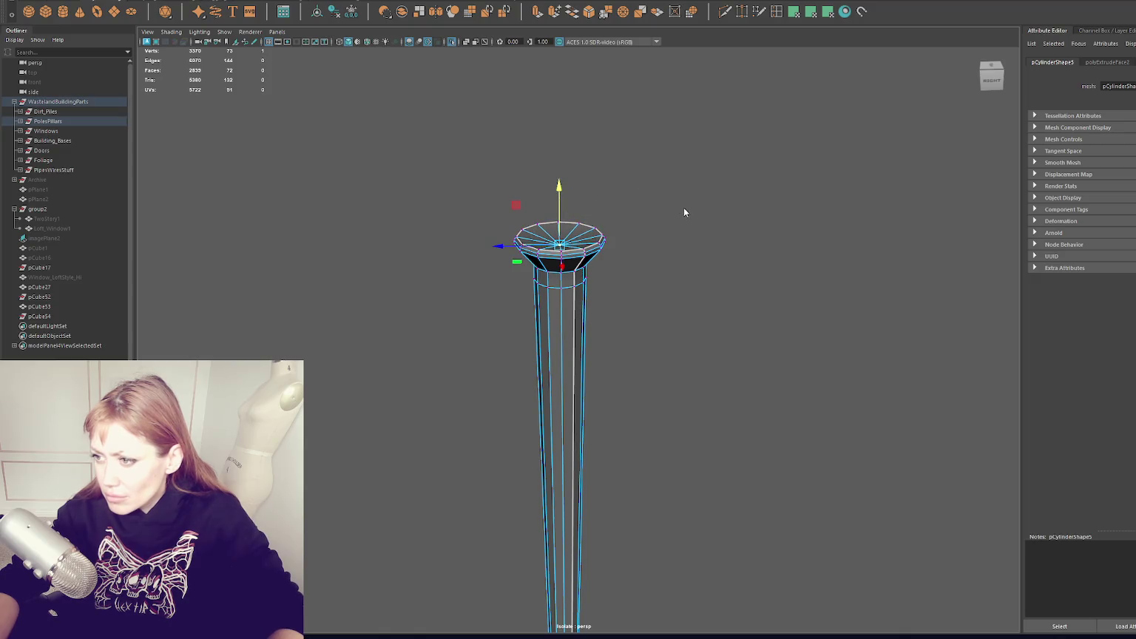
{"action": "left_click", "coordinate": [700, 195]}
{"action": "left_click", "coordinate": [579, 292]}
{"action": "right_click_drag", "start_coordinate": [693, 236], "coordinate": [634, 226]}
{"action": "right_click", "coordinate": [565, 273]}
{"action": "left_click", "coordinate": [564, 281]}
{"action": "left_click", "coordinate": [561, 263]}
{"action": "left_click", "coordinate": [565, 264]}
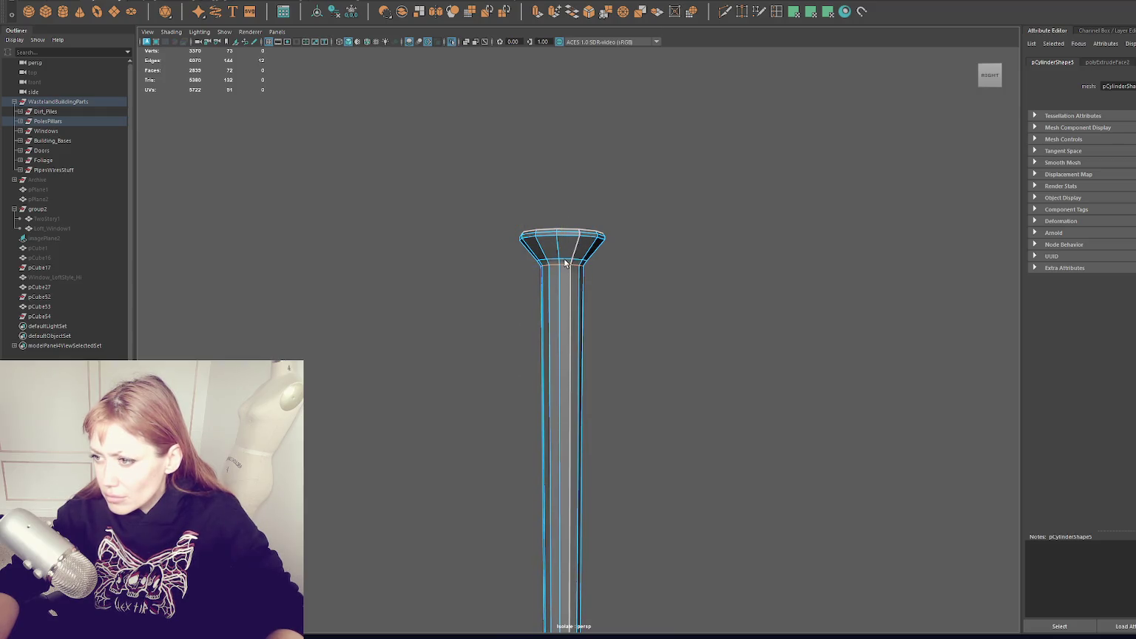
{"action": "double_click", "coordinate": [564, 265]}
Orbit around the pillar, select its bottom ring, and zoom in on the cap neck.
{"action": "scroll", "coordinate": [623, 294], "scroll_direction": "down", "scroll_amount": 3}
{"action": "middle_click_drag", "start_coordinate": [623, 294], "coordinate": [672, 173], "text": "alt"}
{"action": "mouse_move", "coordinate": [671, 172]}
{"action": "left_mouse_down", "text": "alt"}
{"action": "mouse_move", "coordinate": [616, 157]}
{"action": "mouse_move", "coordinate": [641, 198]}
{"action": "left_mouse_up", "text": "alt"}
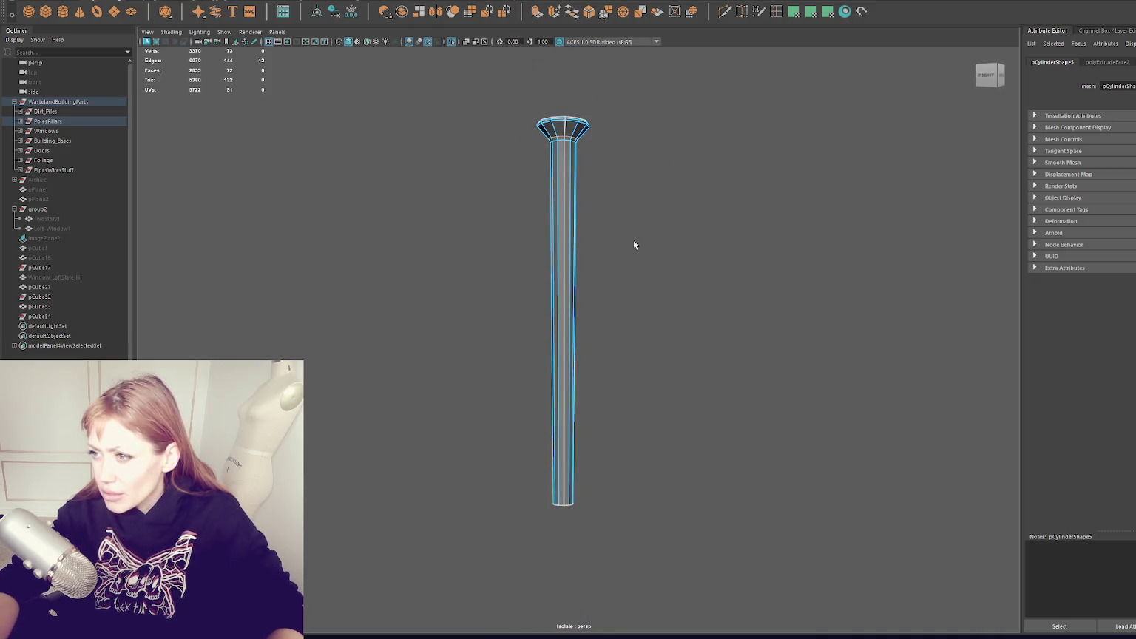
{"action": "mouse_move", "coordinate": [672, 309]}
{"action": "right_mouse_down"}
{"action": "mouse_move", "coordinate": [631, 404]}
{"action": "mouse_move", "coordinate": [517, 511]}
{"action": "right_mouse_up"}
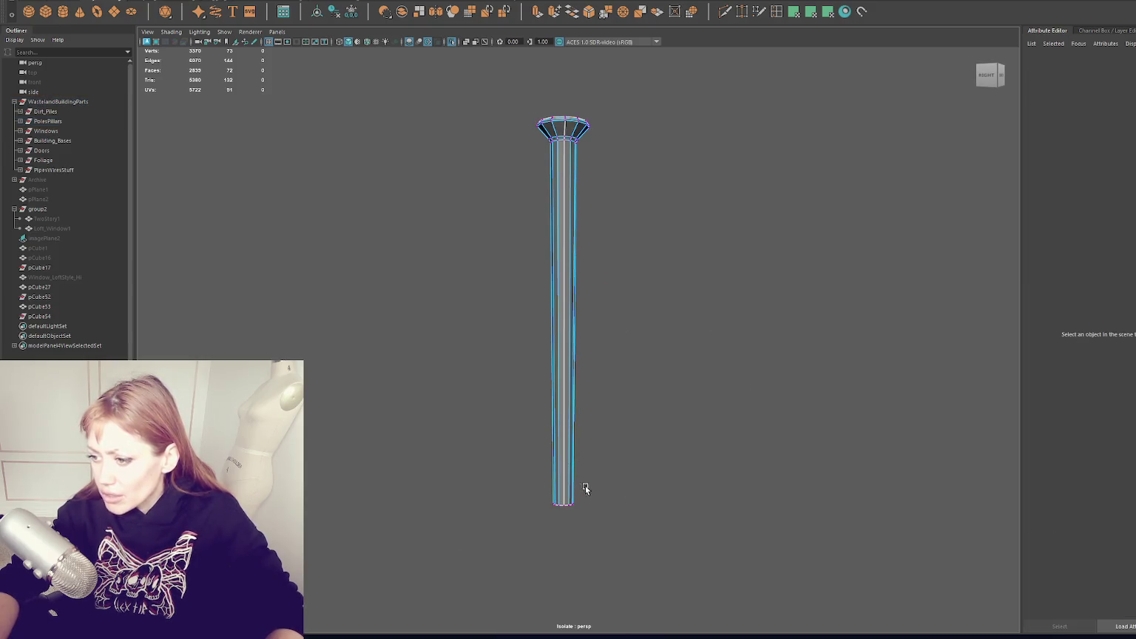
{"action": "left_click_drag", "start_coordinate": [584, 494], "coordinate": [547, 514]}
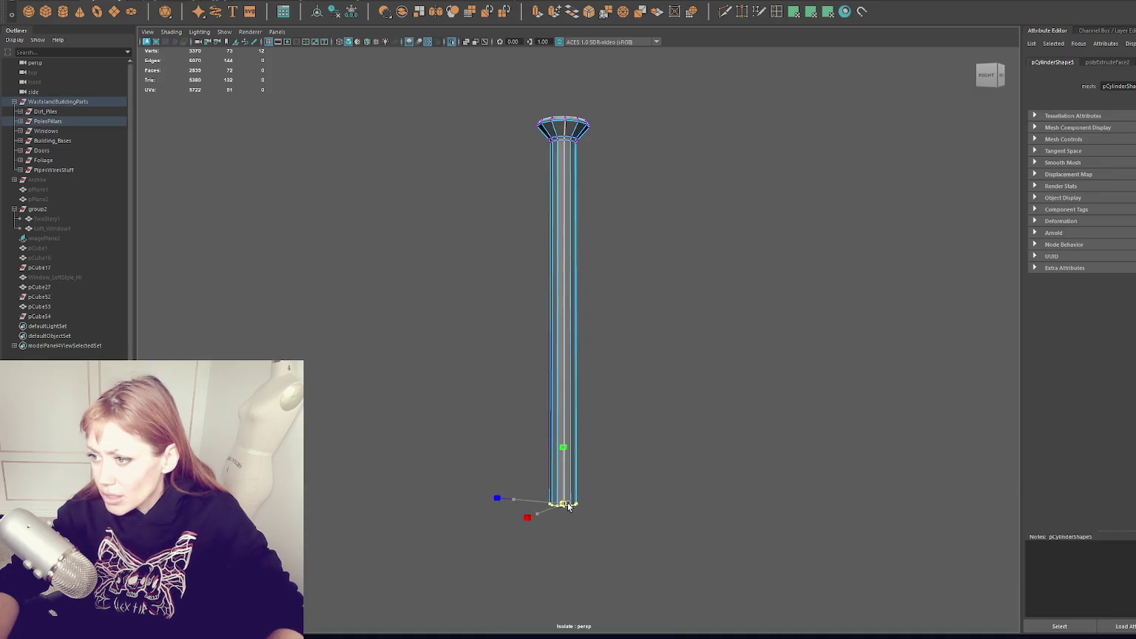
{"action": "key", "text": "q"}
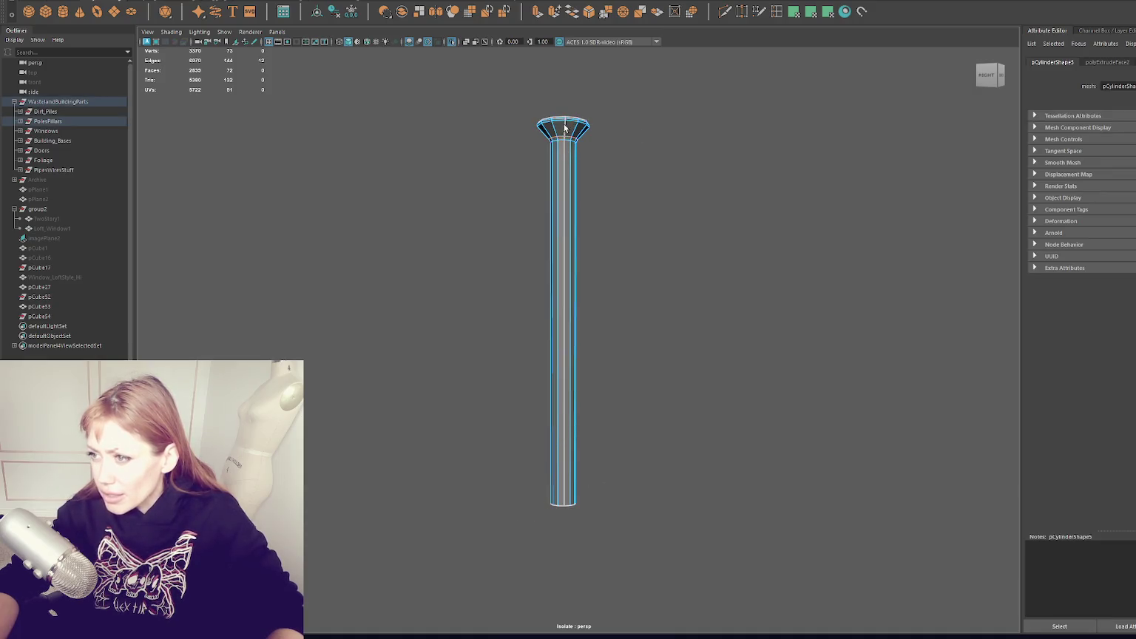
{"action": "key", "text": "f"}
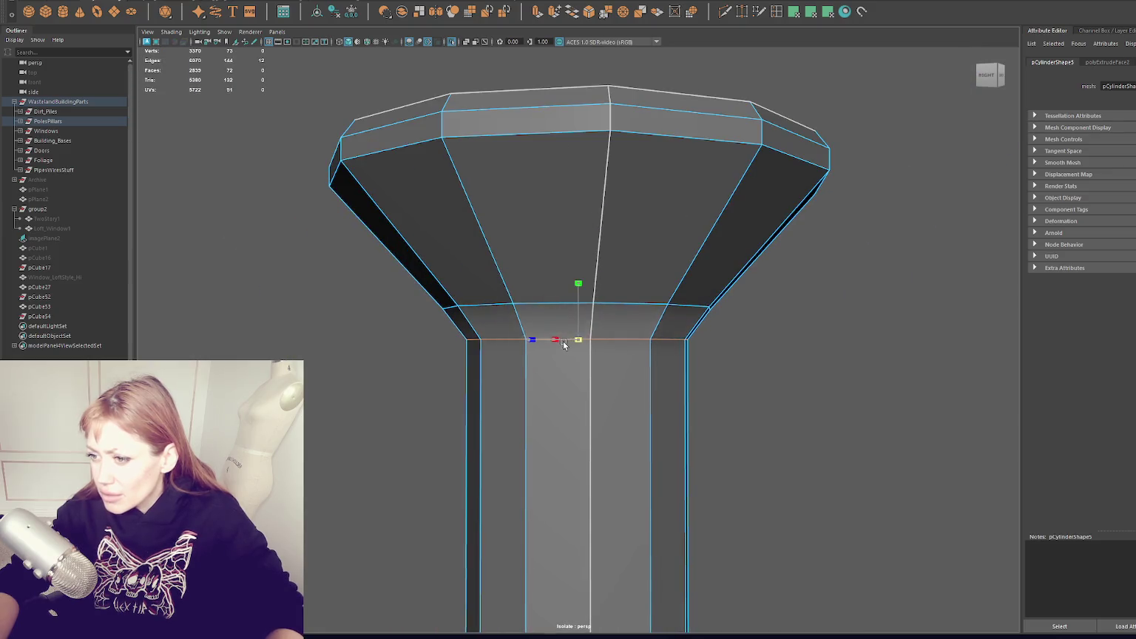
Select the cap-neck edge loop and lower it slightly.
{"action": "left_click", "coordinate": [601, 303]}
{"action": "key", "text": "q"}
{"action": "key", "text": "w"}
{"action": "double_click", "coordinate": [575, 310]}
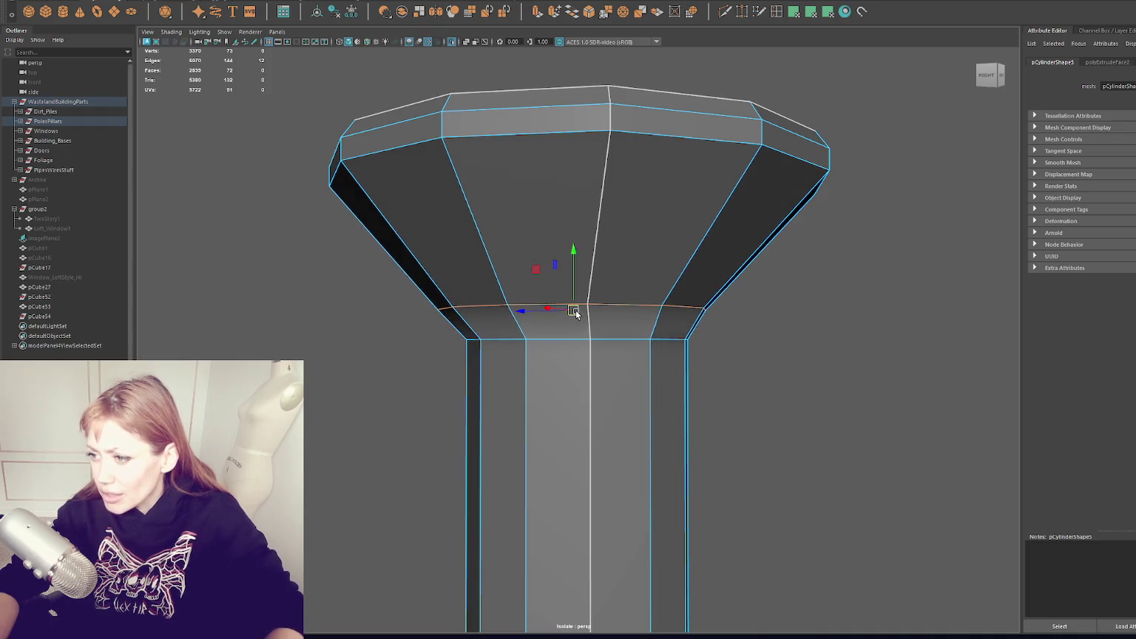
{"action": "mouse_move", "coordinate": [577, 311]}
{"action": "left_mouse_down"}
{"action": "mouse_move", "coordinate": [567, 328]}
{"action": "mouse_move", "coordinate": [581, 323]}
{"action": "left_mouse_up"}
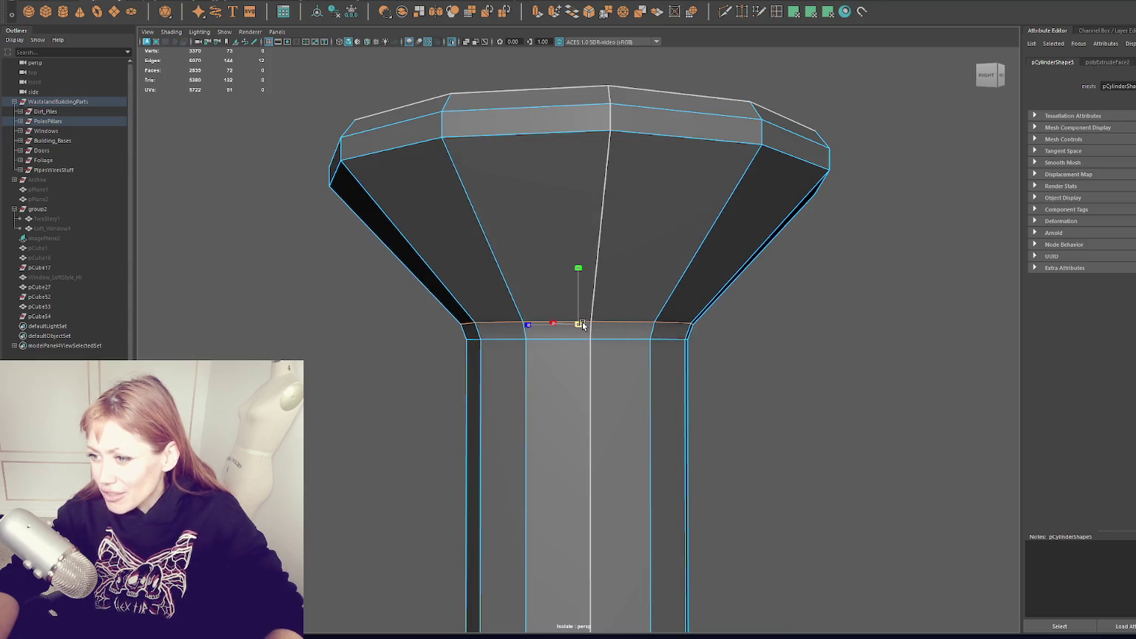
Return to object mode on the whole pillar and start the Amend Polygon Tool.
{"action": "scroll", "coordinate": [583, 325], "scroll_direction": "down", "scroll_amount": 10}
{"action": "mouse_move", "coordinate": [638, 114]}
{"action": "left_mouse_down", "text": "alt"}
{"action": "mouse_move", "coordinate": [634, 265]}
{"action": "mouse_move", "coordinate": [645, 234]}
{"action": "mouse_move", "coordinate": [632, 279]}
{"action": "left_mouse_up", "text": "alt"}
{"action": "key", "text": "F8"}
{"action": "right_click_drag", "start_coordinate": [681, 183], "coordinate": [833, 191], "text": "shift"}
{"action": "right_click_drag", "start_coordinate": [584, 190], "coordinate": [593, 199]}
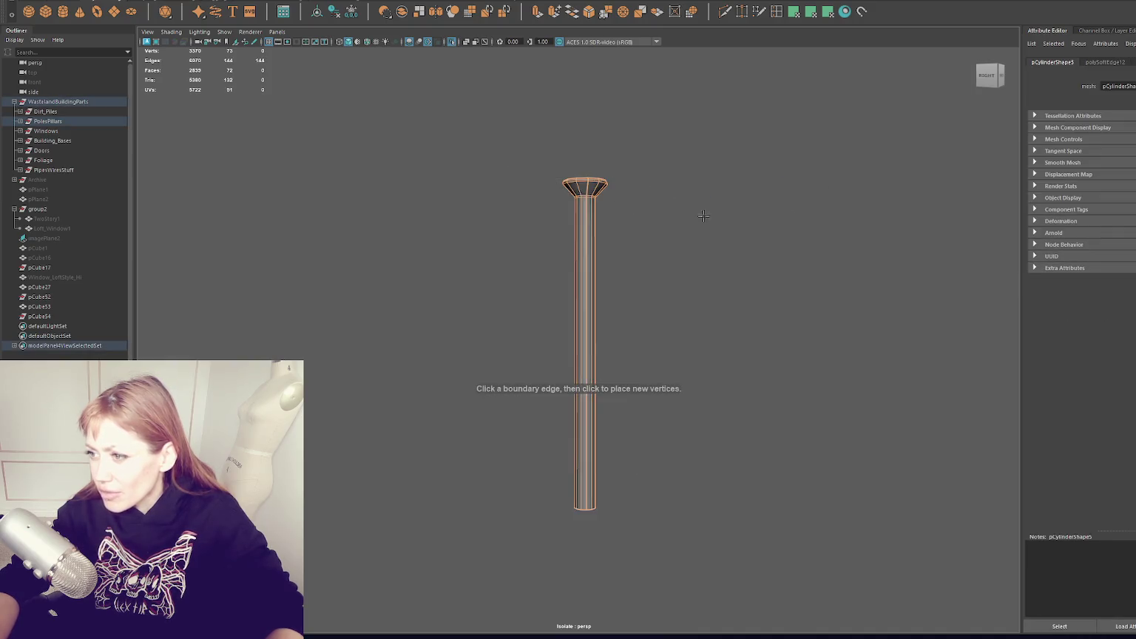
Select an edge loop on the flared top and lower it to lengthen the flare.
{"action": "key", "text": "q"}
{"action": "scroll", "coordinate": [624, 213], "scroll_direction": "up", "scroll_amount": 5}
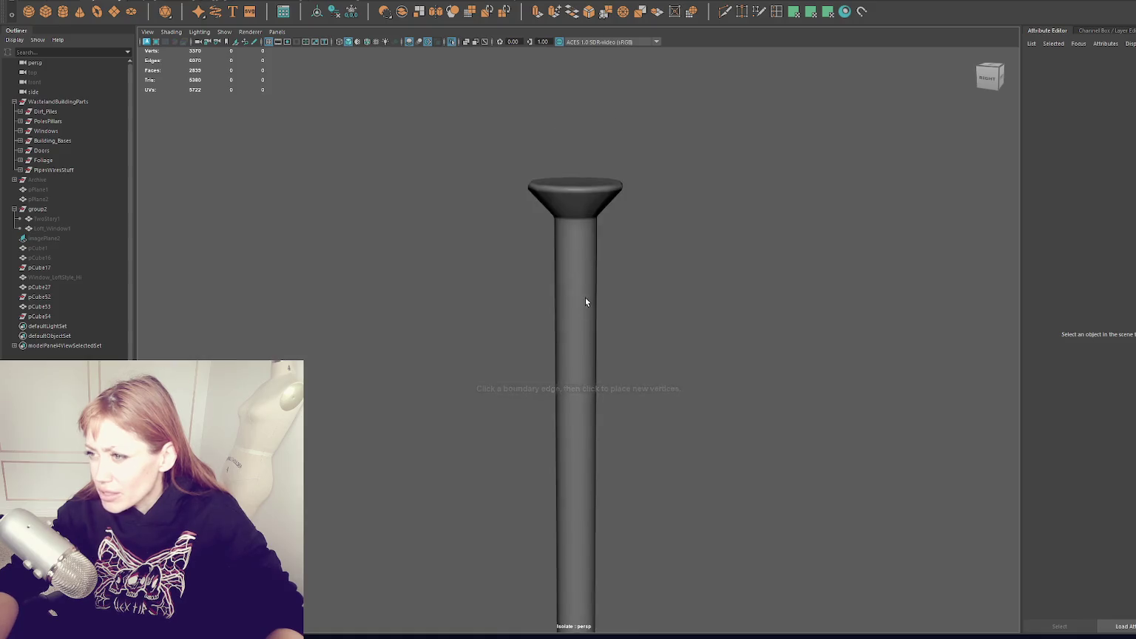
{"action": "key", "text": "F10"}
{"action": "double_click", "coordinate": [585, 214]}
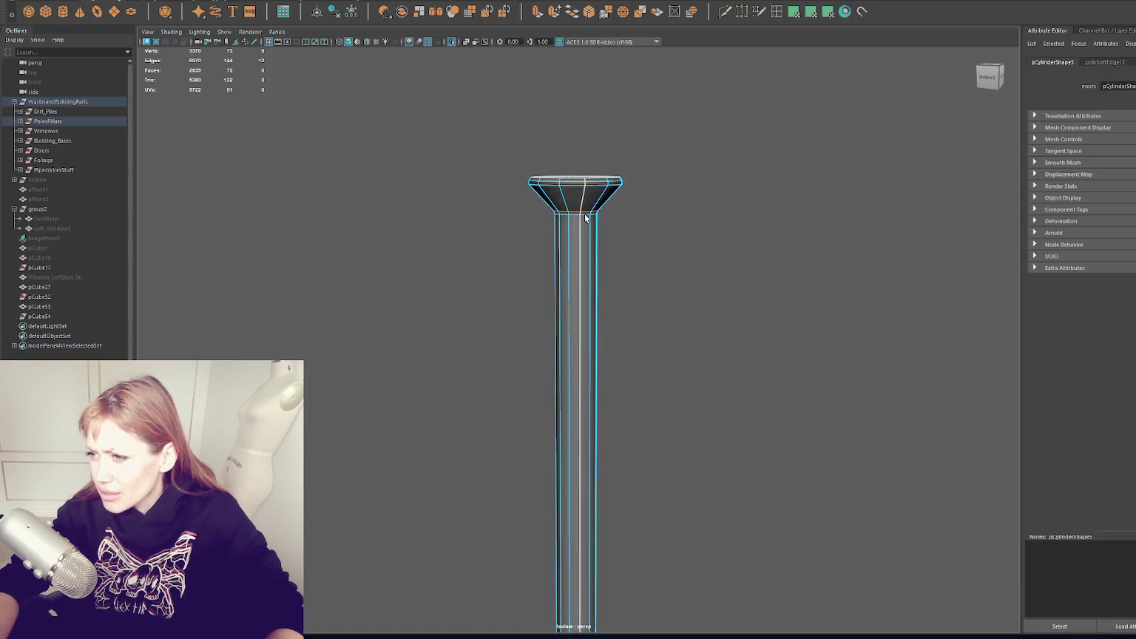
{"action": "key", "text": "w"}
{"action": "left_click_drag", "start_coordinate": [577, 159], "coordinate": [580, 215]}
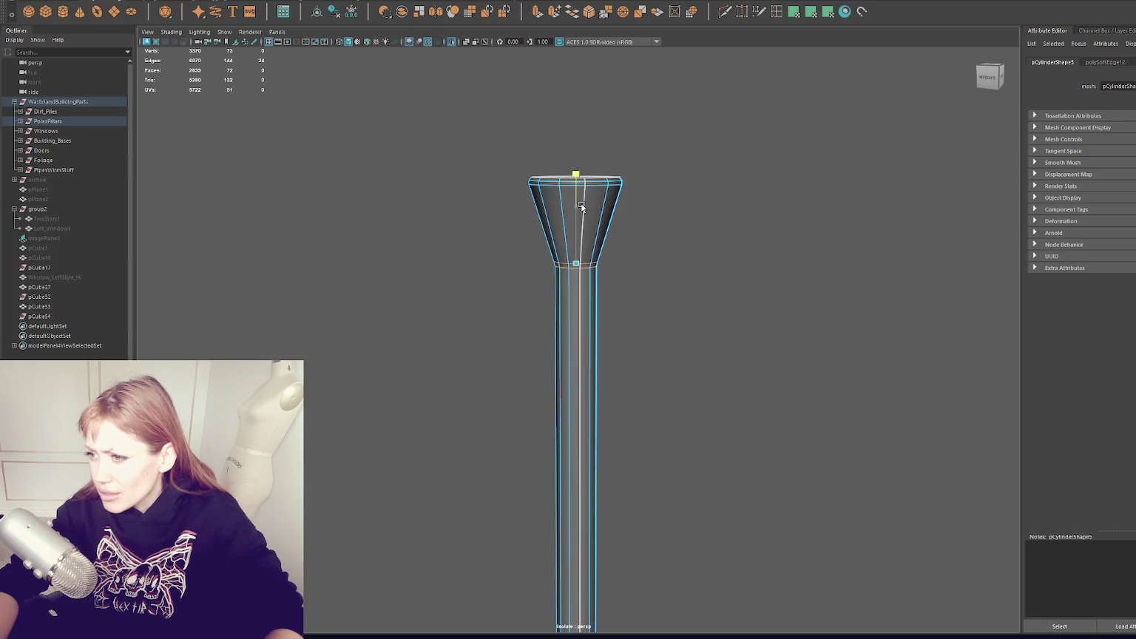
Raise the loop back and reposition the mid and base flare loops to reshape it.
{"action": "key", "text": "q"}
{"action": "key", "text": "w"}
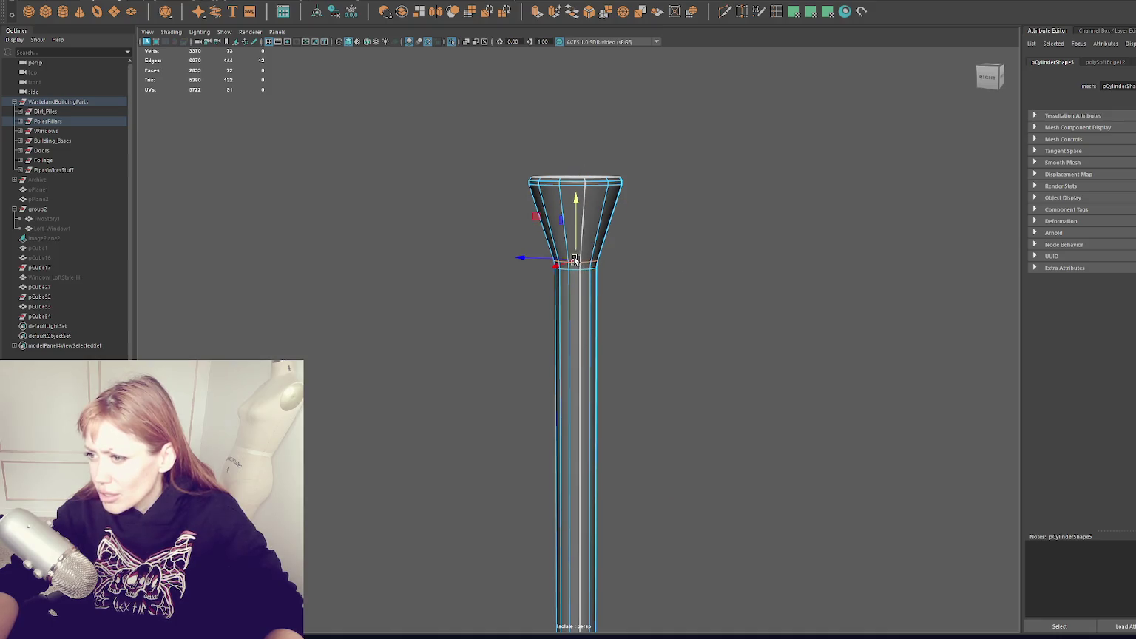
{"action": "left_click_drag", "start_coordinate": [579, 236], "coordinate": [584, 194]}
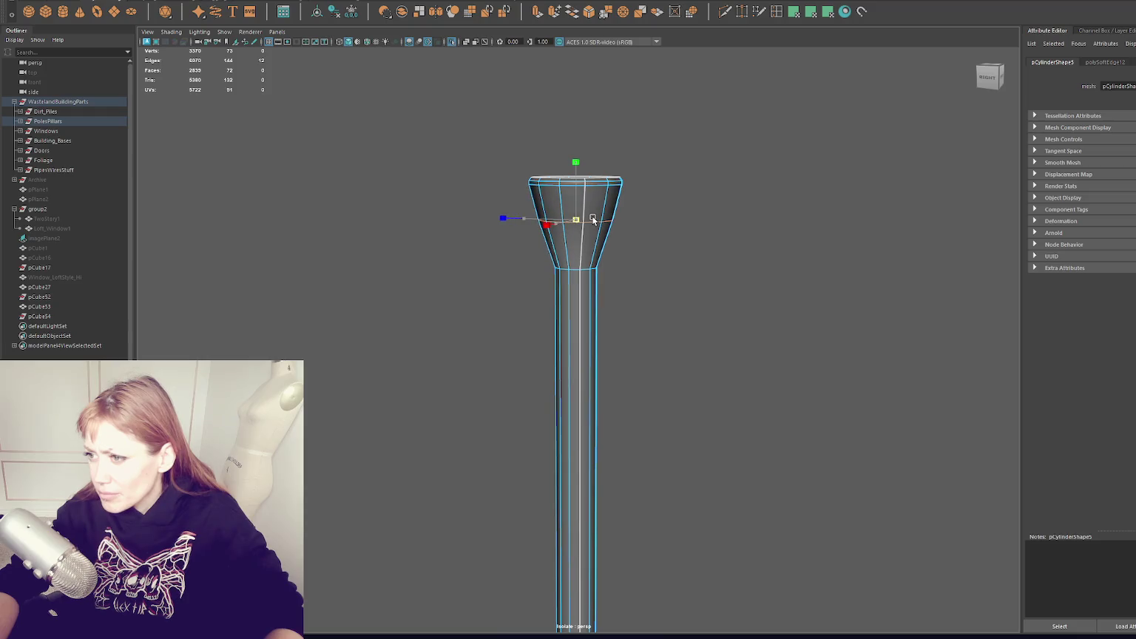
{"action": "left_click_drag", "start_coordinate": [576, 199], "coordinate": [566, 209]}
{"action": "double_click", "coordinate": [578, 204]}
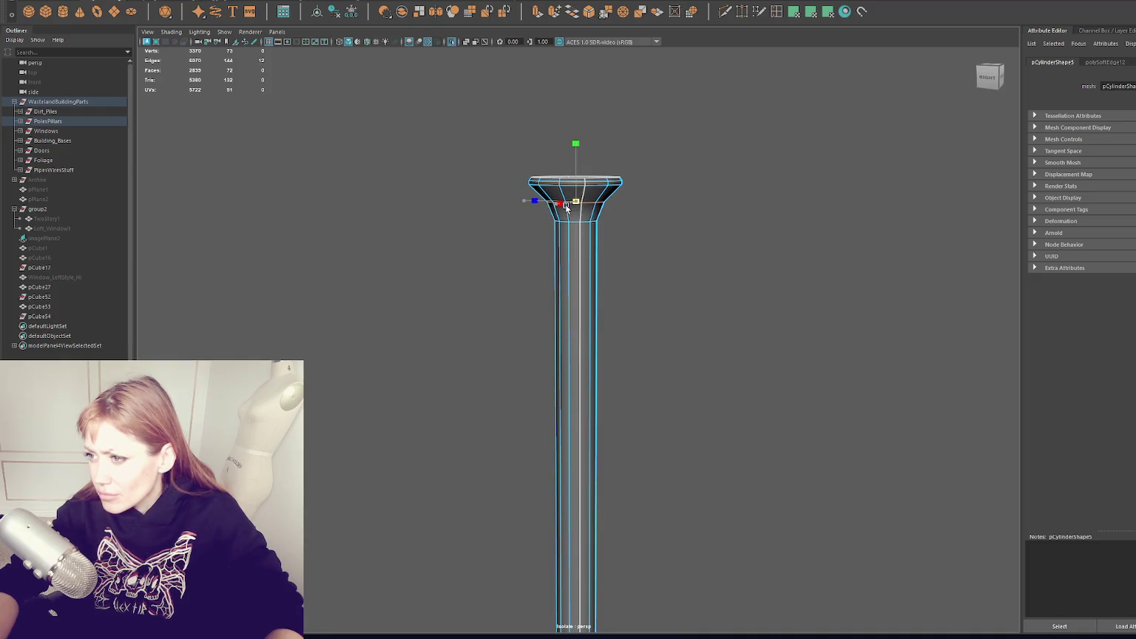
{"action": "double_click", "coordinate": [576, 213]}
{"action": "mouse_move", "coordinate": [577, 170]}
{"action": "left_mouse_down"}
{"action": "mouse_move", "coordinate": [661, 180]}
{"action": "mouse_move", "coordinate": [670, 165]}
{"action": "left_mouse_up"}
Exit isolation and insert an edge loop around the middle of the pillar shaft.
{"action": "left_click", "coordinate": [661, 180]}
{"action": "key", "text": "ctrl+1"}
{"action": "left_click", "coordinate": [560, 301]}
{"action": "scroll", "coordinate": [642, 297], "scroll_direction": "up", "scroll_amount": 3}
{"action": "mouse_move", "coordinate": [641, 296]}
{"action": "left_mouse_down", "text": "alt"}
{"action": "mouse_move", "coordinate": [699, 326]}
{"action": "mouse_move", "coordinate": [729, 324]}
{"action": "left_mouse_up", "text": "alt"}
{"action": "left_click", "coordinate": [776, 12]}
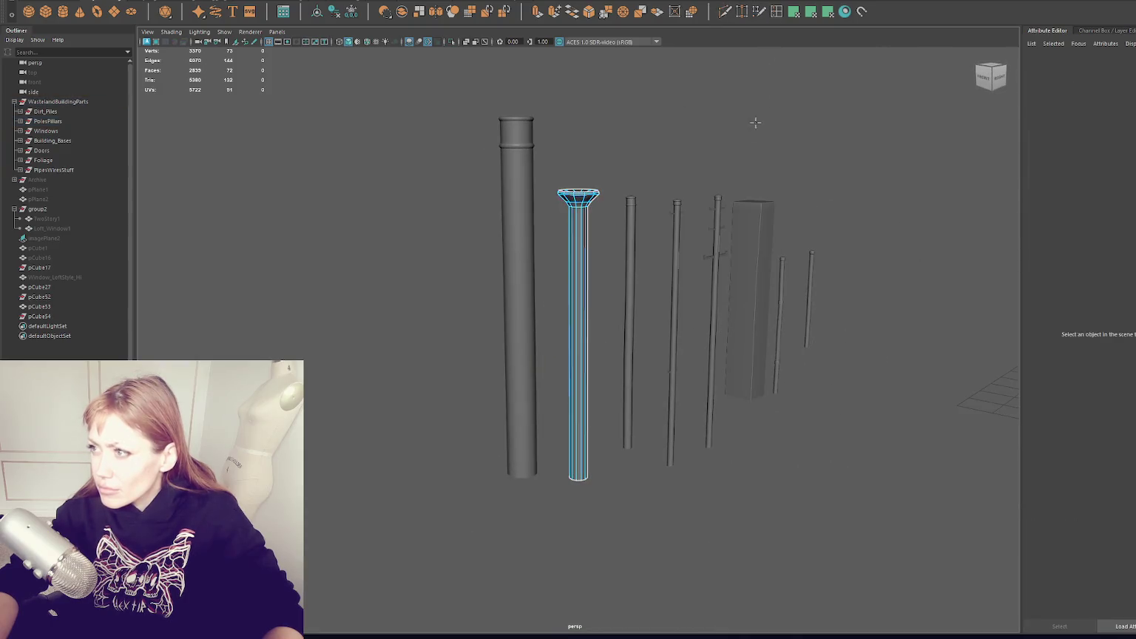
{"action": "left_click", "coordinate": [585, 349]}
{"action": "scroll", "coordinate": [609, 300], "scroll_direction": "up", "scroll_amount": 3}
{"action": "scroll", "coordinate": [596, 311], "scroll_direction": "down", "scroll_amount": 5}
{"action": "scroll", "coordinate": [644, 289], "scroll_direction": "up", "scroll_amount": 3}
{"action": "mouse_move", "coordinate": [657, 279]}
{"action": "left_mouse_down", "text": "alt"}
{"action": "mouse_move", "coordinate": [888, 264]}
{"action": "mouse_move", "coordinate": [635, 291]}
{"action": "mouse_move", "coordinate": [613, 339]}
{"action": "mouse_move", "coordinate": [573, 334]}
{"action": "left_mouse_up", "text": "alt"}
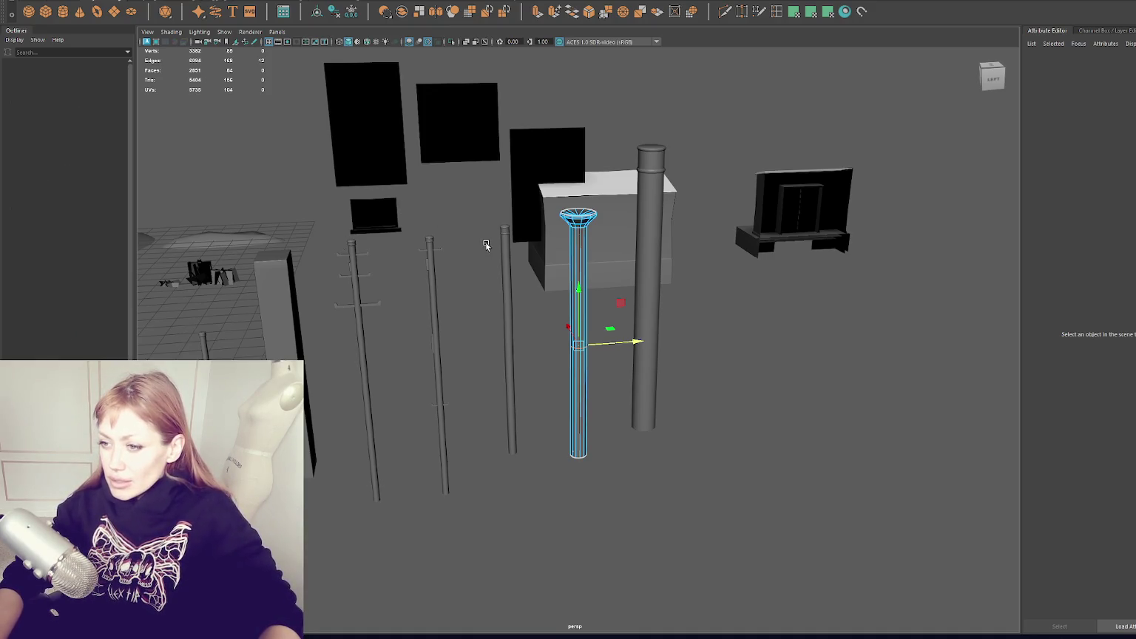
Frame and orbit around the flared pillar, then bring the Unity Editor to the front.
{"action": "left_click_drag", "start_coordinate": [486, 245], "coordinate": [531, 213], "text": "alt"}
{"action": "key", "text": "f"}
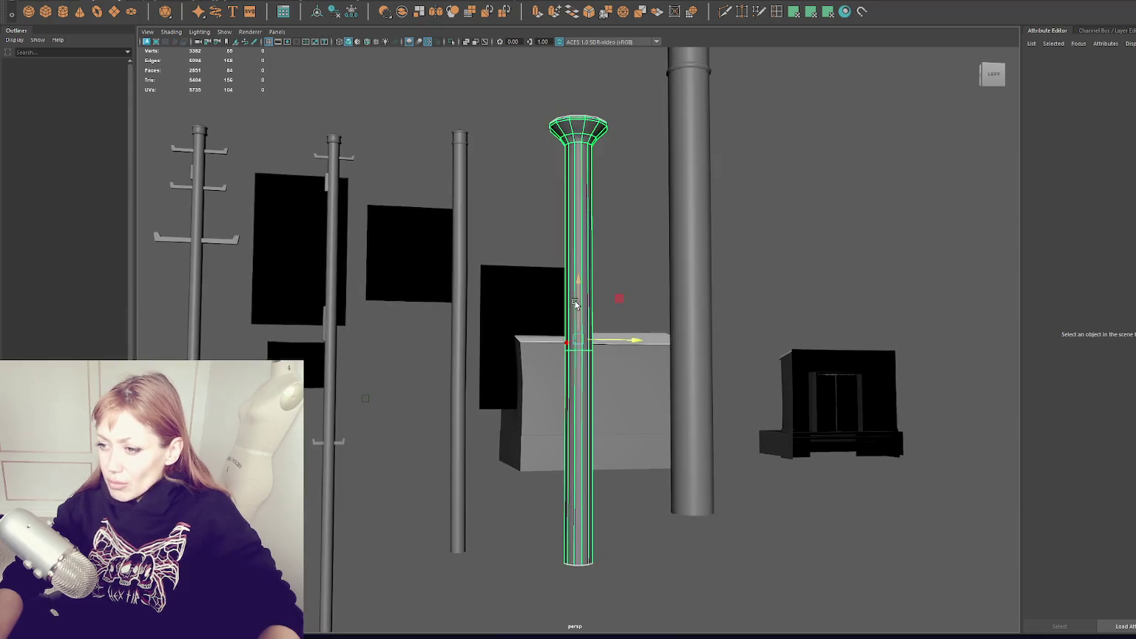
{"action": "left_click_drag", "start_coordinate": [575, 303], "coordinate": [554, 232], "text": "alt"}
{"action": "right_click", "coordinate": [353, 99]}
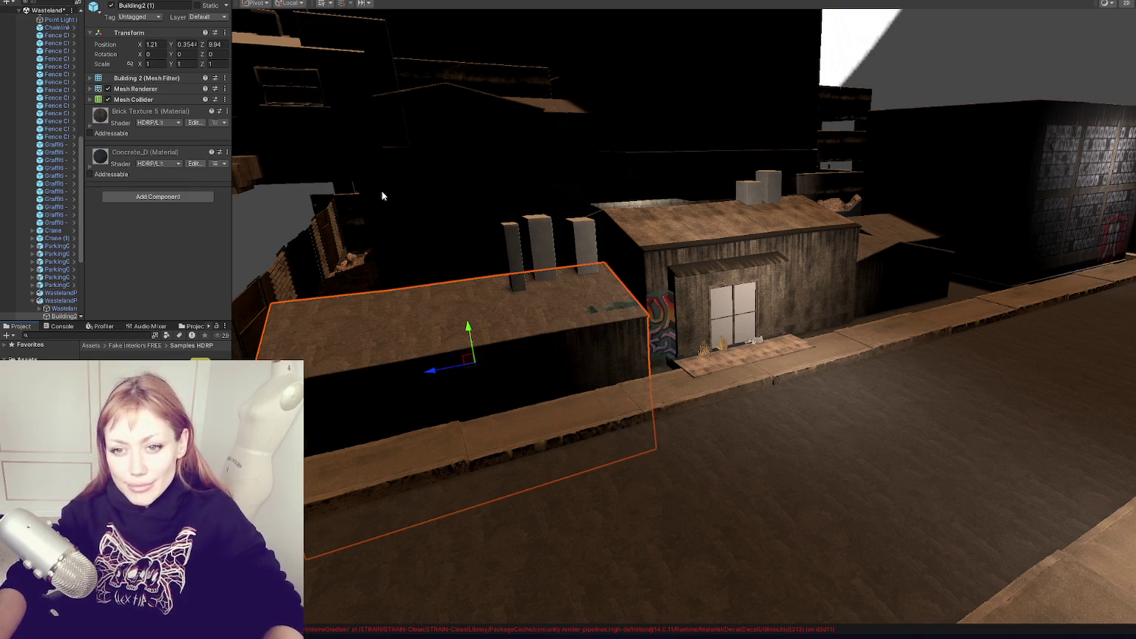
{"action": "scroll", "coordinate": [377, 192], "scroll_direction": "down", "scroll_amount": 5}
{"action": "mouse_move", "coordinate": [376, 191]}
{"action": "left_mouse_down", "text": "alt"}
{"action": "mouse_move", "coordinate": [675, 292]}
{"action": "mouse_move", "coordinate": [602, 316]}
{"action": "left_mouse_up", "text": "alt"}
{"action": "left_click", "coordinate": [623, 300]}
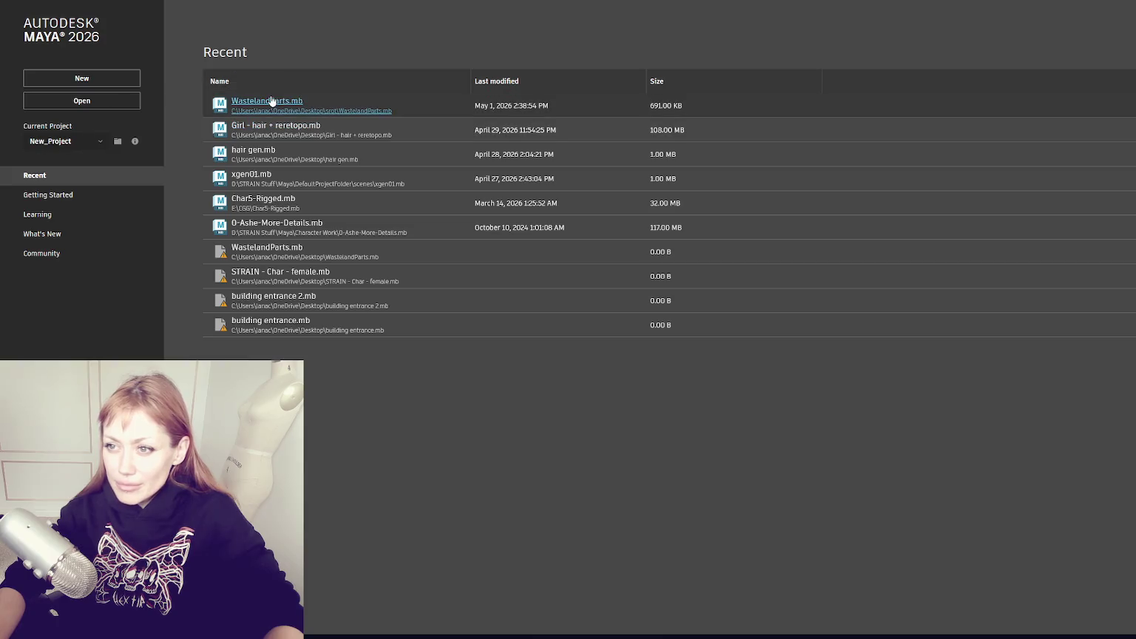
Reopen WastelandParts.mb and frame the flared pillar among the row of poles.
{"action": "left_click", "coordinate": [269, 99]}
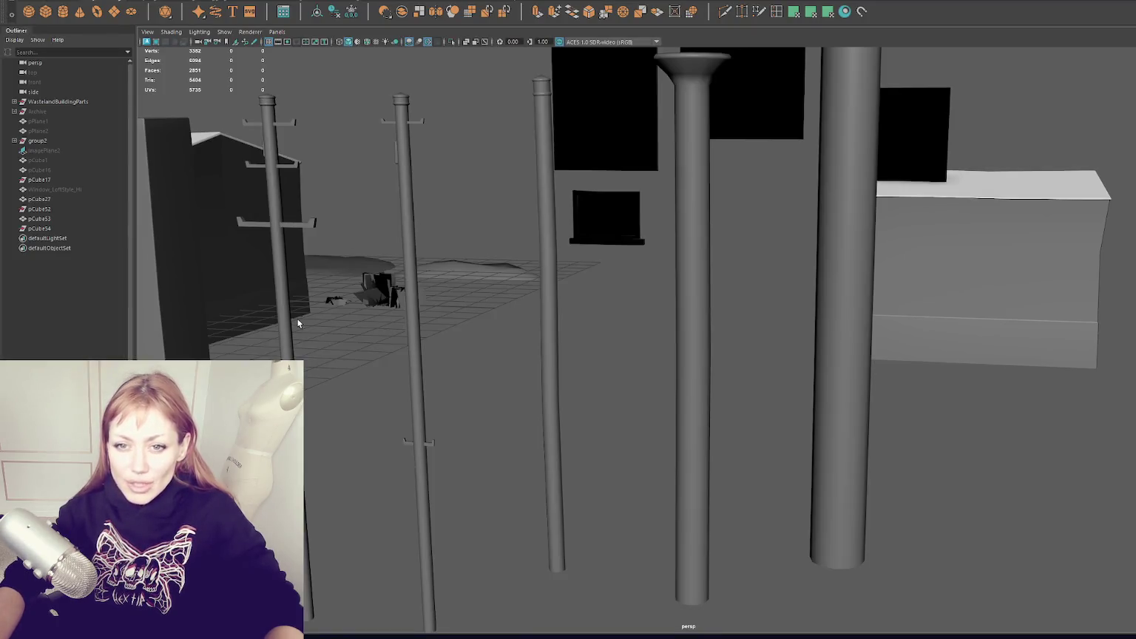
{"action": "mouse_move", "coordinate": [297, 318]}
{"action": "left_mouse_down", "text": "alt"}
{"action": "mouse_move", "coordinate": [472, 264]}
{"action": "mouse_move", "coordinate": [299, 281]}
{"action": "mouse_move", "coordinate": [577, 245]}
{"action": "left_mouse_up", "text": "alt"}
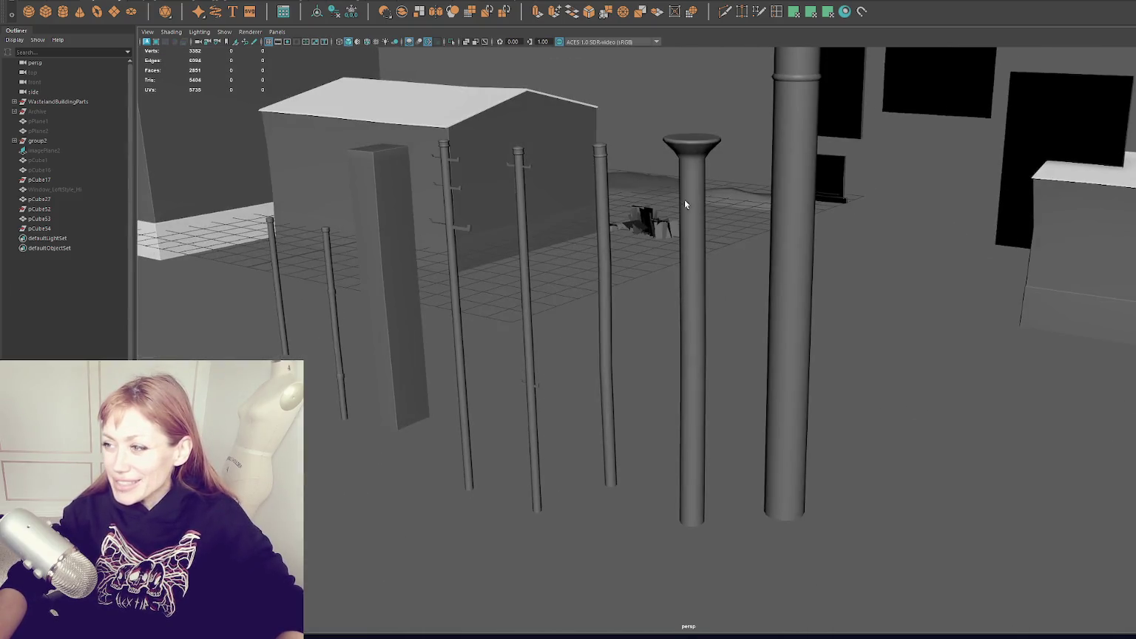
{"action": "left_click", "coordinate": [683, 210]}
{"action": "key", "text": "f"}
Widen the top vertex ring of the pillar's flared cap.
{"action": "left_click_drag", "start_coordinate": [631, 182], "coordinate": [503, 167], "text": "alt"}
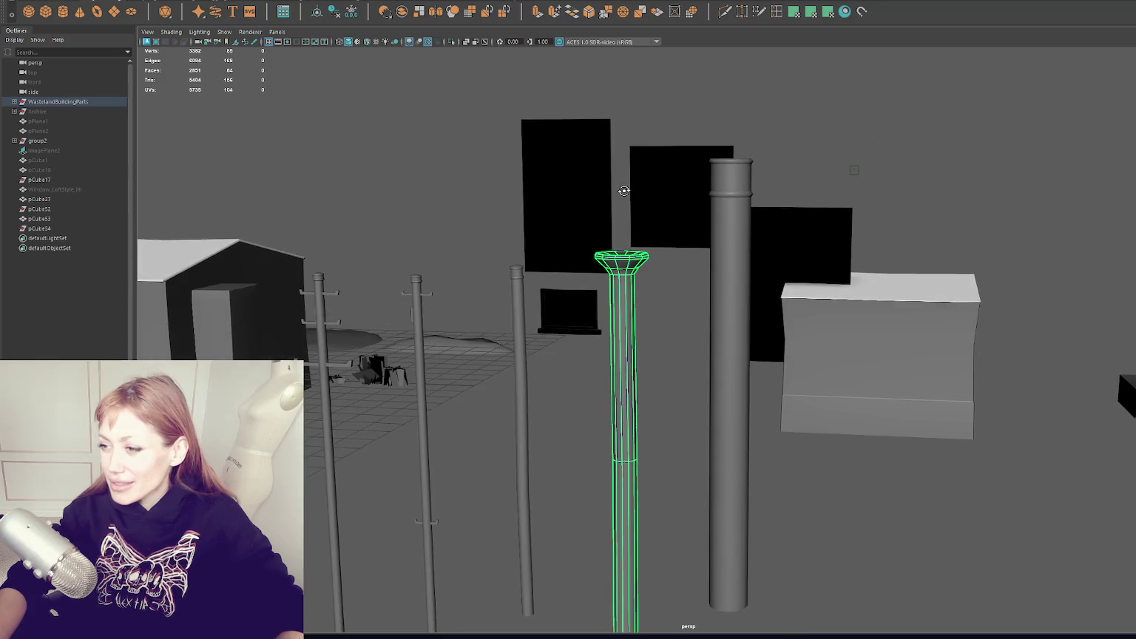
{"action": "right_click_drag", "start_coordinate": [451, 152], "coordinate": [563, 234]}
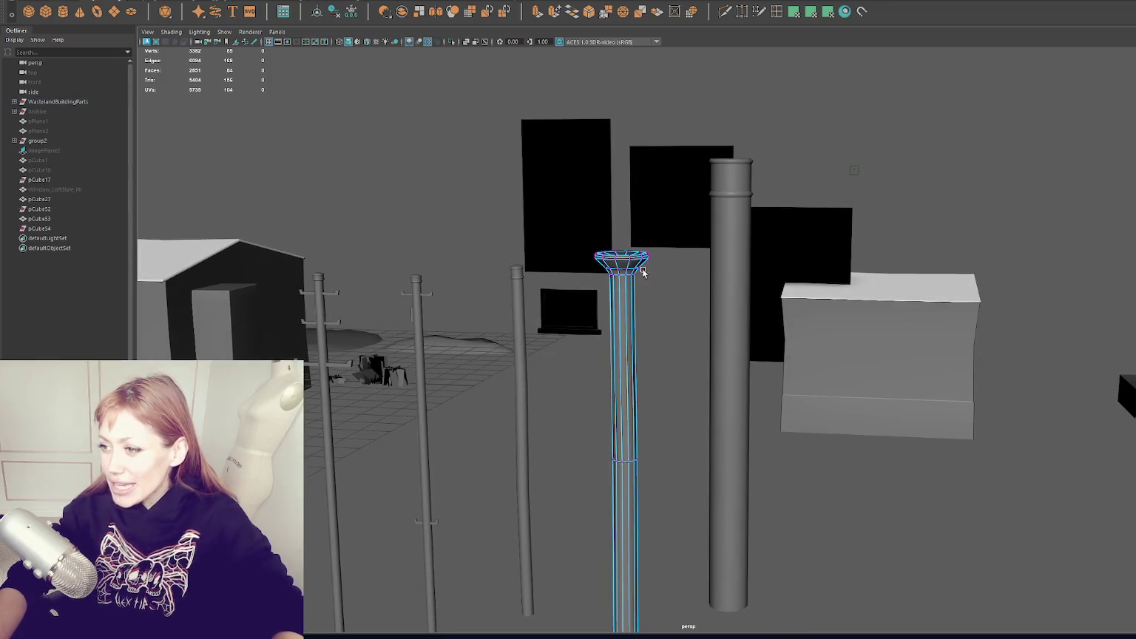
{"action": "right_click_drag", "start_coordinate": [458, 152], "coordinate": [579, 213]}
{"action": "mouse_move", "coordinate": [578, 213]}
{"action": "left_mouse_down"}
{"action": "mouse_move", "coordinate": [655, 282]}
{"action": "mouse_move", "coordinate": [569, 285]}
{"action": "left_mouse_up"}
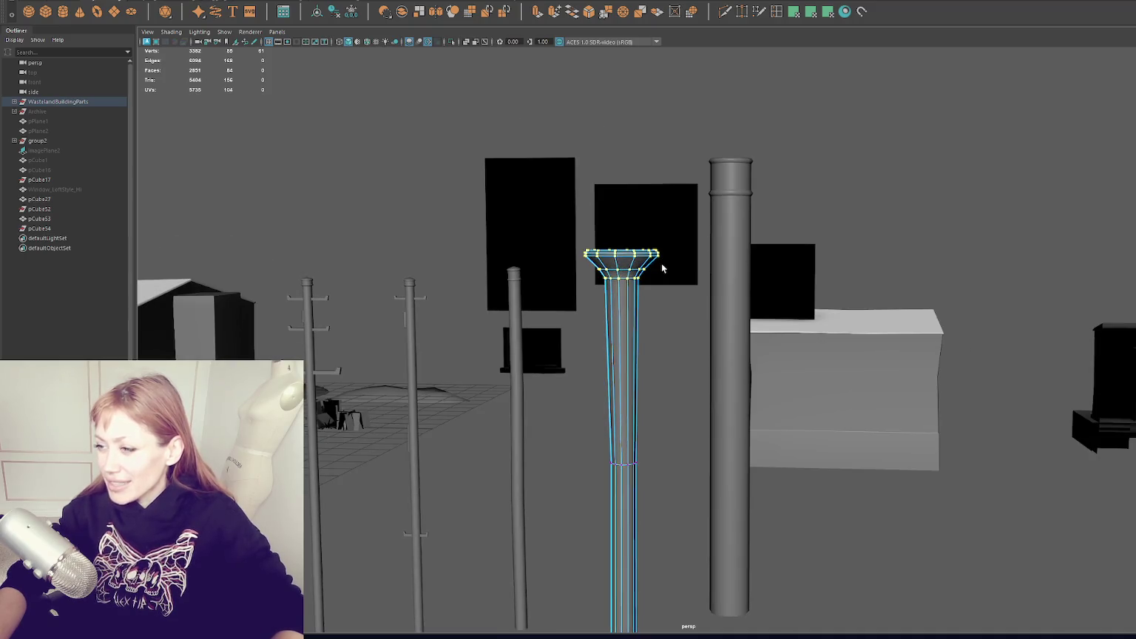
{"action": "mouse_move", "coordinate": [665, 312]}
{"action": "left_mouse_down"}
{"action": "mouse_move", "coordinate": [565, 270]}
{"action": "mouse_move", "coordinate": [616, 278]}
{"action": "mouse_move", "coordinate": [622, 268]}
{"action": "left_mouse_up"}
{"action": "key", "text": "w"}
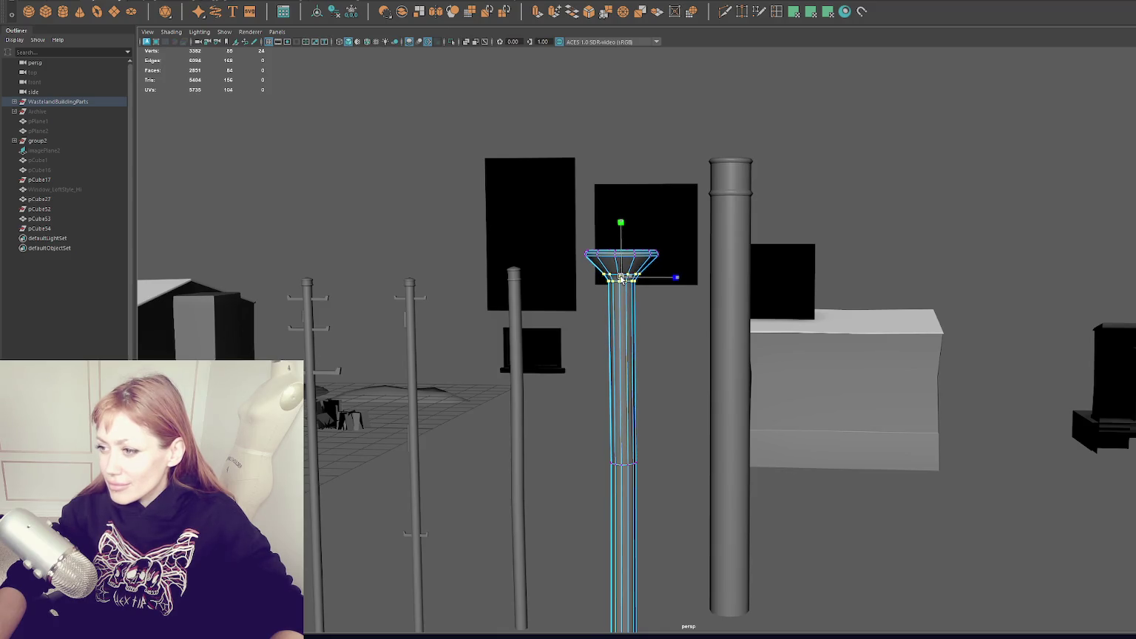
{"action": "left_click", "coordinate": [466, 167]}
Select the vertices at the flared pillar's base and orbit out to a wider view.
{"action": "mouse_move", "coordinate": [488, 161]}
{"action": "left_mouse_down", "text": "alt"}
{"action": "mouse_move", "coordinate": [451, 185]}
{"action": "mouse_move", "coordinate": [411, 181]}
{"action": "mouse_move", "coordinate": [503, 206]}
{"action": "mouse_move", "coordinate": [526, 277]}
{"action": "mouse_move", "coordinate": [460, 184]}
{"action": "mouse_move", "coordinate": [875, 200]}
{"action": "mouse_move", "coordinate": [935, 180]}
{"action": "mouse_move", "coordinate": [725, 287]}
{"action": "left_mouse_up", "text": "alt"}
{"action": "left_click", "coordinate": [658, 370]}
{"action": "right_click_drag", "start_coordinate": [904, 258], "coordinate": [858, 259]}
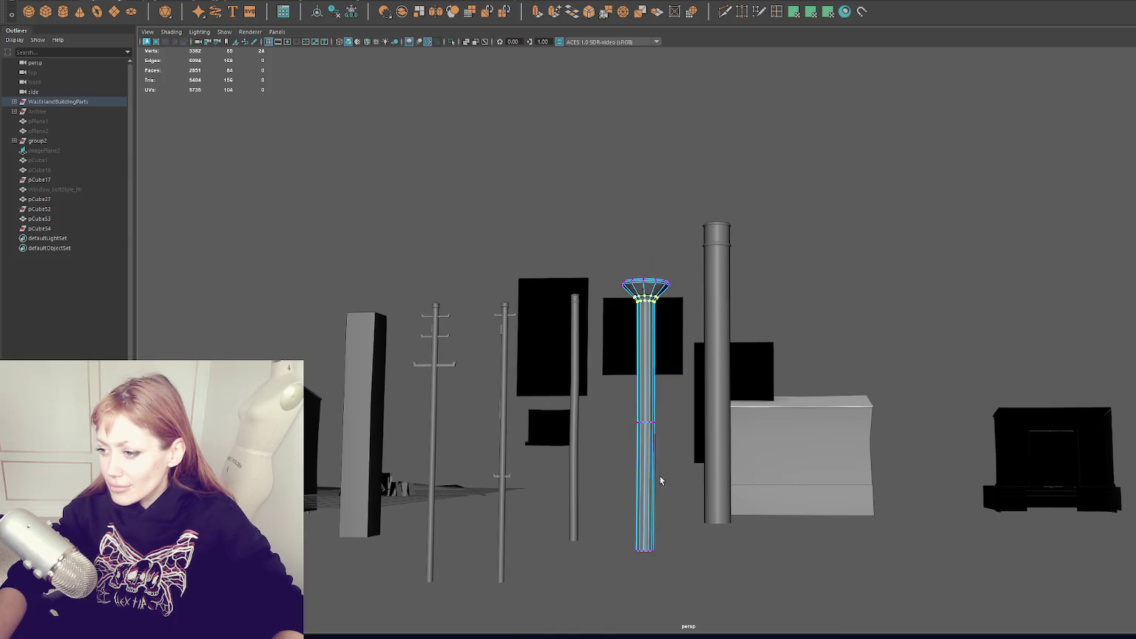
{"action": "left_click_drag", "start_coordinate": [669, 536], "coordinate": [621, 572]}
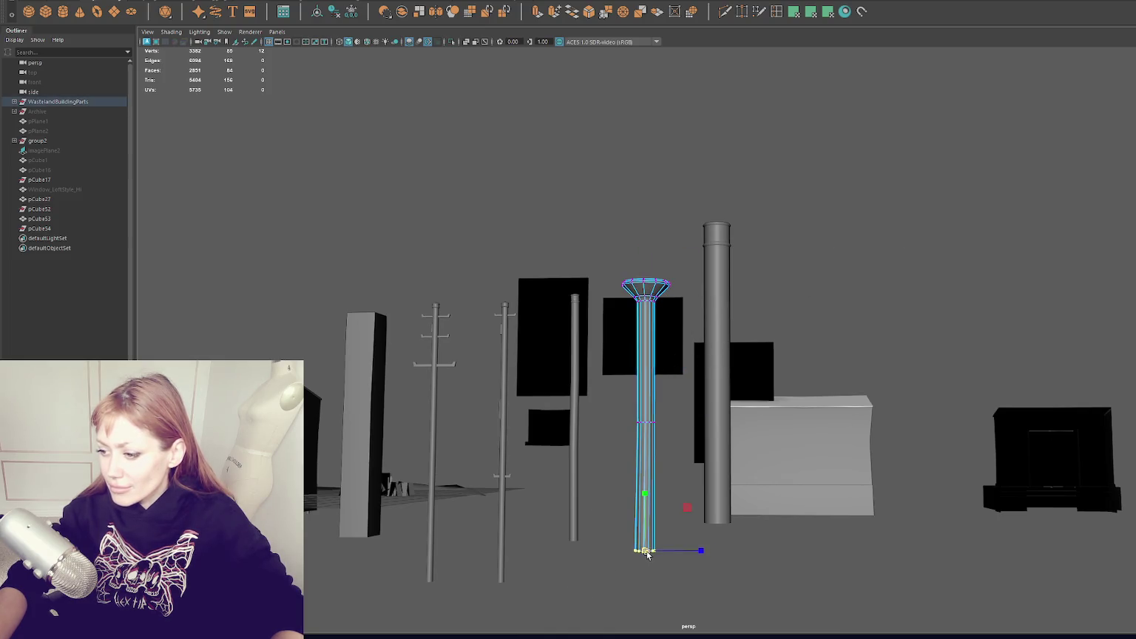
{"action": "left_click_drag", "start_coordinate": [860, 253], "coordinate": [396, 223], "text": "alt"}
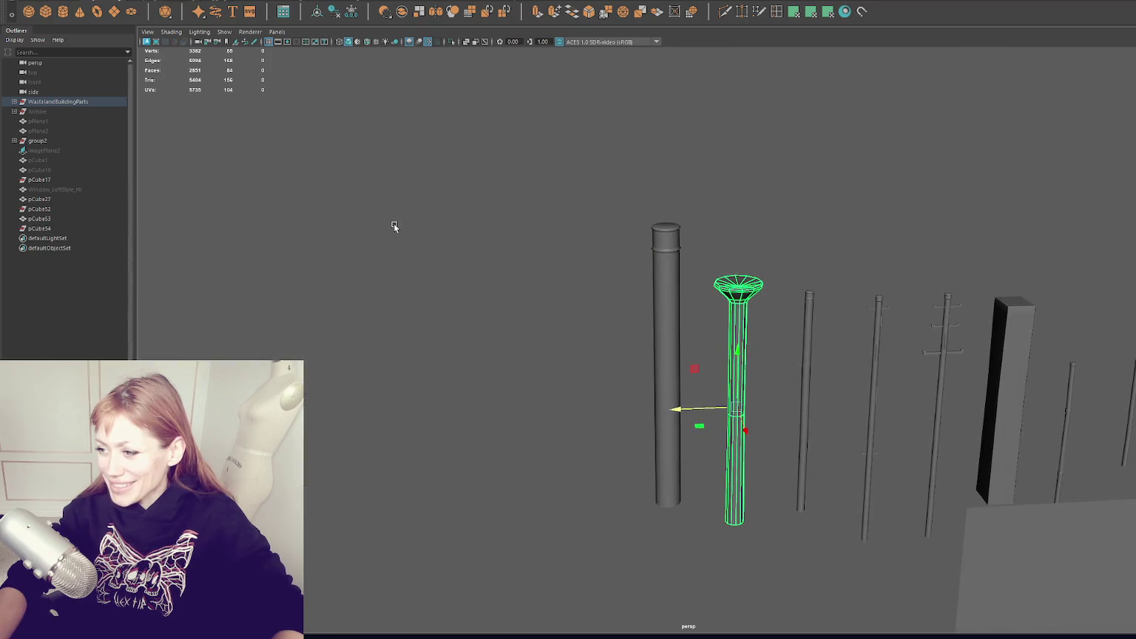
{"action": "left_click_drag", "start_coordinate": [594, 162], "coordinate": [451, 172], "text": "alt"}
{"action": "scroll", "coordinate": [452, 172], "scroll_direction": "up", "scroll_amount": 3}
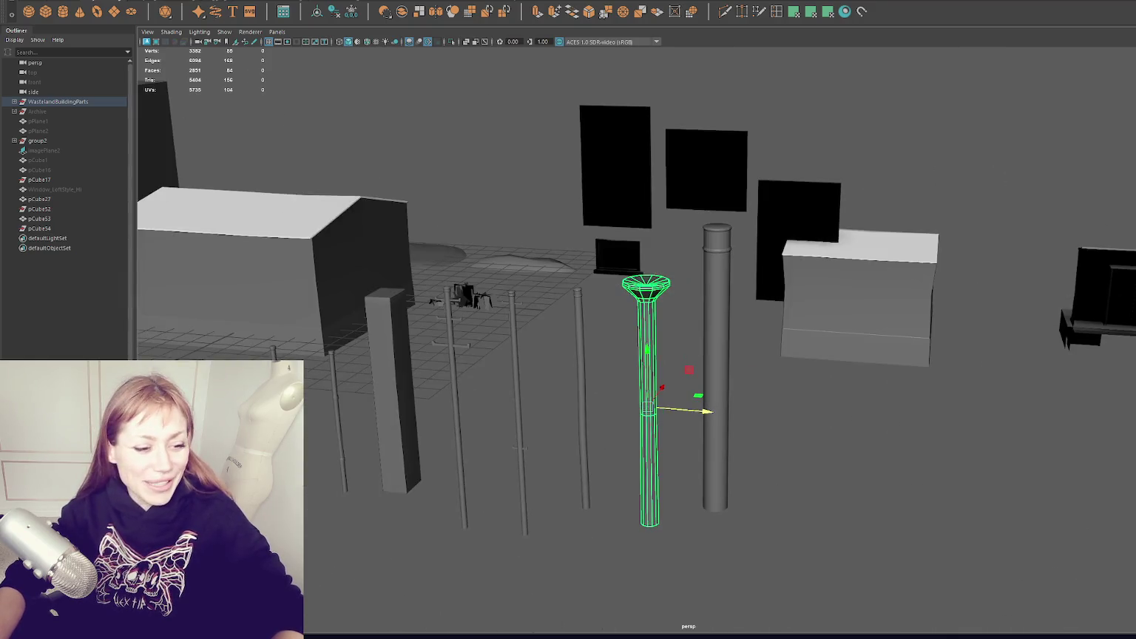
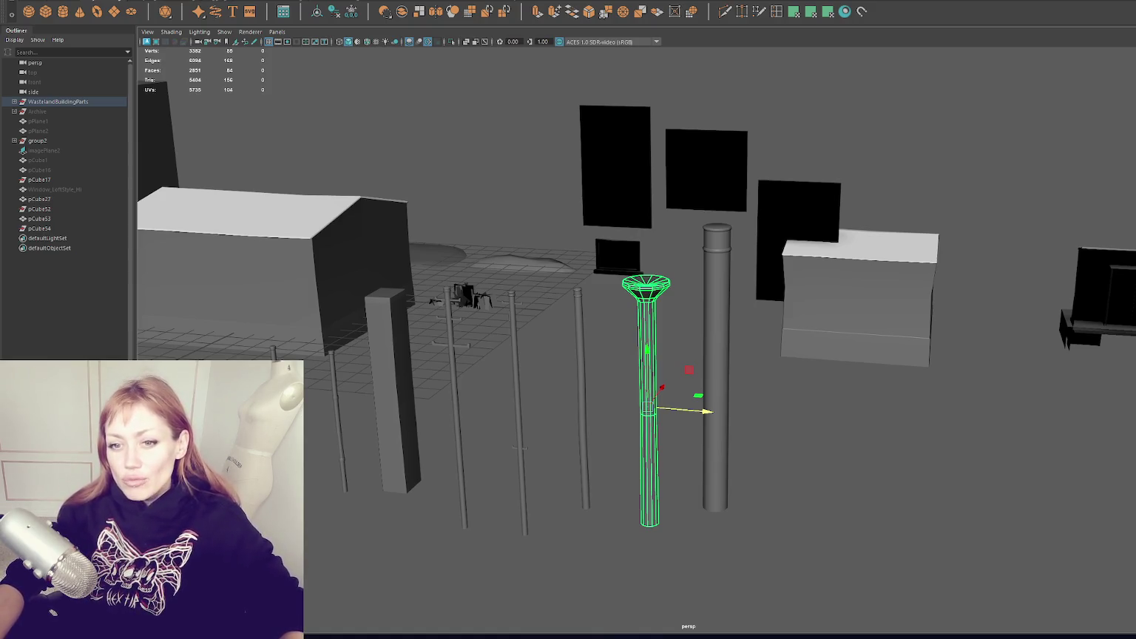
Frame the small house in Maya, then bring the YouTube 'laser level' results over the scene.
{"action": "left_click", "coordinate": [448, 170]}
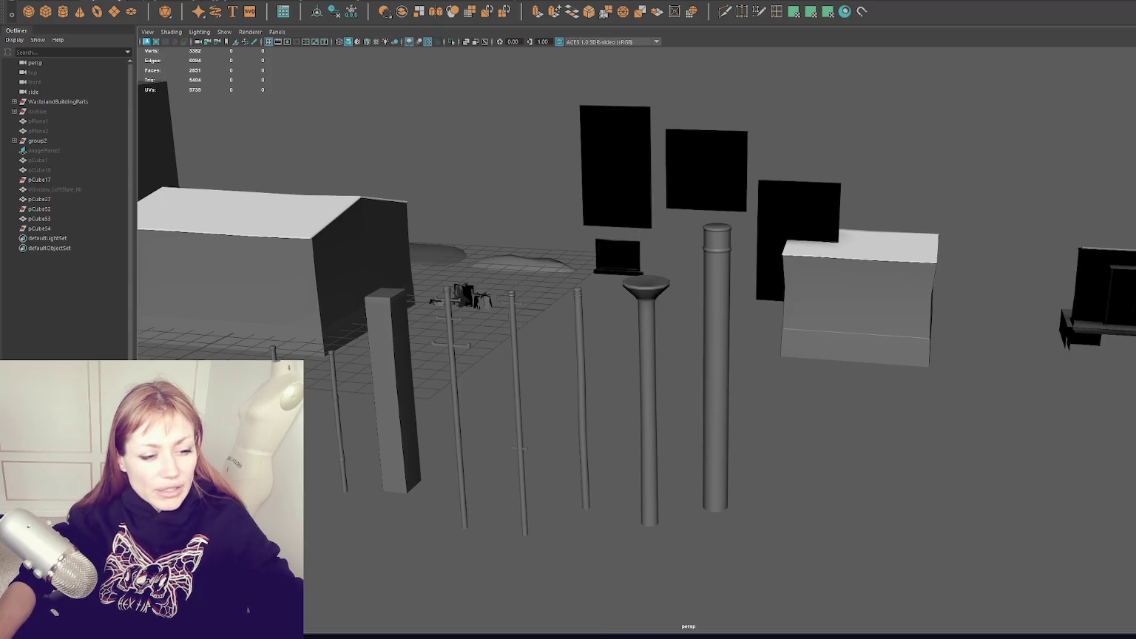
{"action": "left_click", "coordinate": [297, 220]}
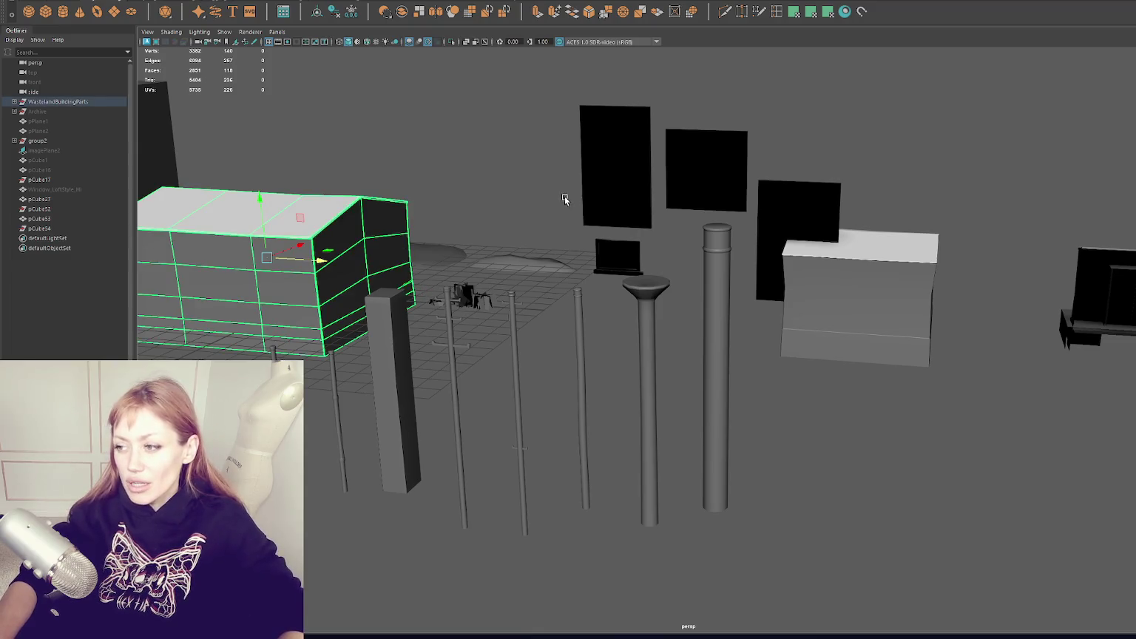
{"action": "key", "text": "f"}
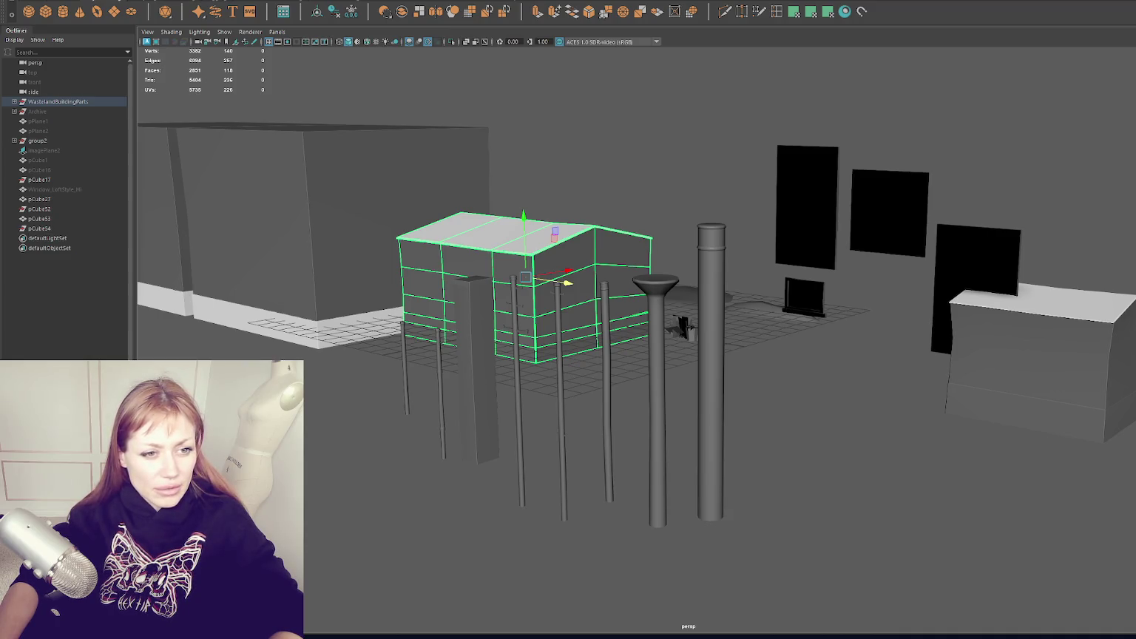
{"action": "key", "text": "alt+Tab"}
{"action": "left_click_drag", "start_coordinate": [561, 105], "coordinate": [726, 128]}
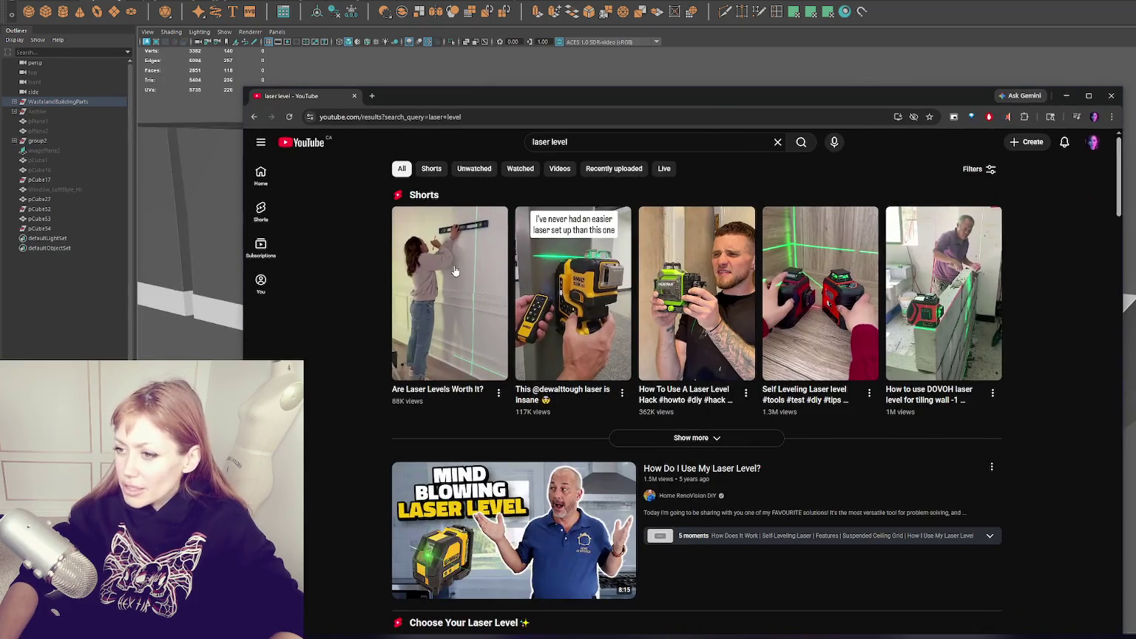
Watch the first laser level Short, then close the browser to reveal Maya again.
{"action": "left_click", "coordinate": [467, 243]}
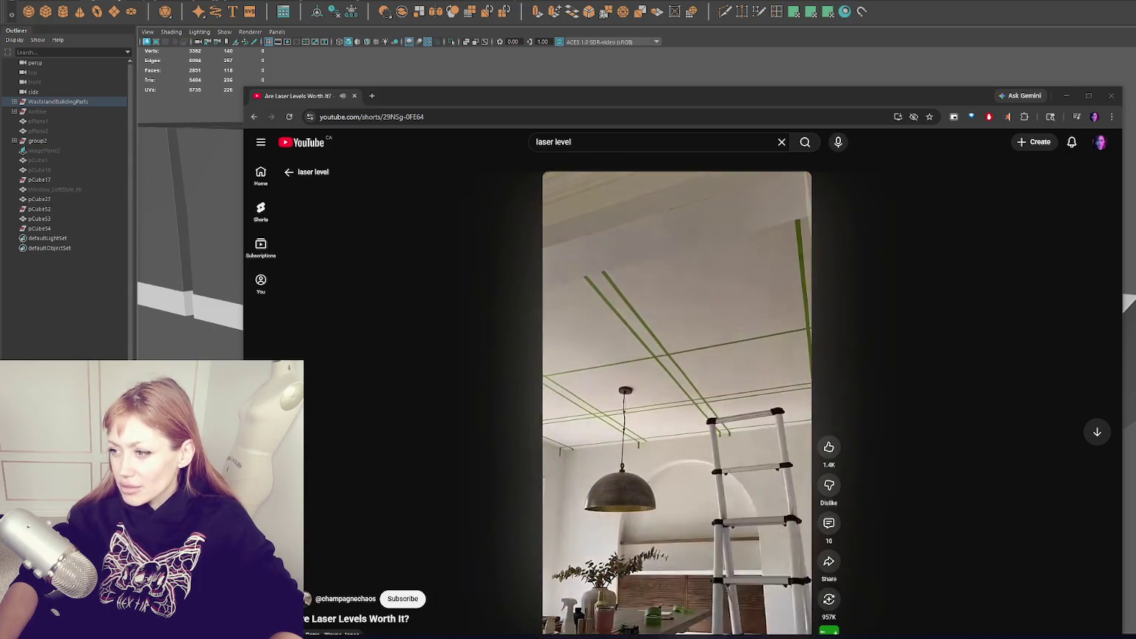
{"action": "left_click_drag", "start_coordinate": [516, 89], "coordinate": [346, 119]}
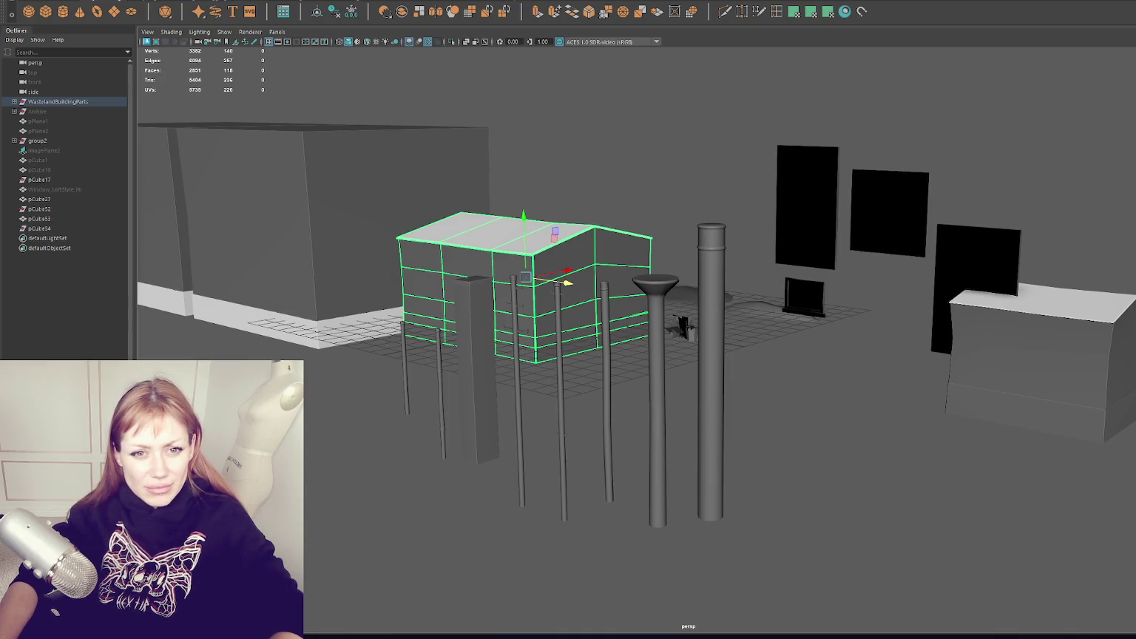
{"action": "key", "text": "alt+Tab"}
{"action": "left_click_drag", "start_coordinate": [504, 37], "coordinate": [669, 38]}
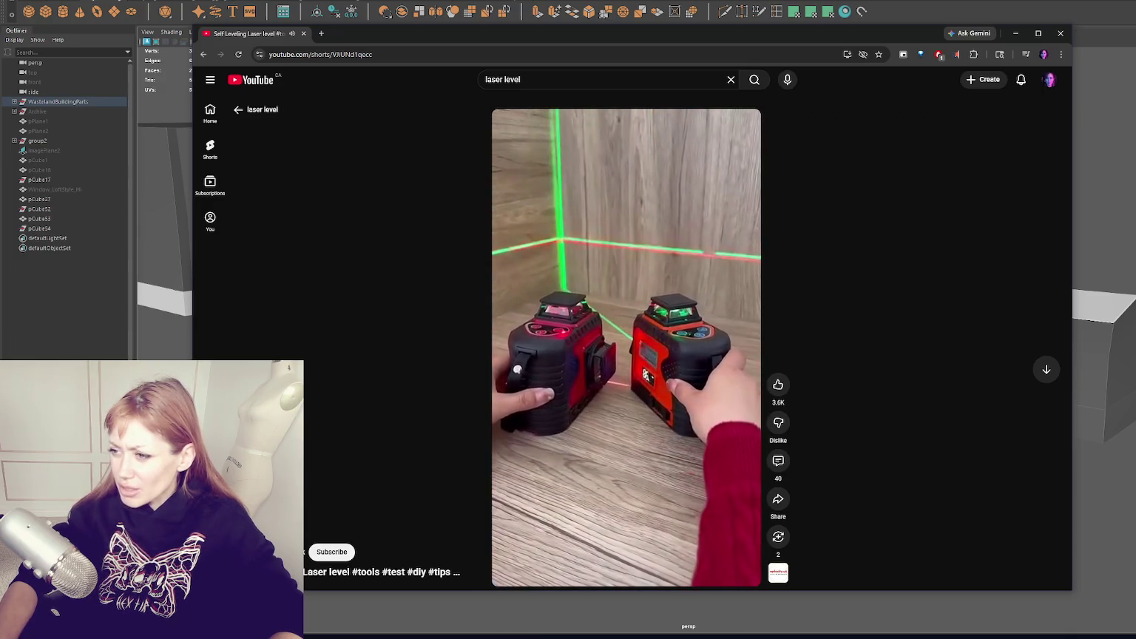
{"action": "left_click", "coordinate": [1061, 33]}
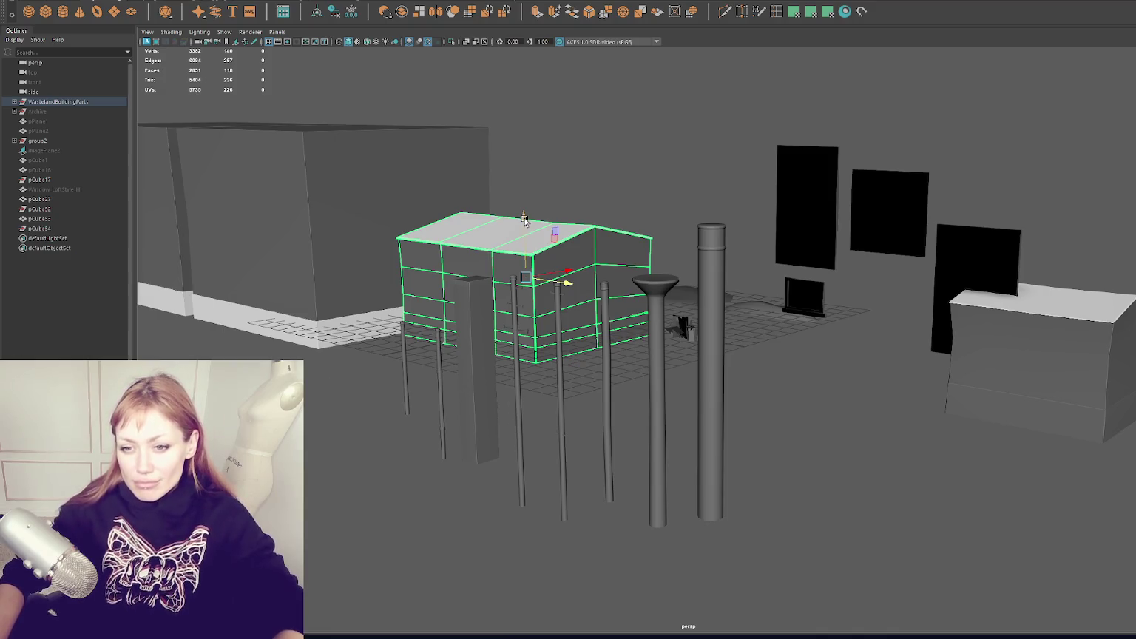
Select the capped pole in the viewport and locate it in the Outliner.
{"action": "left_click", "coordinate": [570, 185]}
{"action": "scroll", "coordinate": [564, 178], "scroll_direction": "up", "scroll_amount": 3}
{"action": "scroll", "coordinate": [646, 265], "scroll_direction": "down", "scroll_amount": 1}
{"action": "mouse_move", "coordinate": [647, 266]}
{"action": "left_mouse_down", "text": "alt"}
{"action": "mouse_move", "coordinate": [735, 264]}
{"action": "mouse_move", "coordinate": [680, 261]}
{"action": "mouse_move", "coordinate": [738, 353]}
{"action": "mouse_move", "coordinate": [724, 371]}
{"action": "left_mouse_up", "text": "alt"}
{"action": "left_click", "coordinate": [739, 353]}
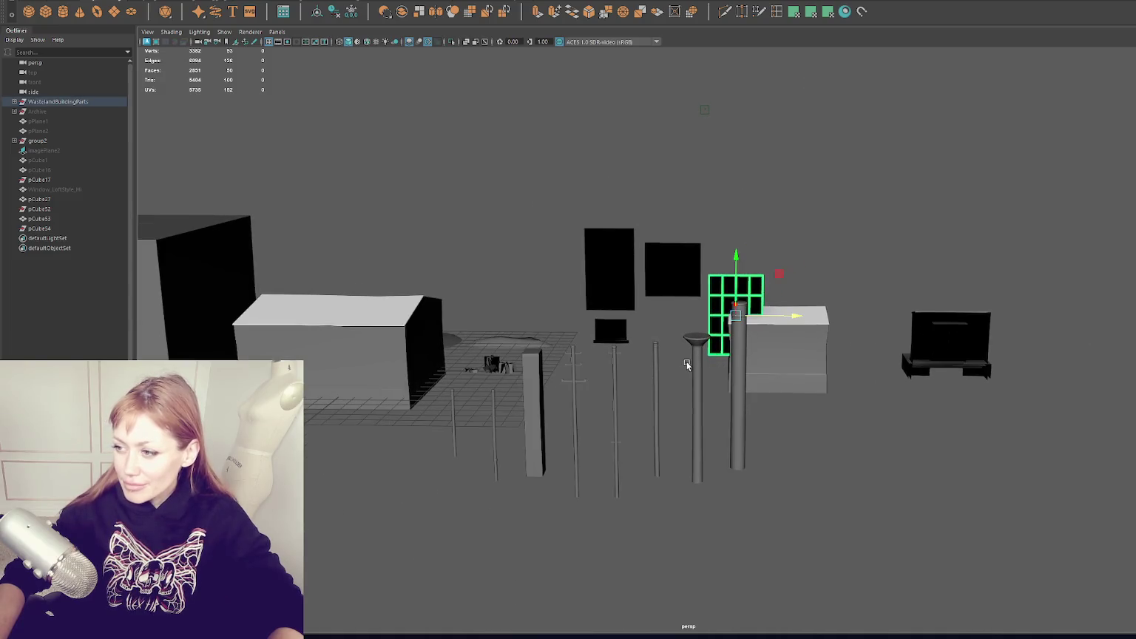
{"action": "left_click", "coordinate": [687, 362]}
{"action": "key", "text": "f"}
Rename pCylinder2 to Post1 and the pole group group5 to Posts.
{"action": "left_click", "coordinate": [68, 150]}
{"action": "left_click", "coordinate": [77, 143]}
{"action": "double_click", "coordinate": [78, 141]}
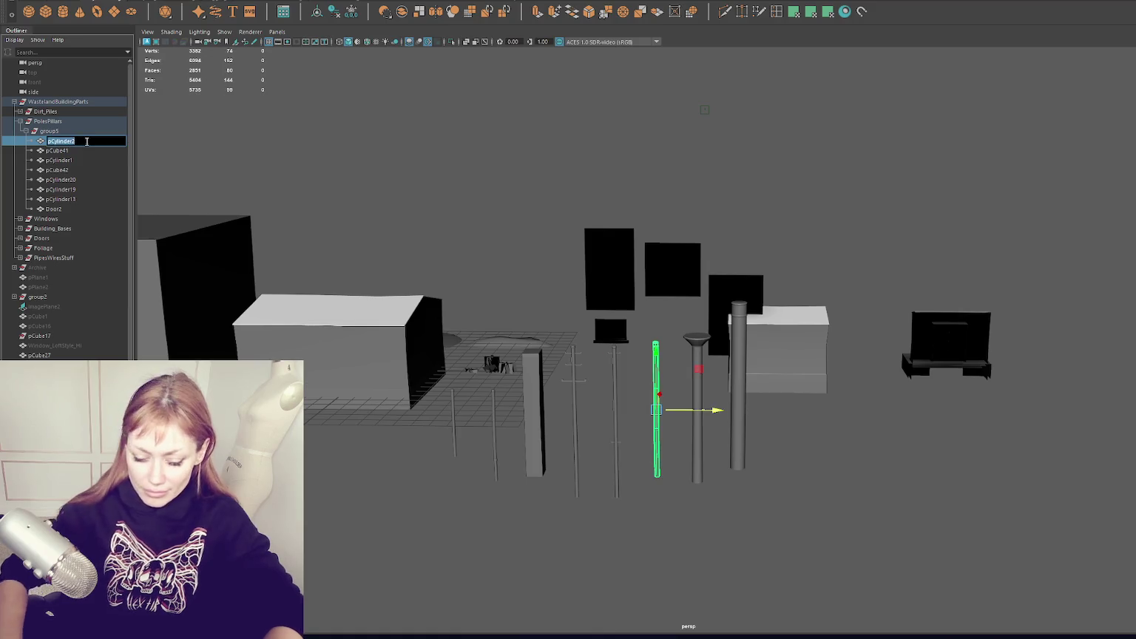
{"action": "type", "text": "Post"}
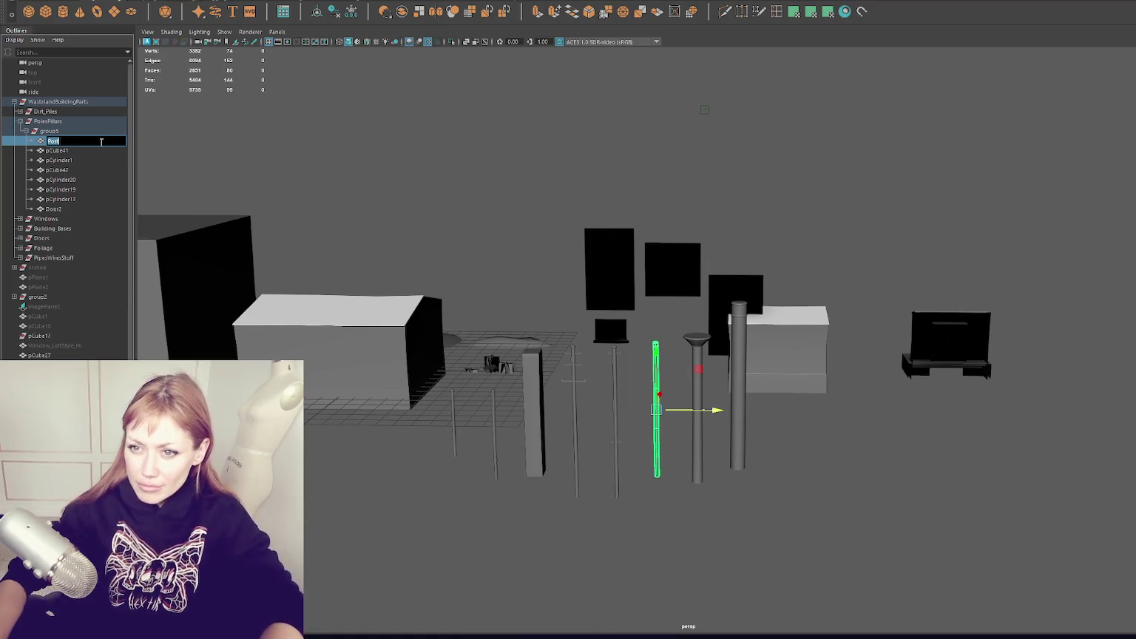
{"action": "left_click", "coordinate": [78, 131]}
{"action": "double_click", "coordinate": [49, 131]}
{"action": "type", "text": "Posts"}
{"action": "key", "text": "Return"}
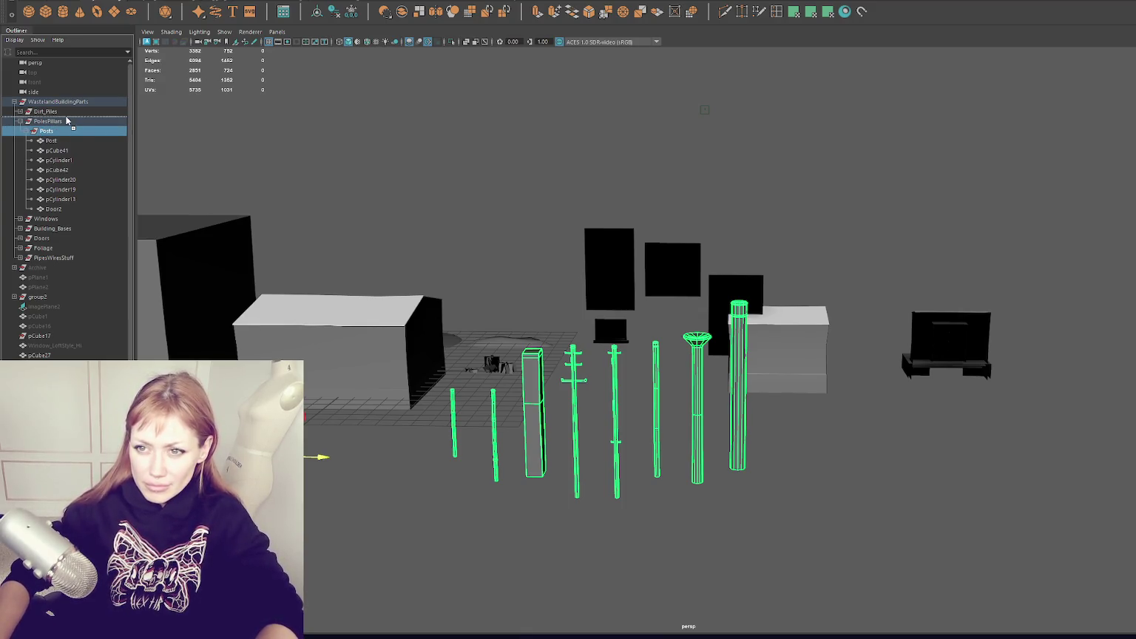
Move Posts under WastelandBuildingParts and delete the empty PolesPillars group.
{"action": "left_click_drag", "start_coordinate": [67, 120], "coordinate": [67, 118]}
{"action": "left_click", "coordinate": [68, 131]}
{"action": "key", "text": "Delete"}
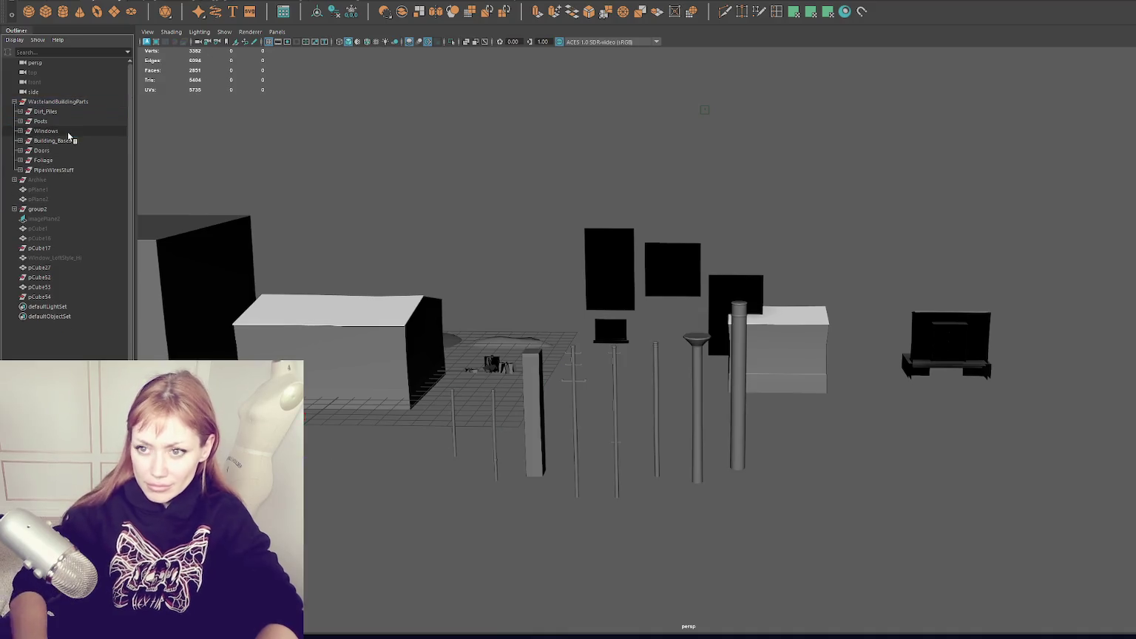
Rename the first Posts children Chimney, Post1 and Chimney1.
{"action": "left_click", "coordinate": [20, 121]}
{"action": "left_click", "coordinate": [88, 208]}
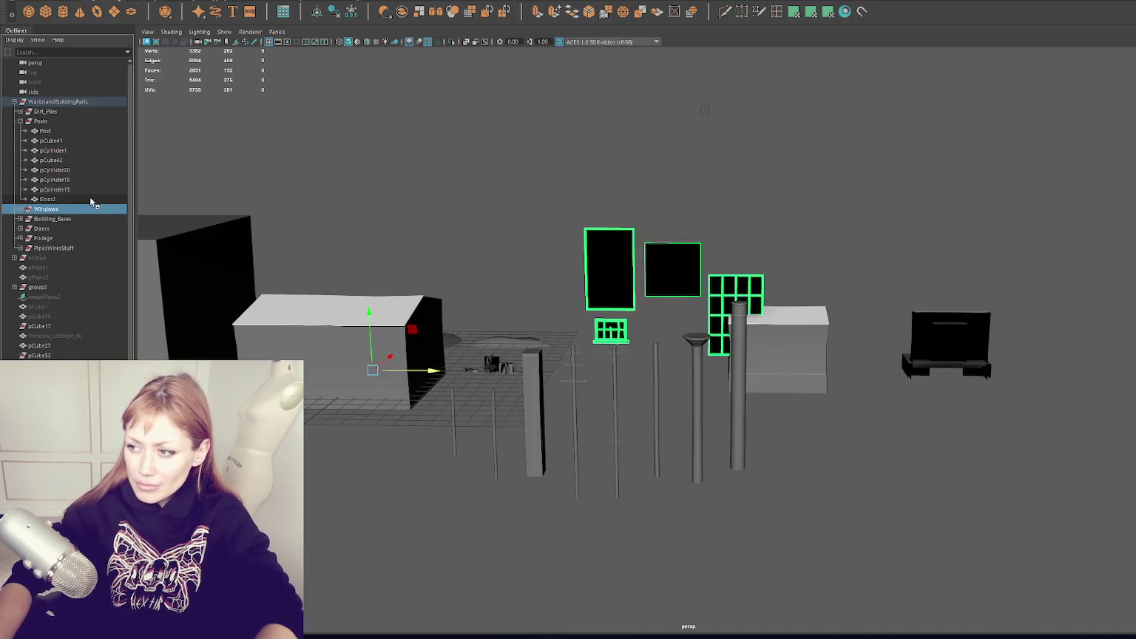
{"action": "left_click", "coordinate": [74, 199]}
{"action": "double_click", "coordinate": [90, 197]}
{"action": "type", "text": "Chimney"}
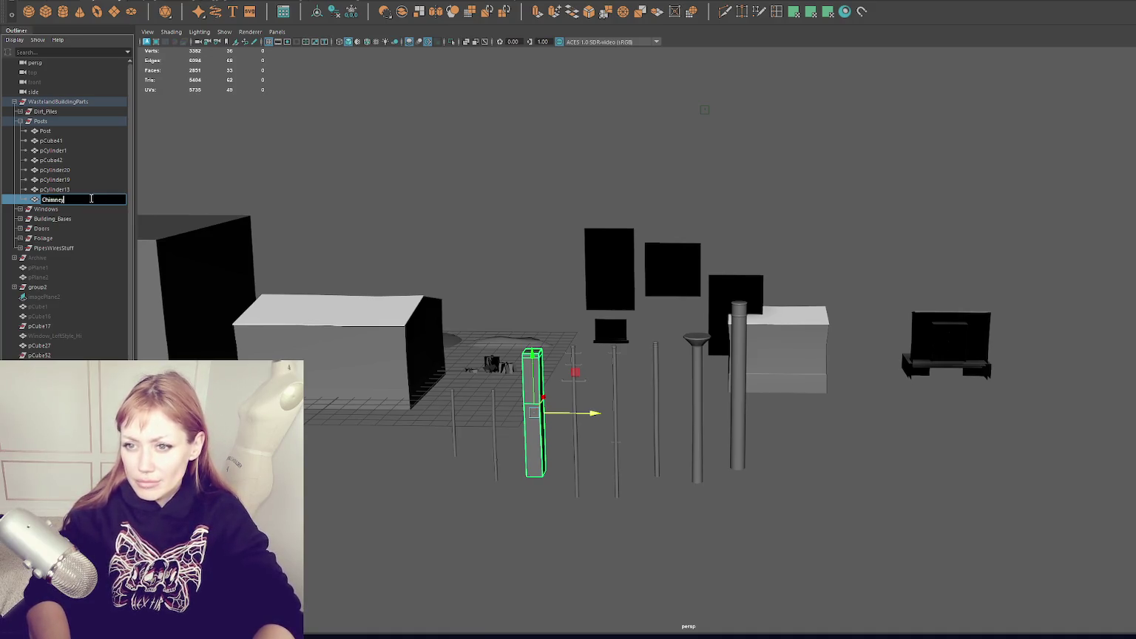
{"action": "left_click", "coordinate": [91, 137]}
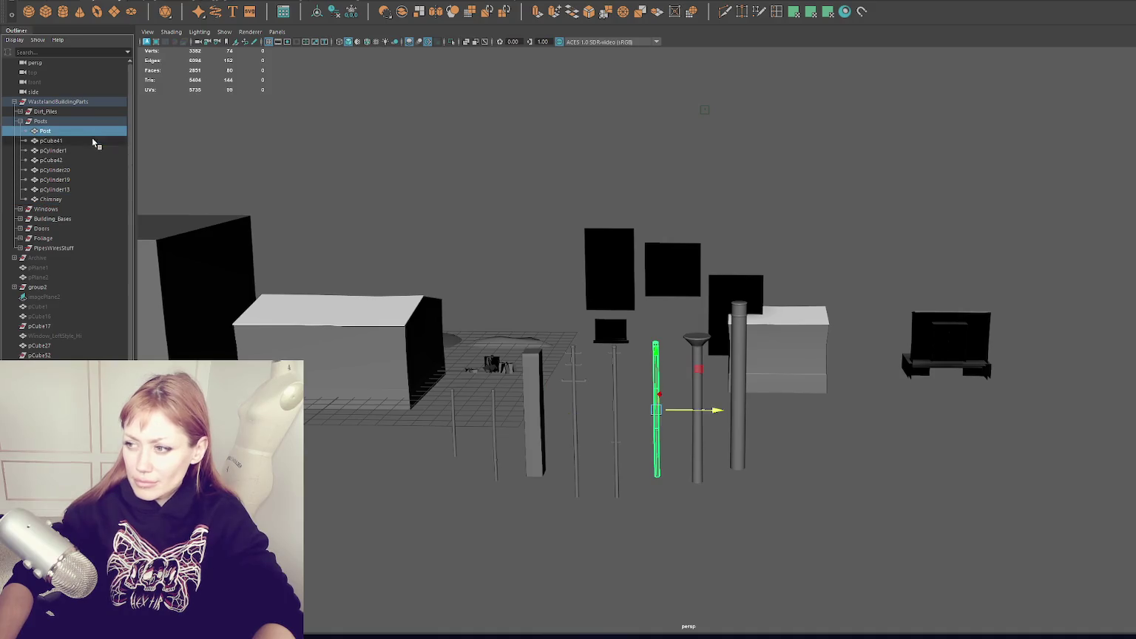
{"action": "double_click", "coordinate": [91, 138]}
{"action": "type", "text": "Post1"}
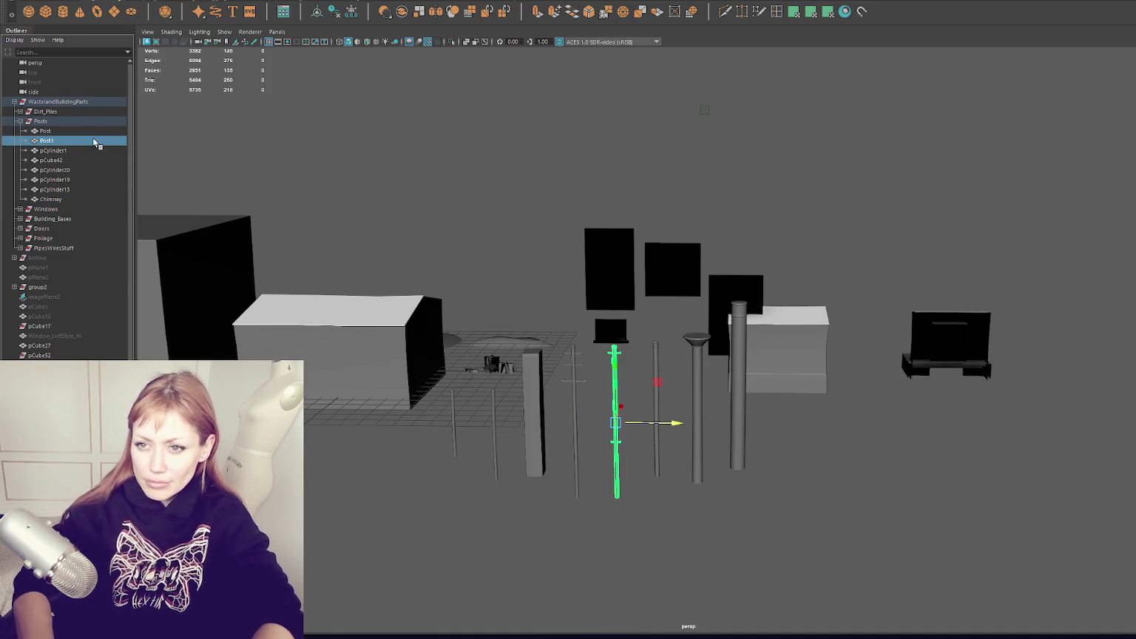
{"action": "left_click", "coordinate": [82, 149]}
{"action": "double_click", "coordinate": [84, 150]}
{"action": "type", "text": "Chimney1"}
{"action": "key", "text": "Return"}
Rename the remaining pole pieces Post2, Post3, Post4 and Chimney2.
{"action": "double_click", "coordinate": [69, 160]}
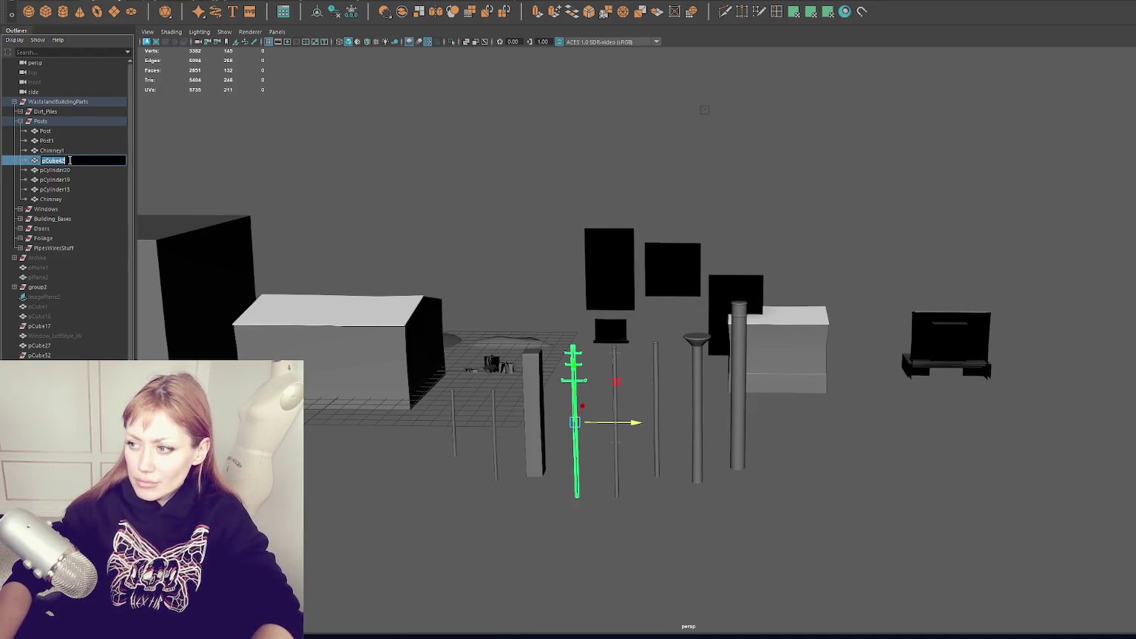
{"action": "type", "text": "Post2"}
{"action": "key", "text": "Return"}
{"action": "double_click", "coordinate": [67, 170]}
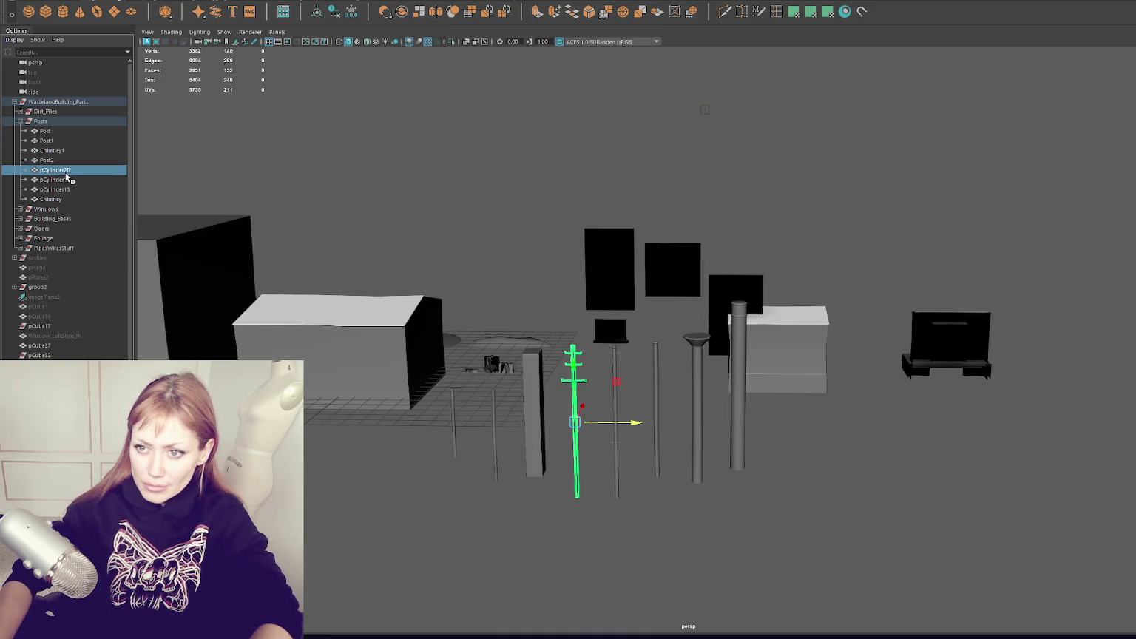
{"action": "type", "text": "Post3"}
{"action": "key", "text": "Return"}
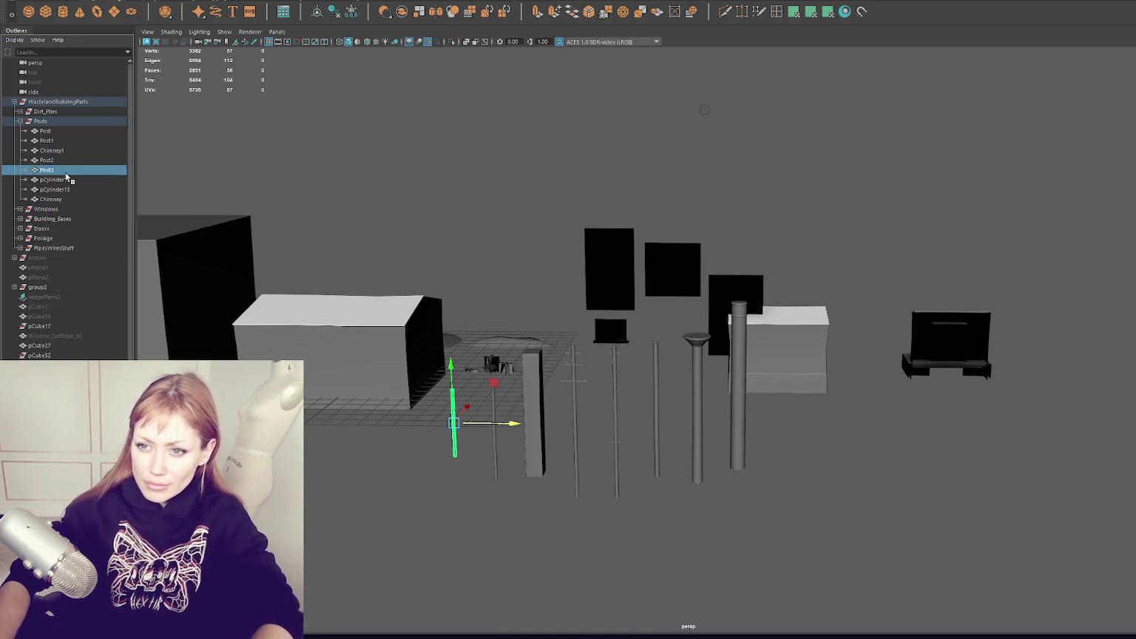
{"action": "double_click", "coordinate": [65, 179]}
{"action": "type", "text": "st4"}
{"action": "key", "text": "Return"}
{"action": "double_click", "coordinate": [64, 189]}
{"action": "key", "text": "BackSpace"}
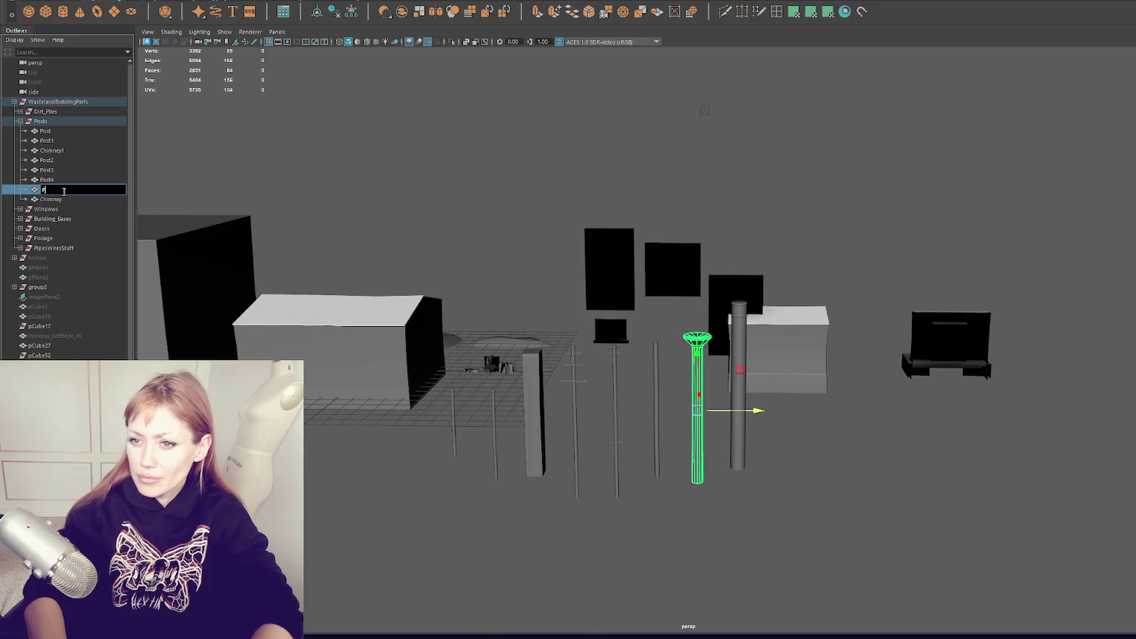
{"action": "type", "text": "ey2"}
{"action": "key", "text": "Return"}
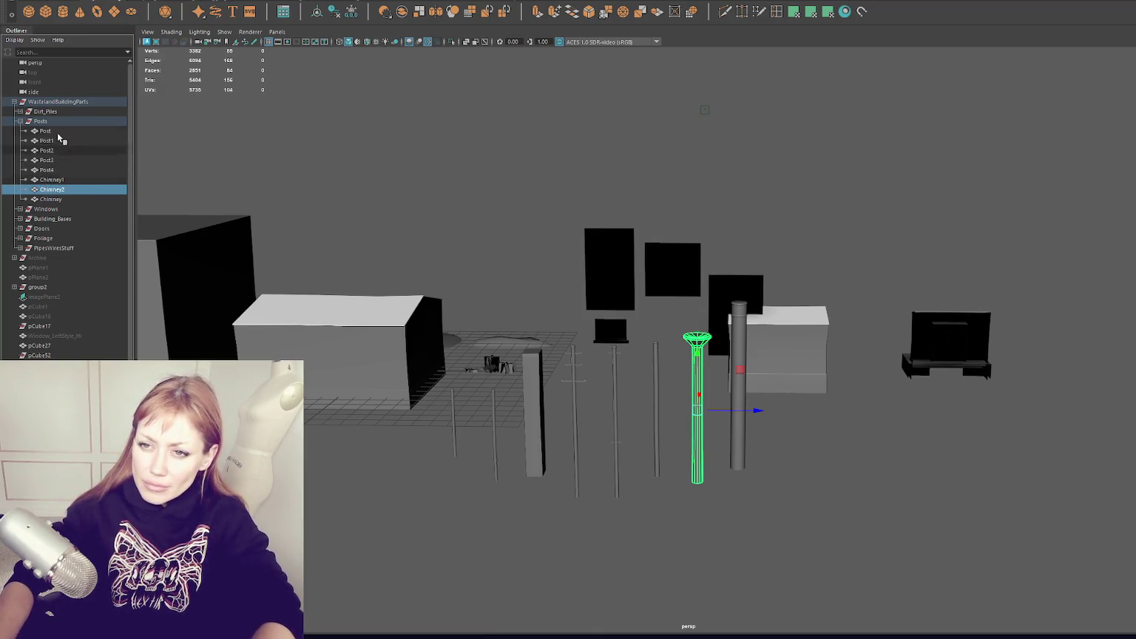
{"action": "left_click", "coordinate": [19, 122]}
In the Windows group, rename the loft-style windows Window_Warehouse and Window_Warehouse_Flat.
{"action": "left_click", "coordinate": [45, 132]}
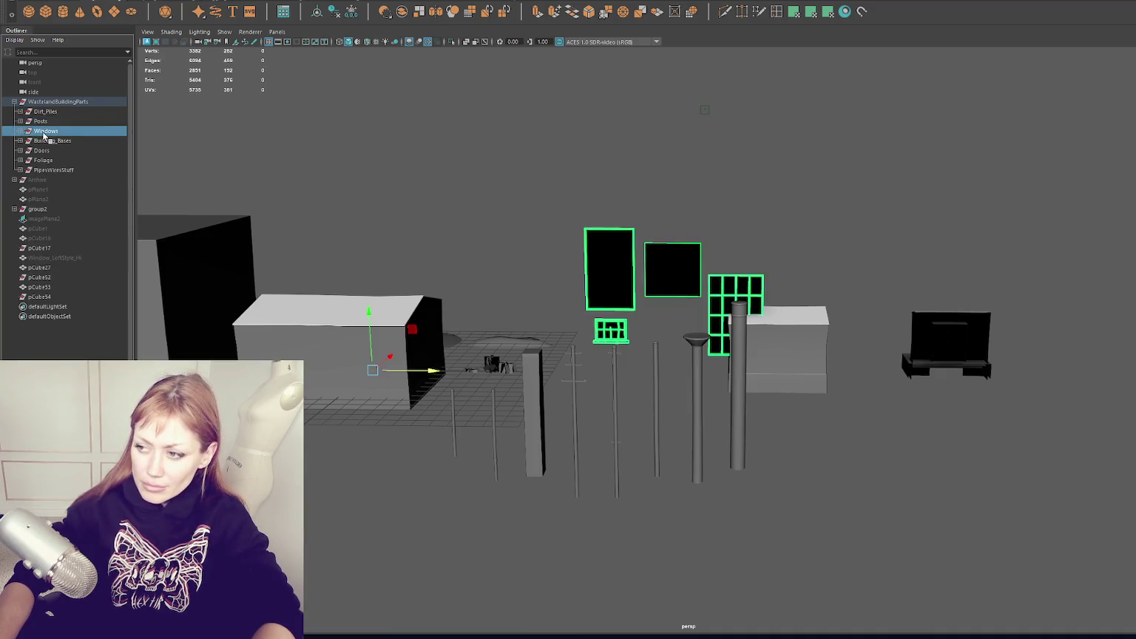
{"action": "left_click", "coordinate": [20, 132]}
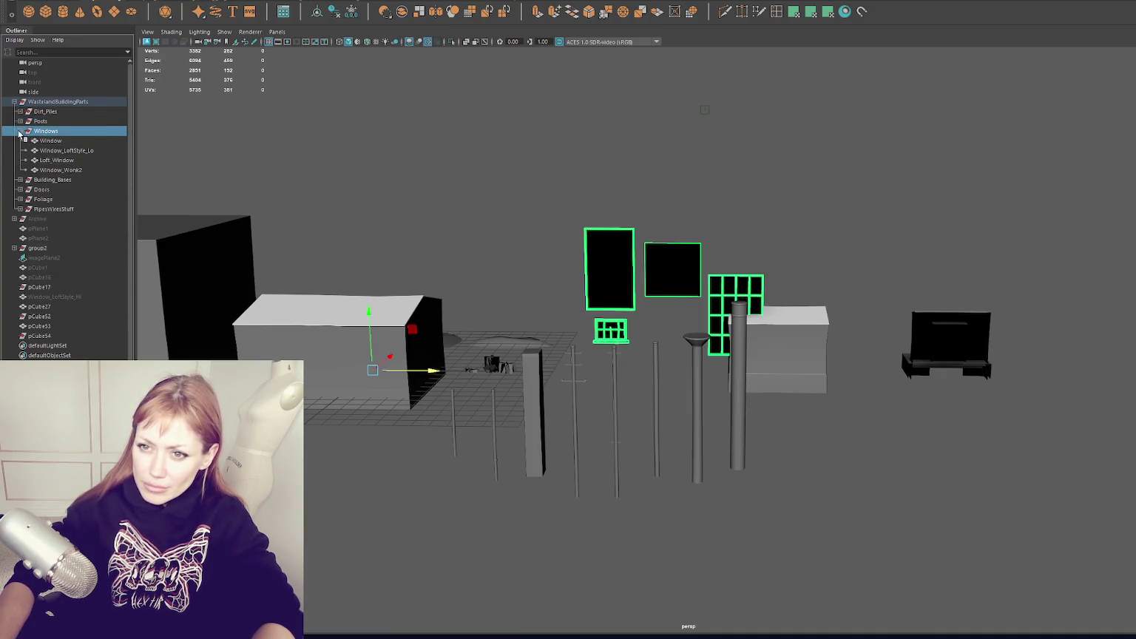
{"action": "left_click", "coordinate": [20, 132]}
{"action": "left_click", "coordinate": [19, 131]}
{"action": "double_click", "coordinate": [82, 151]}
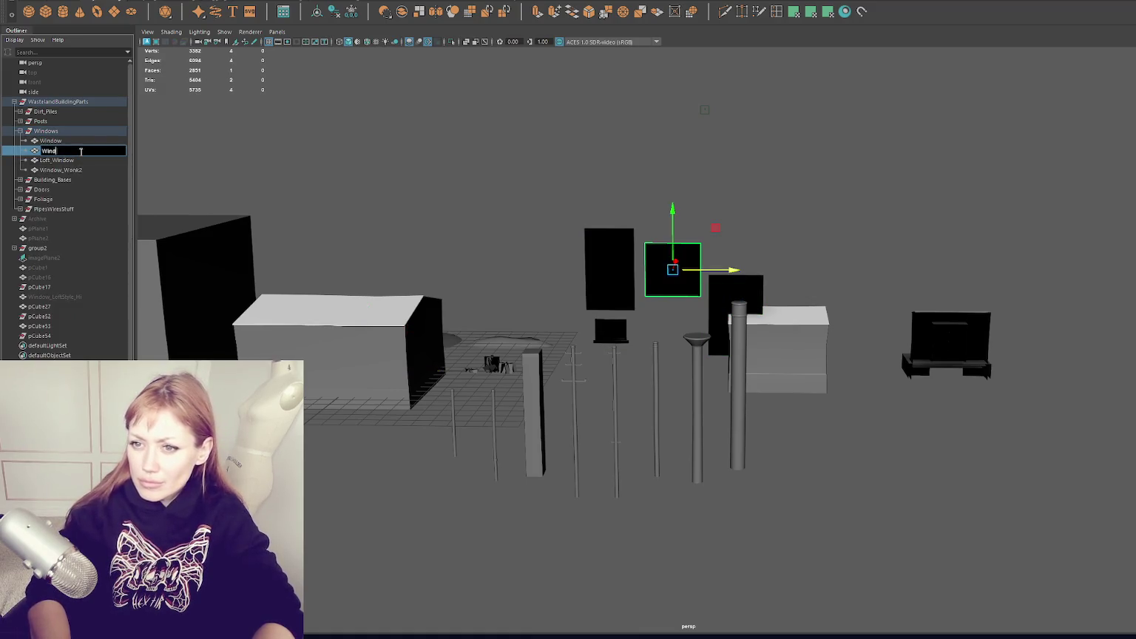
{"action": "type", "text": "ow_Warehouse"}
{"action": "key", "text": "Return"}
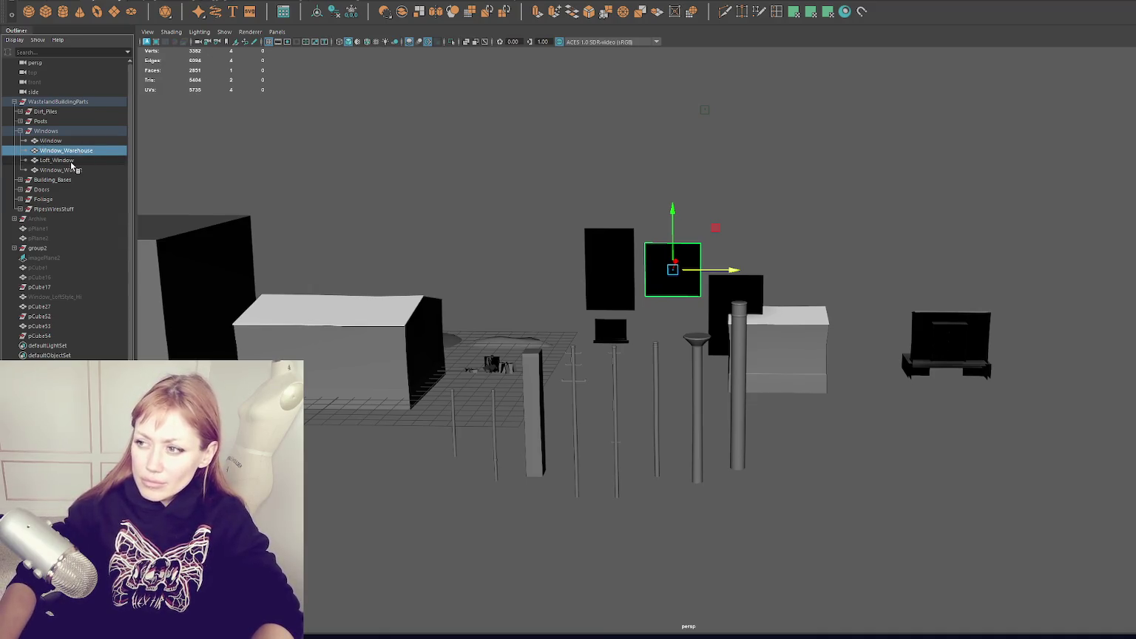
{"action": "double_click", "coordinate": [69, 160]}
{"action": "left_click", "coordinate": [111, 152]}
{"action": "type", "text": "_Flat"}
{"action": "key", "text": "Return"}
Rename Loft_Window to Window_Warehouse_Geo and Window_Work2 to Window_Work.
{"action": "double_click", "coordinate": [94, 161]}
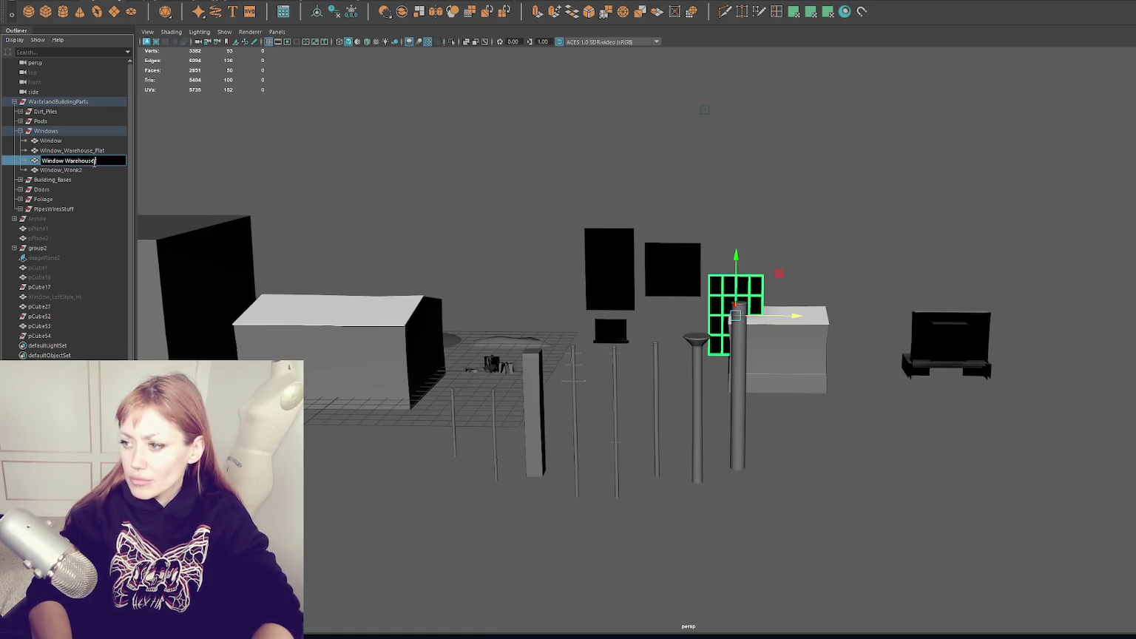
{"action": "type", "text": "o"}
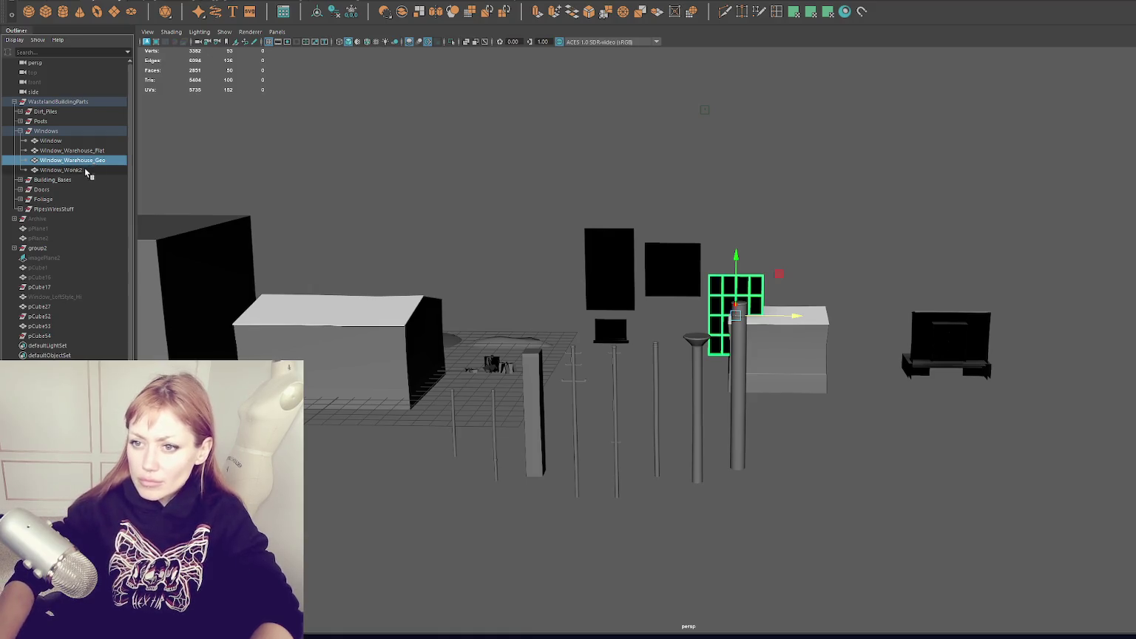
{"action": "left_click", "coordinate": [84, 170]}
{"action": "double_click", "coordinate": [84, 171]}
{"action": "key", "text": "BackSpace"}
{"action": "key", "text": "Return"}
Frame the plain Window object and orbit to view it from behind.
{"action": "left_click", "coordinate": [52, 141]}
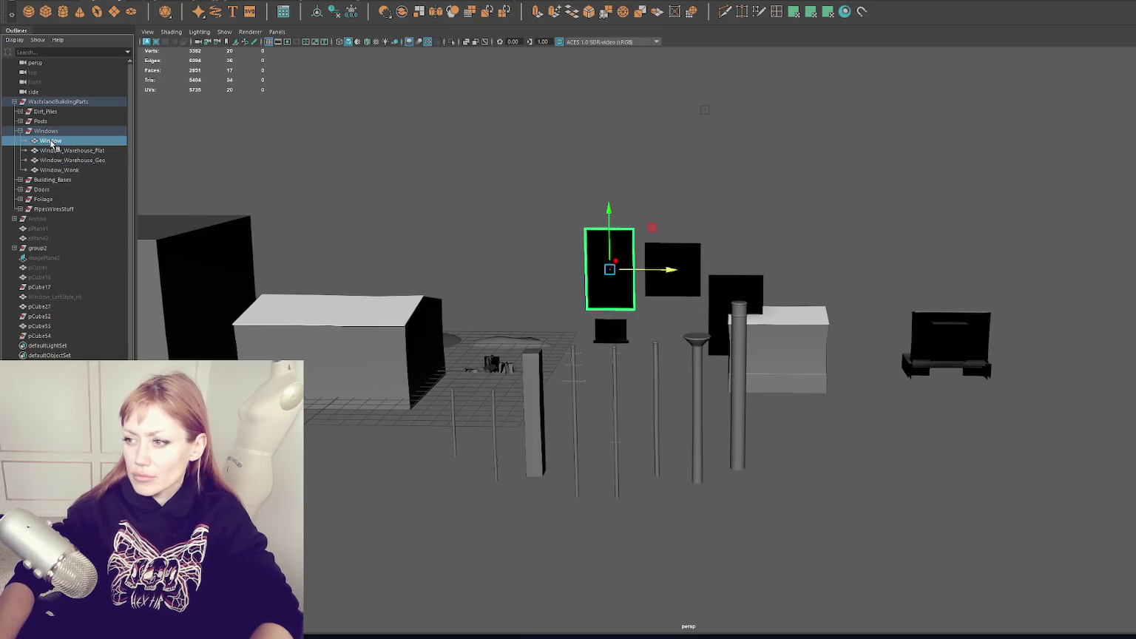
{"action": "key", "text": "f"}
{"action": "mouse_move", "coordinate": [586, 226]}
{"action": "left_mouse_down", "text": "alt"}
{"action": "mouse_move", "coordinate": [542, 221]}
{"action": "mouse_move", "coordinate": [576, 264]}
{"action": "mouse_move", "coordinate": [615, 254]}
{"action": "left_mouse_up", "text": "alt"}
{"action": "scroll", "coordinate": [592, 263], "scroll_direction": "down", "scroll_amount": 5}
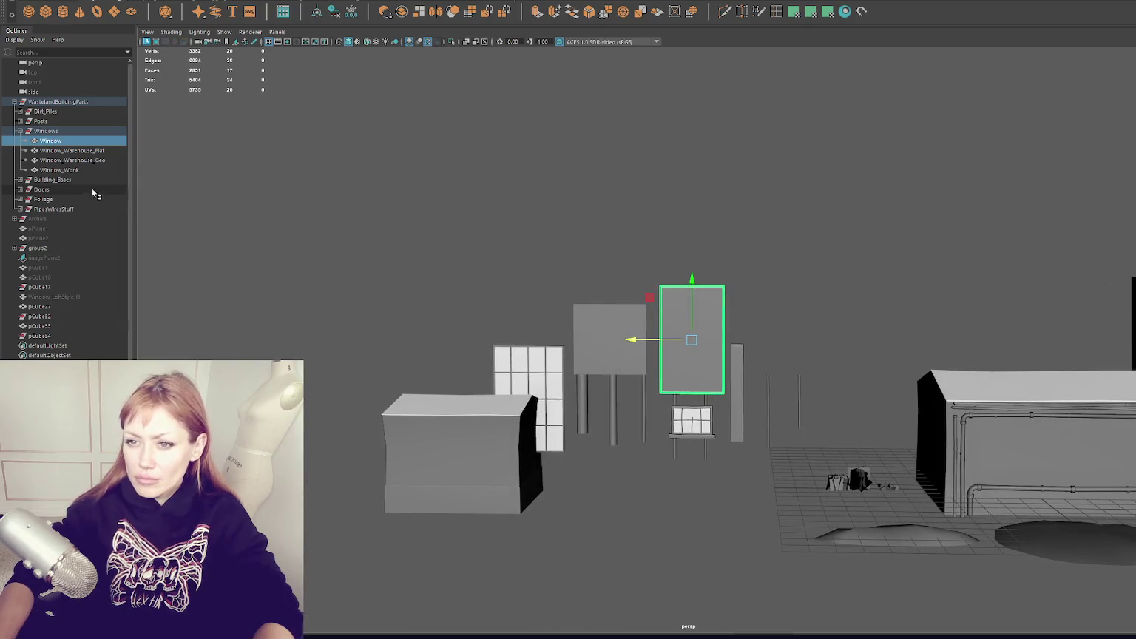
Expand and inspect the Building_Bases, Doors and Foliage groups in the Outliner.
{"action": "double_click", "coordinate": [77, 180]}
{"action": "left_click", "coordinate": [20, 132]}
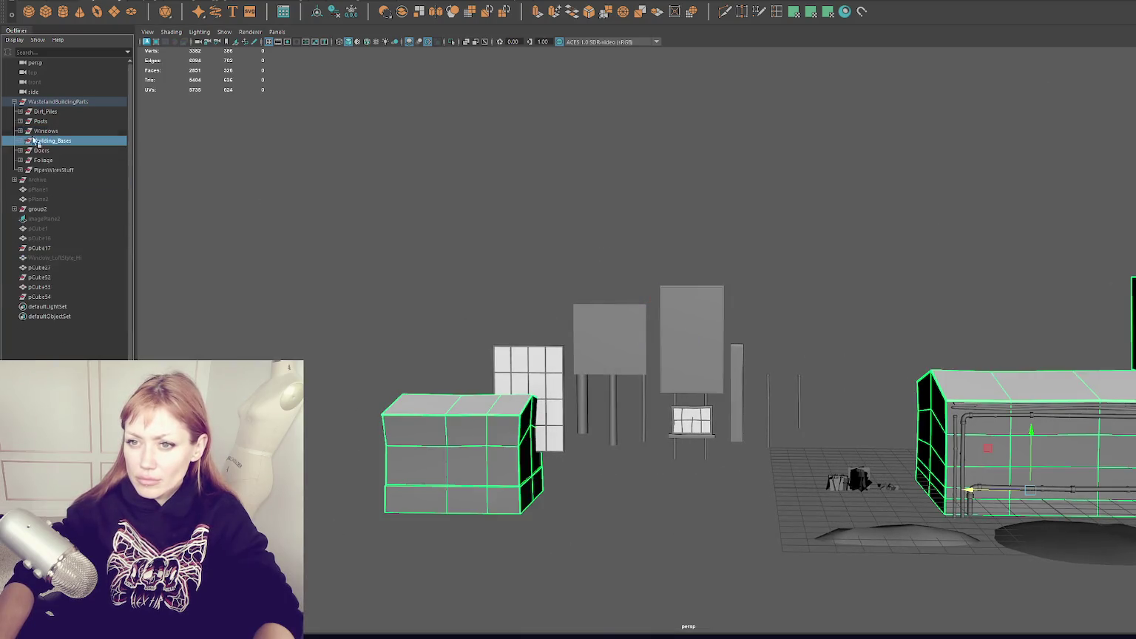
{"action": "left_click", "coordinate": [20, 140]}
{"action": "left_click", "coordinate": [49, 150]}
{"action": "left_click", "coordinate": [52, 170]}
{"action": "left_click", "coordinate": [20, 140]}
{"action": "left_click", "coordinate": [20, 150]}
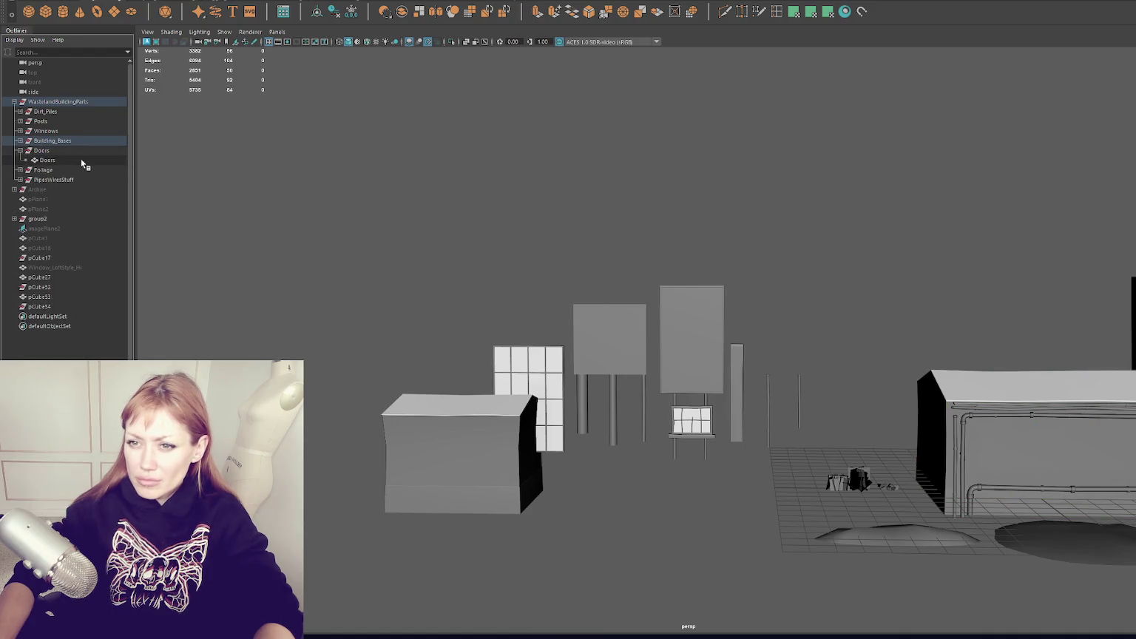
{"action": "left_click", "coordinate": [20, 150]}
{"action": "left_click", "coordinate": [20, 160]}
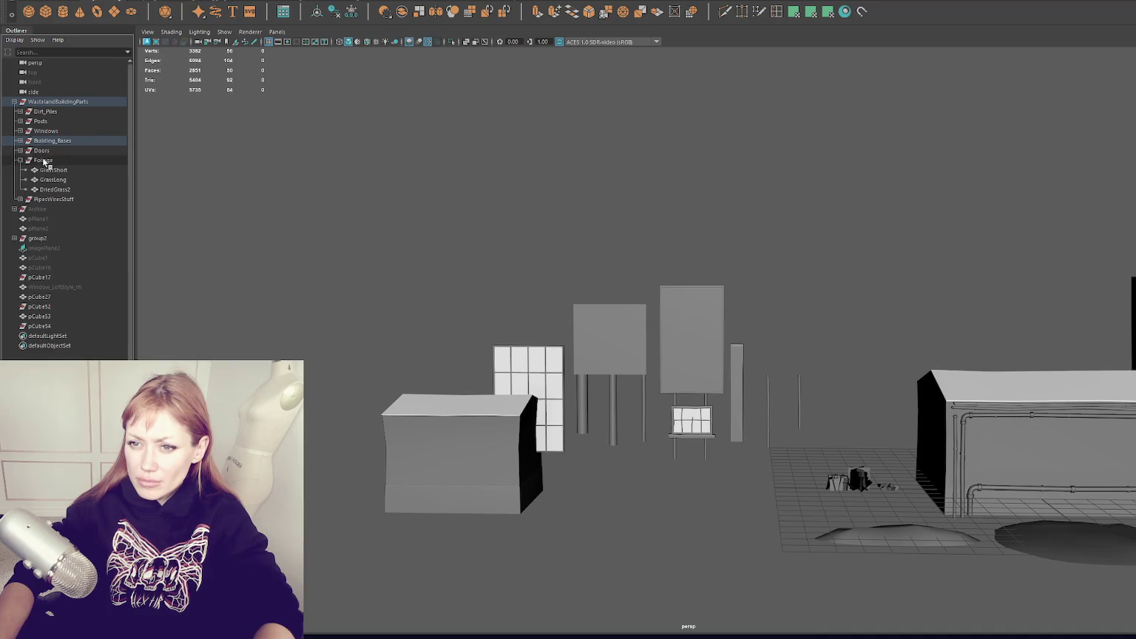
{"action": "left_click", "coordinate": [20, 150]}
Rename the door piece inside Doors to Door_Entrance_with_Steps.
{"action": "double_click", "coordinate": [48, 160]}
{"action": "double_click", "coordinate": [60, 160]}
{"action": "key", "text": "BackSpace"}
{"action": "type", "text": "Entra"}
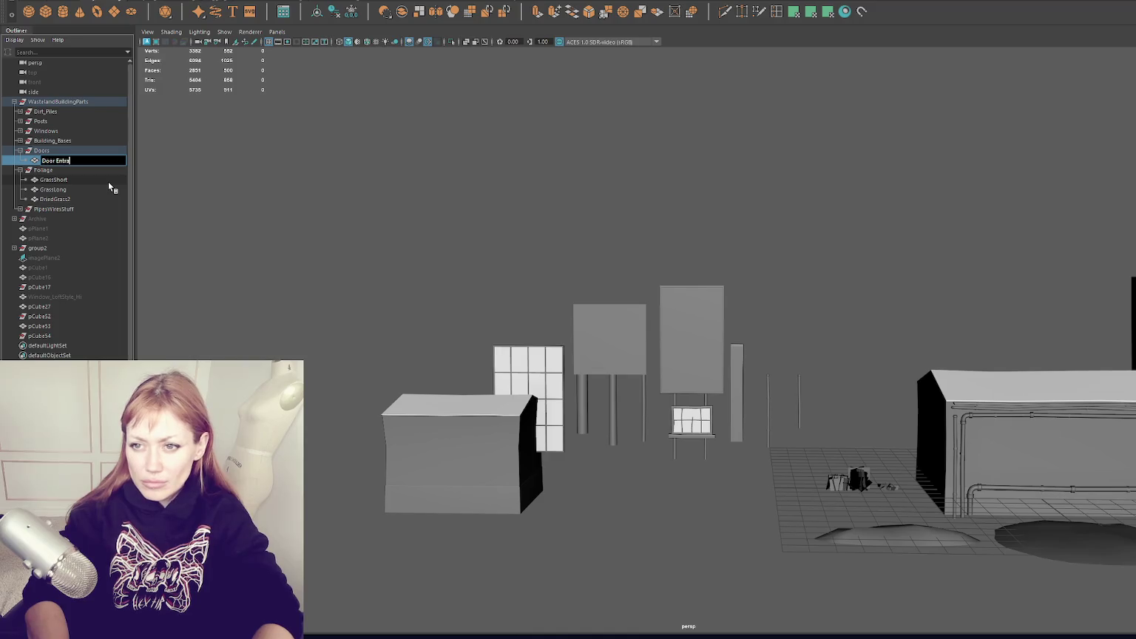
{"action": "type", "text": "eps"}
{"action": "key", "text": "Return"}
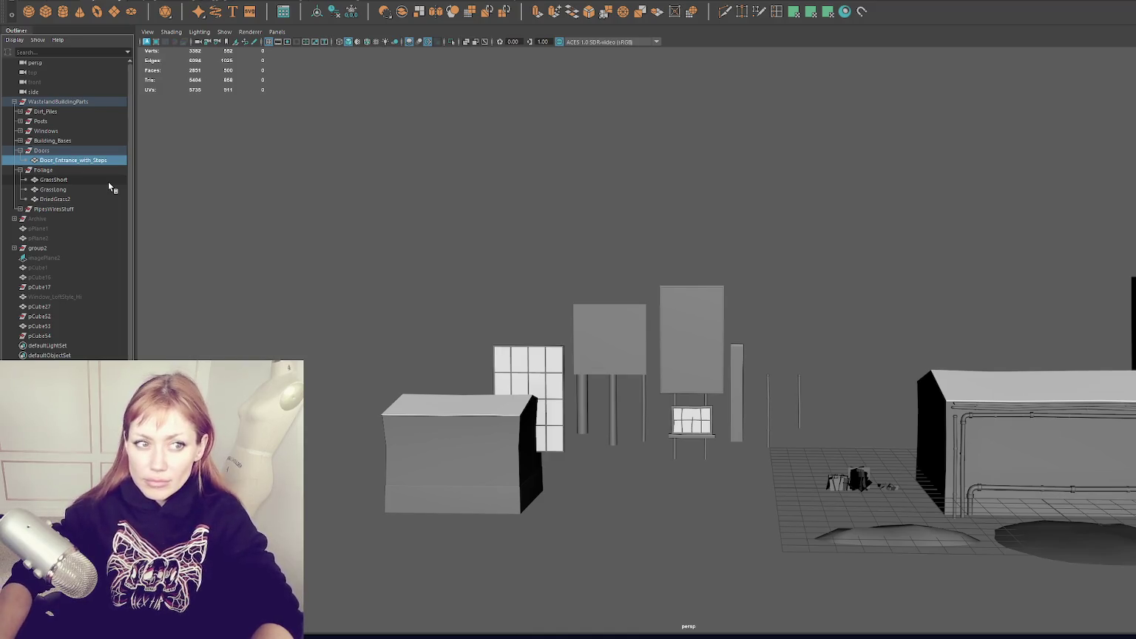
{"action": "left_click", "coordinate": [19, 151]}
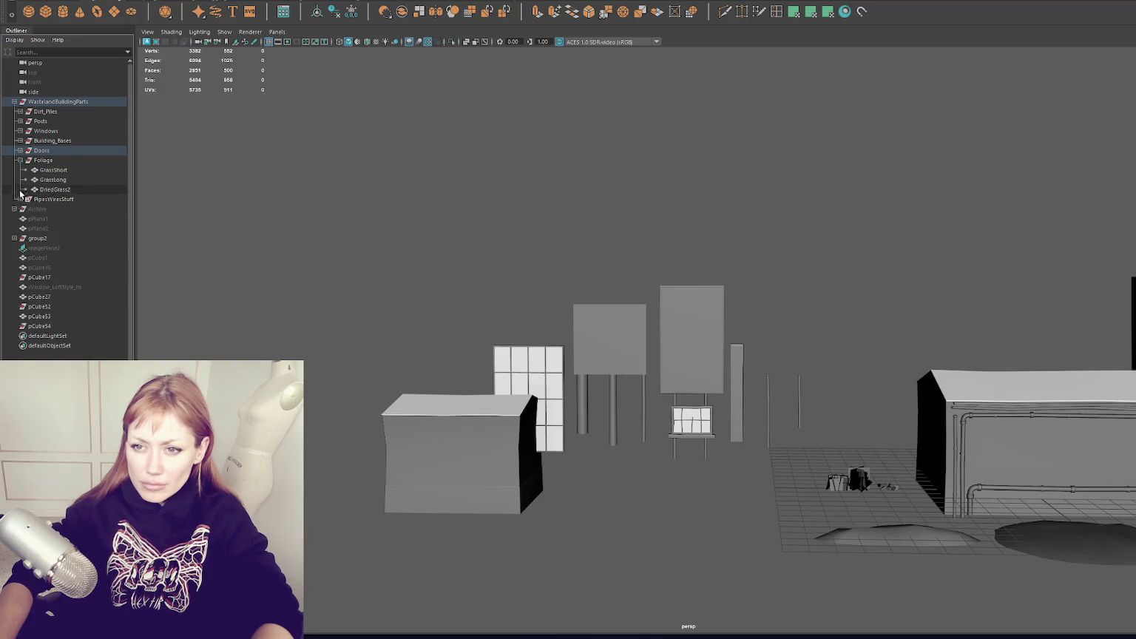
{"action": "left_click", "coordinate": [19, 161]}
Expand group2 to identify its contents, TwoStory1 and Loft_Window1.
{"action": "left_click", "coordinate": [37, 210]}
{"action": "left_click", "coordinate": [16, 209]}
{"action": "left_click", "coordinate": [47, 219]}
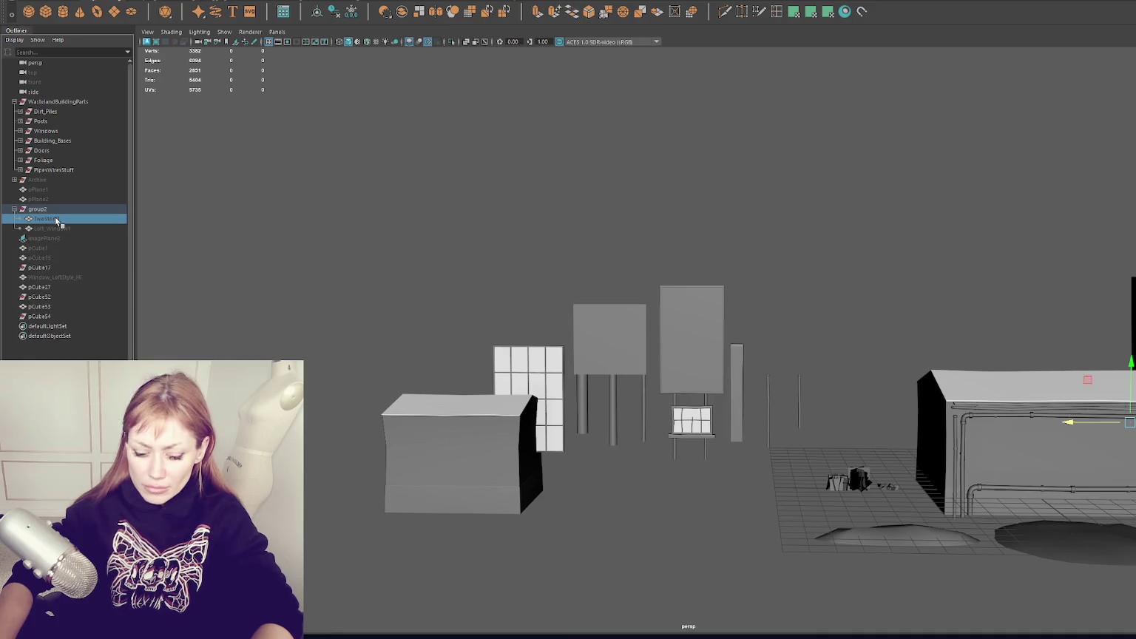
{"action": "left_click", "coordinate": [51, 229]}
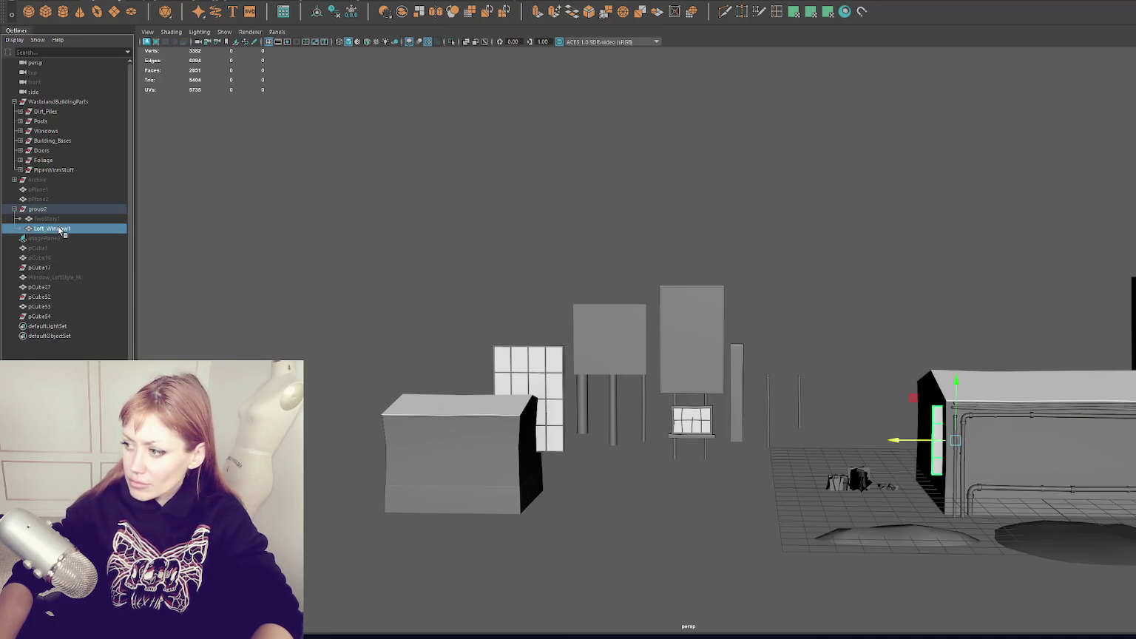
{"action": "scroll", "coordinate": [579, 287], "scroll_direction": "down", "scroll_amount": 5}
{"action": "double_click", "coordinate": [40, 210]}
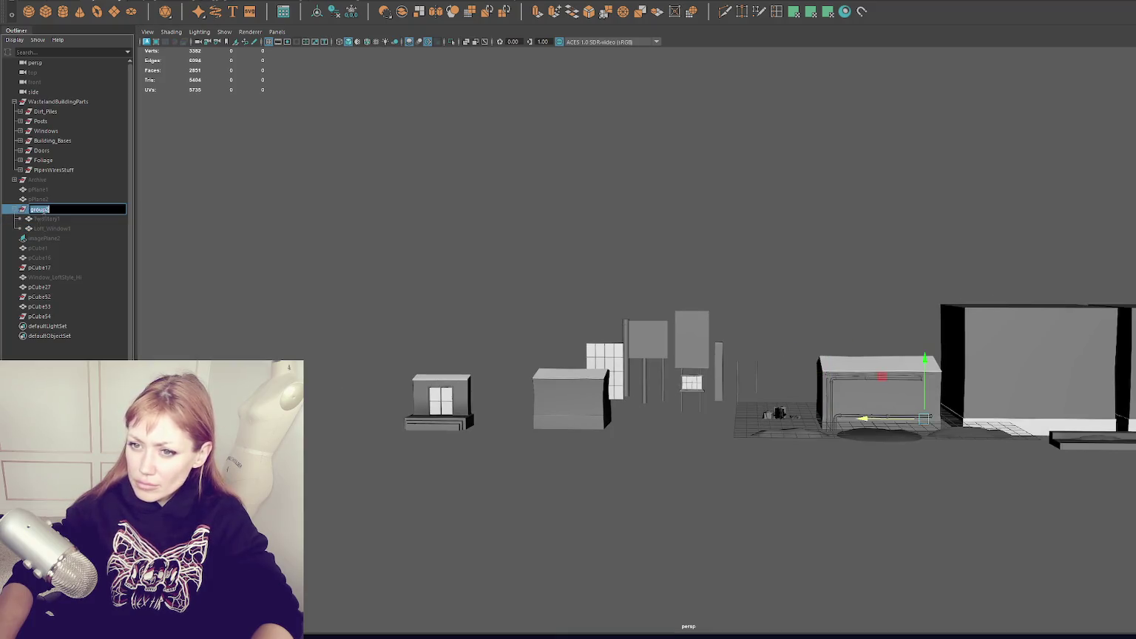
Delete the grid planes pPlane1 and pPlane2 and imagePlane2.
{"action": "left_click", "coordinate": [45, 191]}
{"action": "left_click", "coordinate": [49, 198], "text": "ctrl"}
{"action": "key", "text": "Delete"}
{"action": "left_click", "coordinate": [34, 218]}
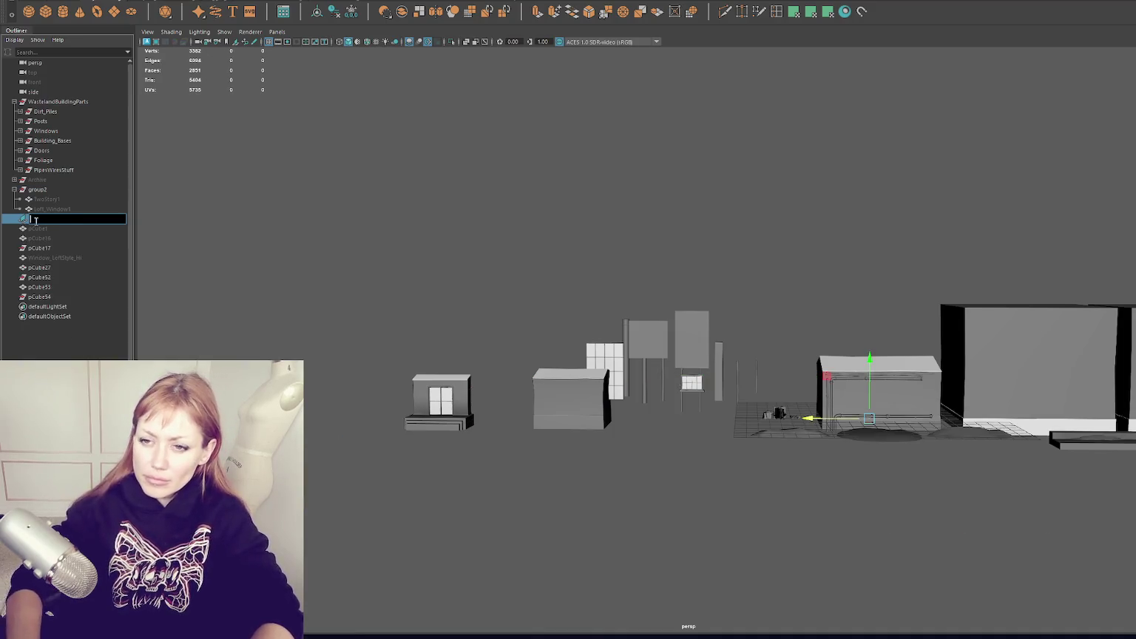
{"action": "key", "text": "Delete"}
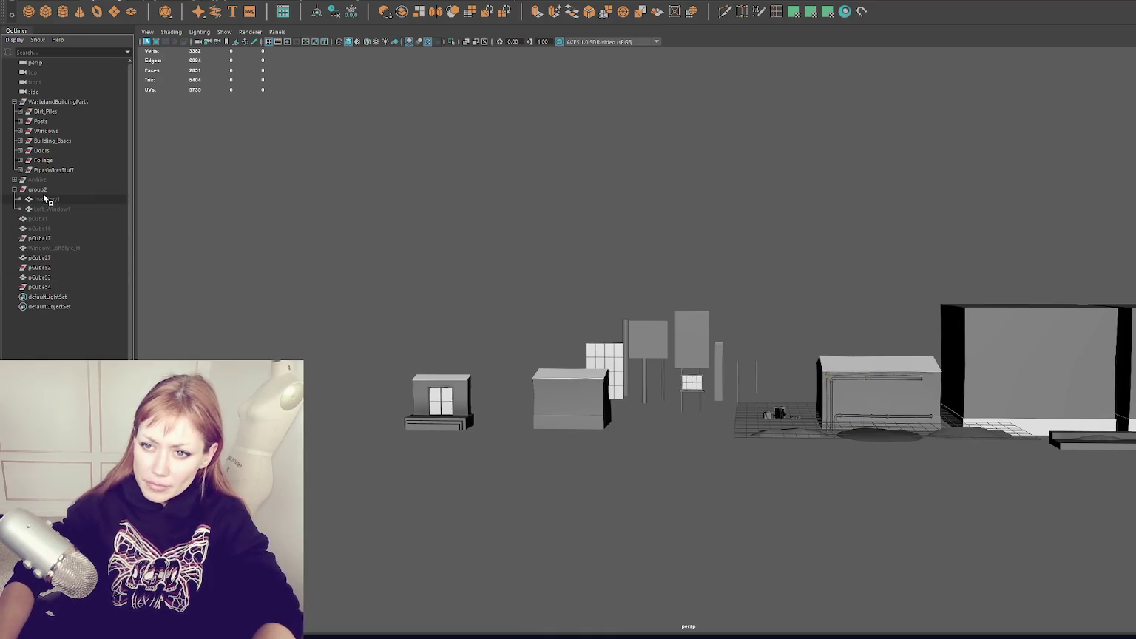
Move group2 and the two leftover cubes into the archive group.
{"action": "middle_click_drag", "start_coordinate": [43, 184], "coordinate": [44, 181]}
{"action": "left_click", "coordinate": [44, 191]}
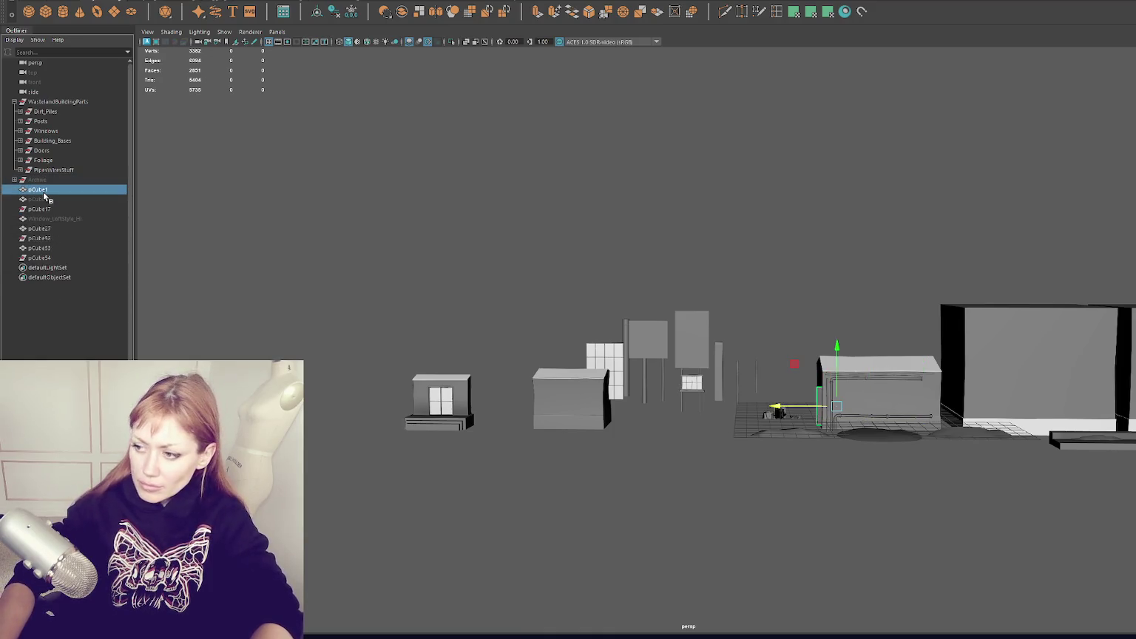
{"action": "left_click", "coordinate": [44, 197]}
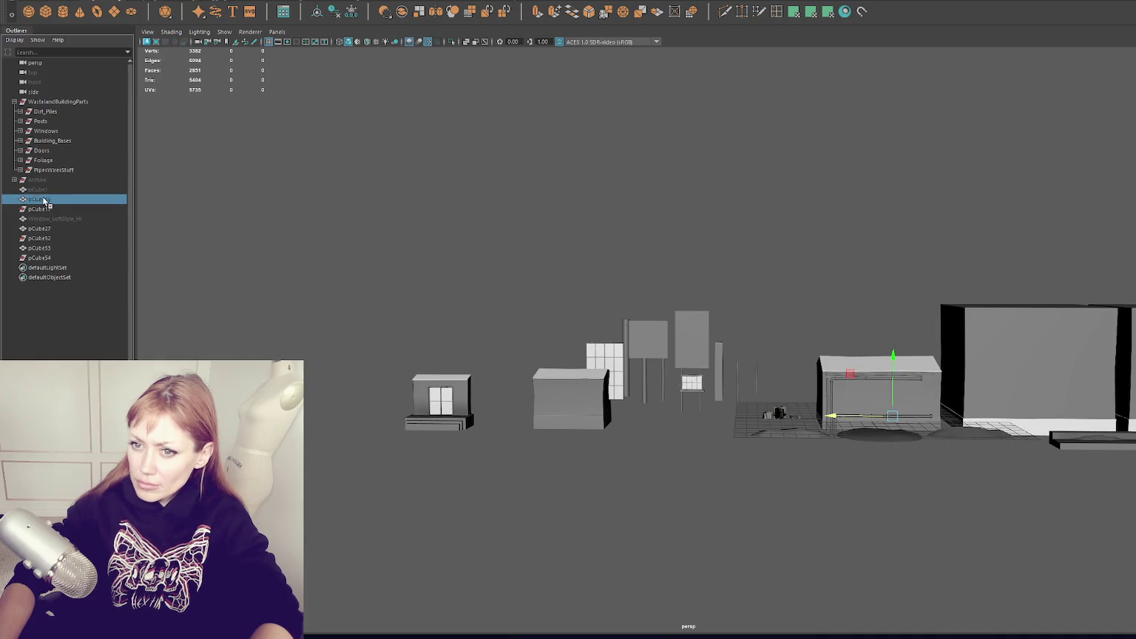
{"action": "left_click", "coordinate": [43, 190]}
{"action": "left_click", "coordinate": [43, 197], "text": "shift"}
{"action": "middle_click_drag", "start_coordinate": [41, 191], "coordinate": [68, 185]}
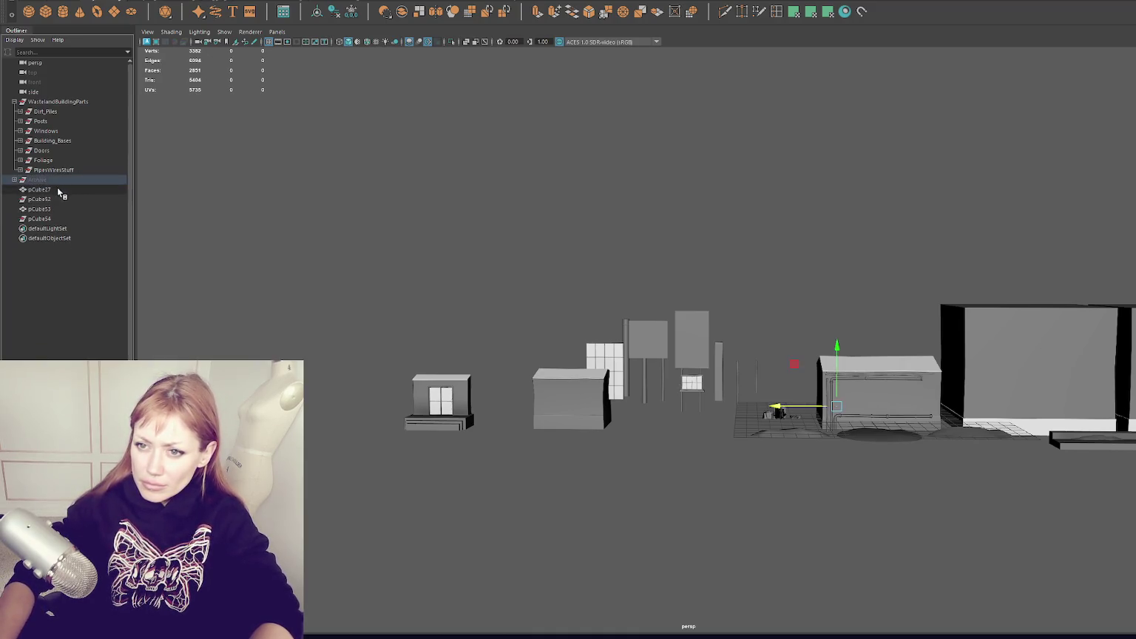
Rename a leftover object and delete pCube52 and pCube54.
{"action": "double_click", "coordinate": [59, 190]}
{"action": "type", "text": "n"}
{"action": "type", "text": "h"}
{"action": "left_click", "coordinate": [62, 199]}
{"action": "left_click", "coordinate": [59, 209]}
{"action": "left_click", "coordinate": [57, 199]}
{"action": "left_click", "coordinate": [62, 219], "text": "ctrl"}
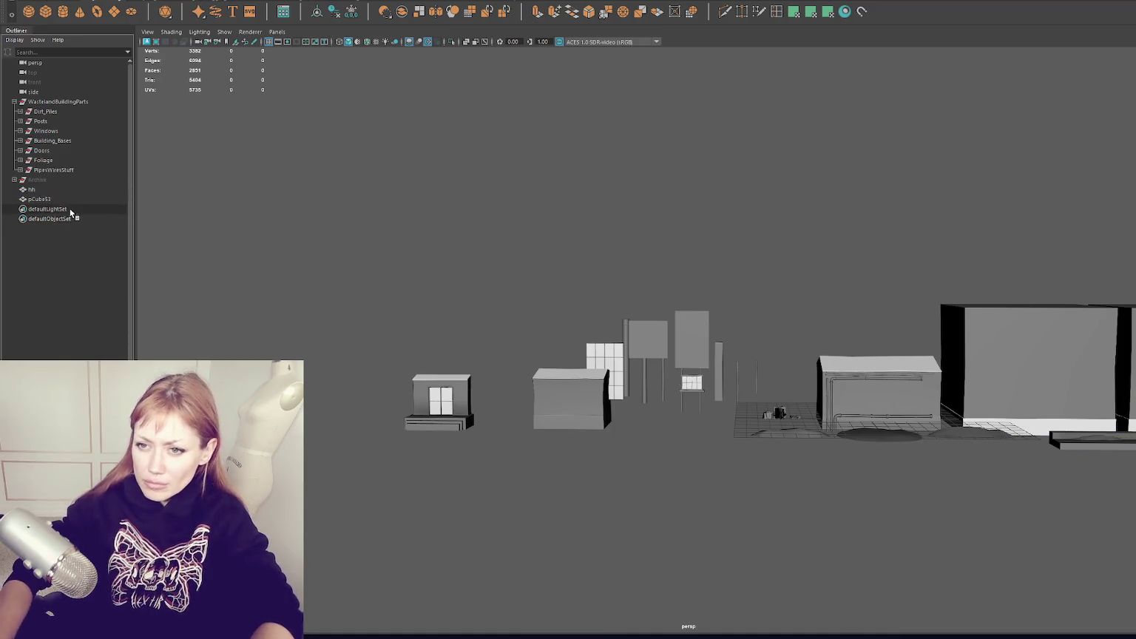
{"action": "key", "text": "Delete"}
Rename the last leftover object, then frame pCube53 and the other leftover boxes and delete them.
{"action": "double_click", "coordinate": [59, 189]}
{"action": "type", "text": "t"}
{"action": "left_click", "coordinate": [39, 199], "text": "ctrl"}
{"action": "key", "text": "f"}
{"action": "mouse_move", "coordinate": [1062, 499]}
{"action": "left_mouse_down", "text": "alt"}
{"action": "mouse_move", "coordinate": [885, 426]}
{"action": "mouse_move", "coordinate": [626, 386]}
{"action": "left_mouse_up", "text": "alt"}
{"action": "scroll", "coordinate": [698, 334], "scroll_direction": "up", "scroll_amount": 3}
{"action": "right_click_drag", "start_coordinate": [786, 208], "coordinate": [897, 174]}
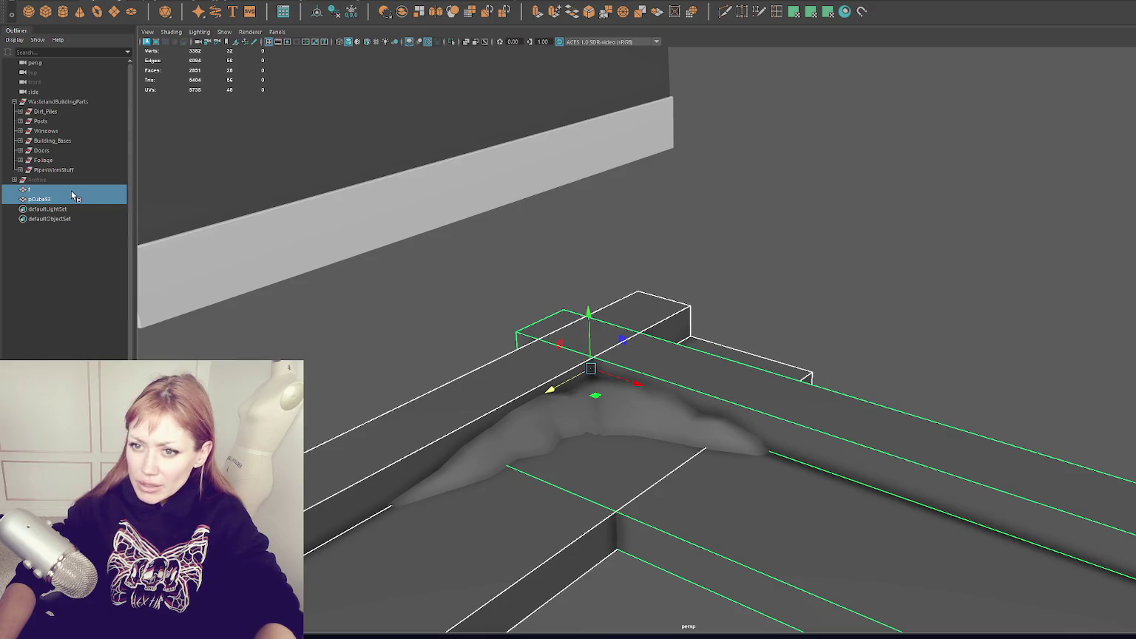
{"action": "key", "text": "Delete"}
Pull back to a wide view and select all the WastelandBuildingParts objects.
{"action": "left_click_drag", "start_coordinate": [152, 195], "coordinate": [715, 361], "text": "alt"}
{"action": "scroll", "coordinate": [666, 358], "scroll_direction": "down", "scroll_amount": 5}
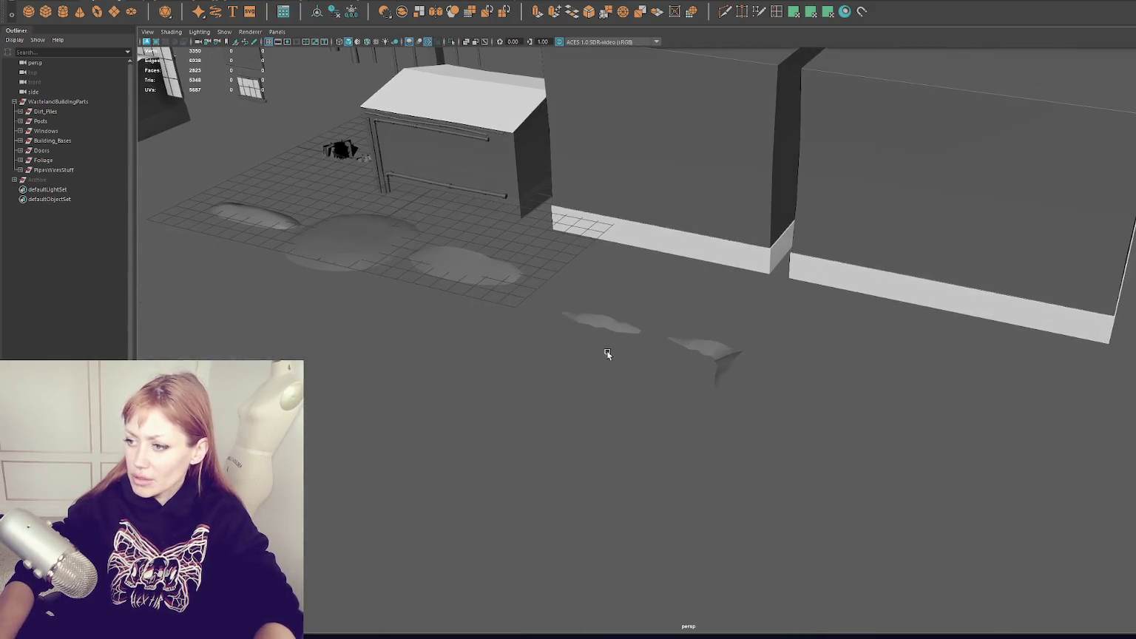
{"action": "middle_click_drag", "start_coordinate": [605, 353], "coordinate": [800, 394], "text": "alt"}
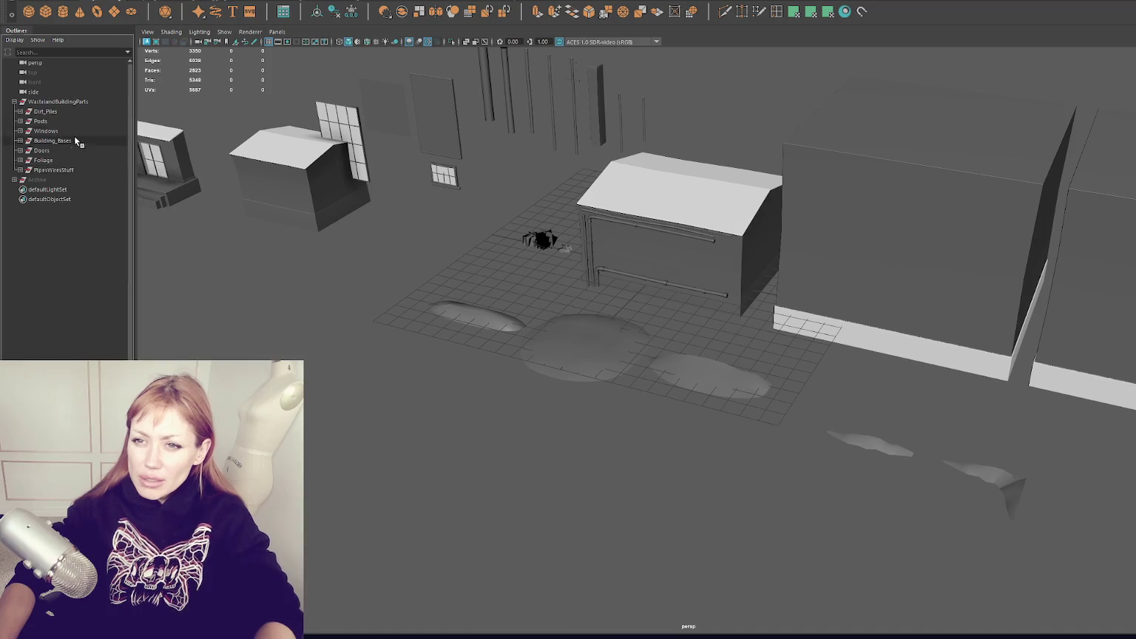
{"action": "left_click", "coordinate": [58, 100]}
{"action": "right_click_drag", "start_coordinate": [60, 102], "coordinate": [73, 96]}
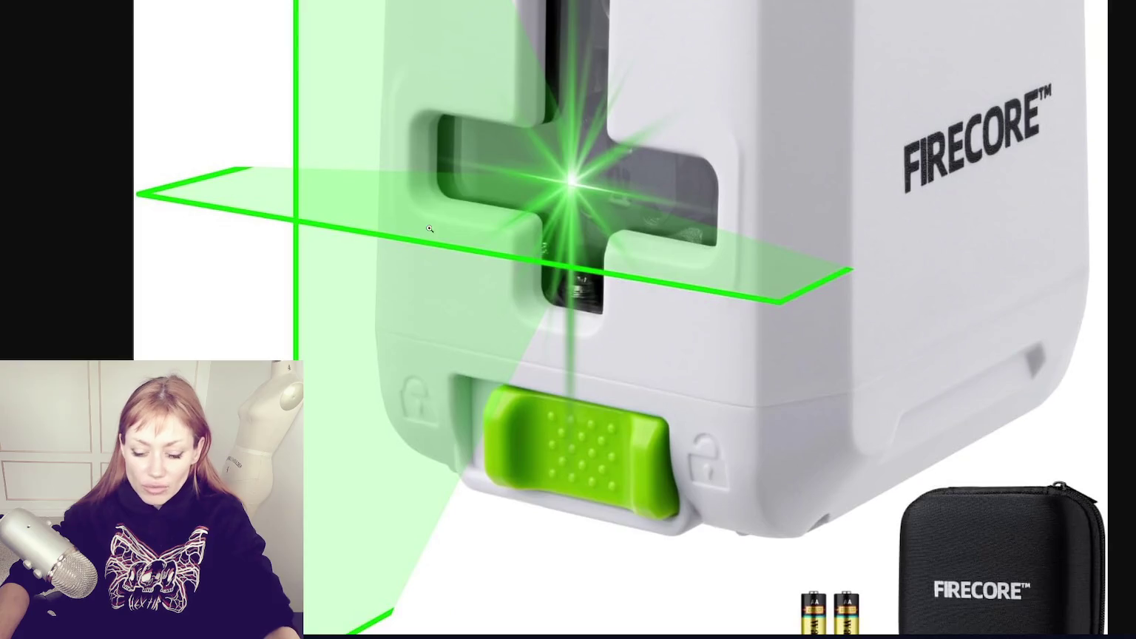
Flip through the laser level product images at a zoomed-out page size, including the black tripod model.
{"action": "scroll", "coordinate": [487, 194], "scroll_direction": "down", "scroll_amount": 1, "text": "ctrl"}
{"action": "key", "text": "Right"}
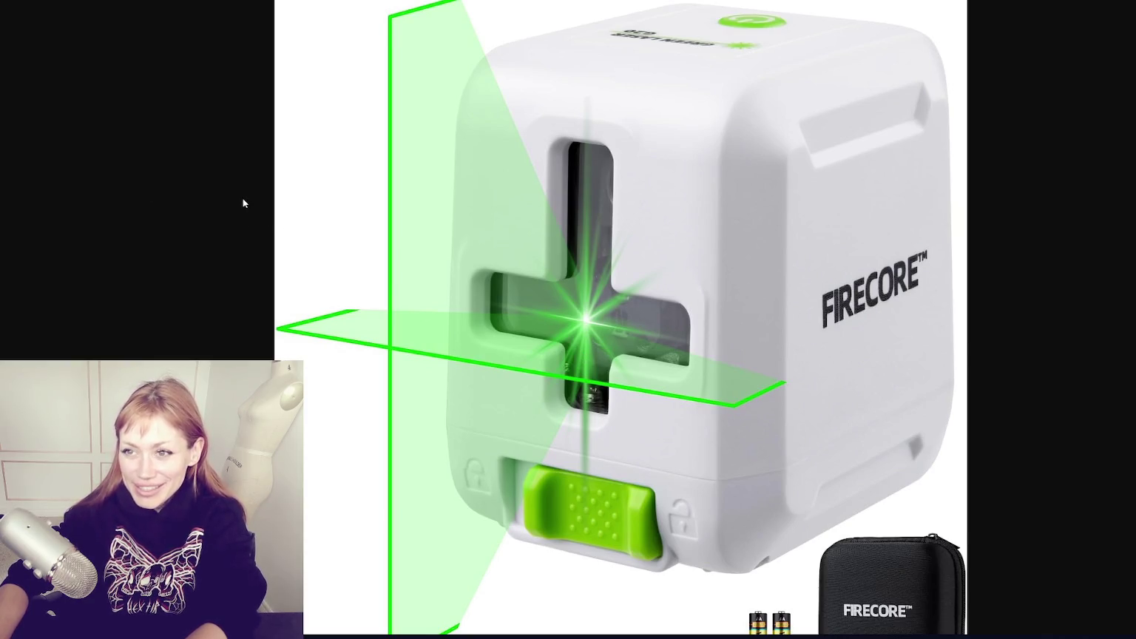
{"action": "key", "text": "ctrl+minus"}
{"action": "key", "text": "ctrl+minus"}
{"action": "key", "text": "ctrl+minus"}
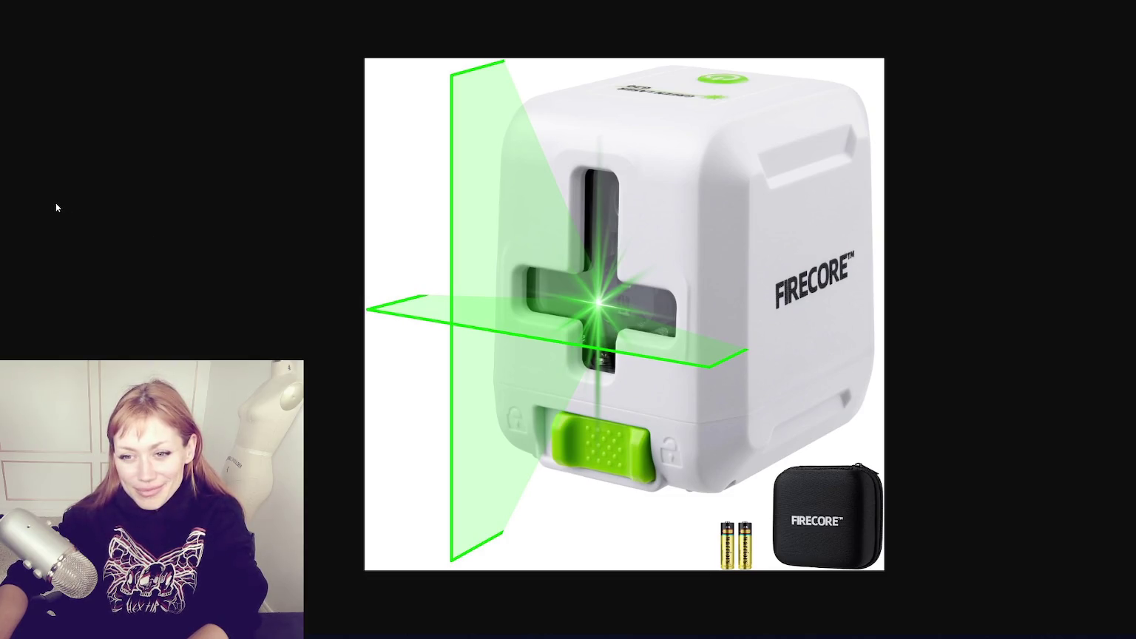
{"action": "key", "text": "Right"}
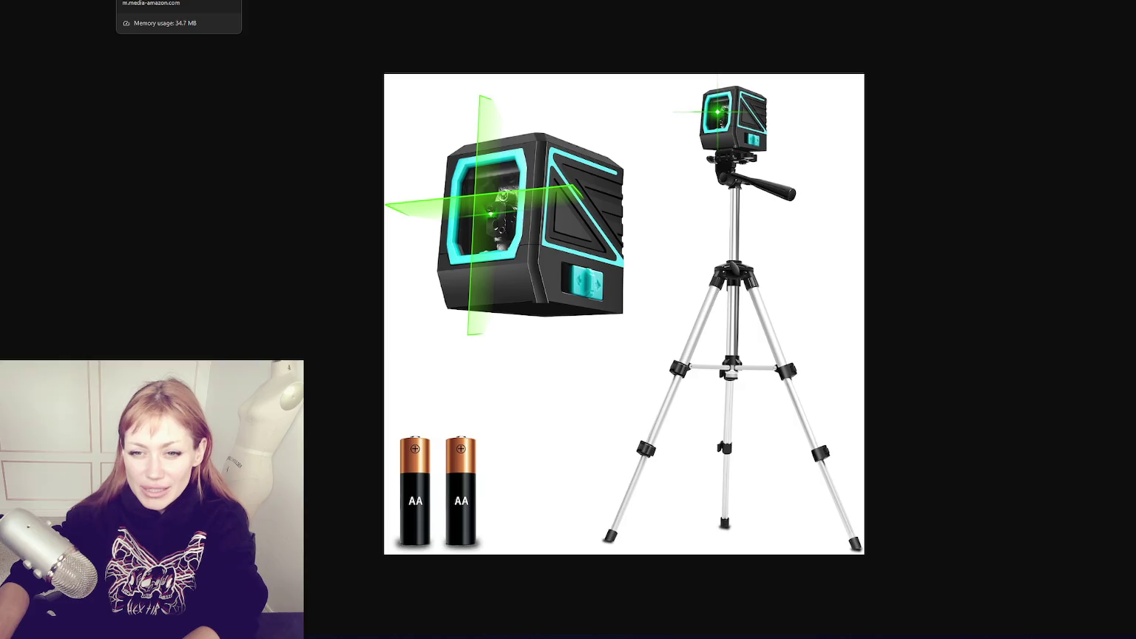
{"action": "key", "text": "ctrl+Tab"}
{"action": "key", "text": "alt+Tab"}
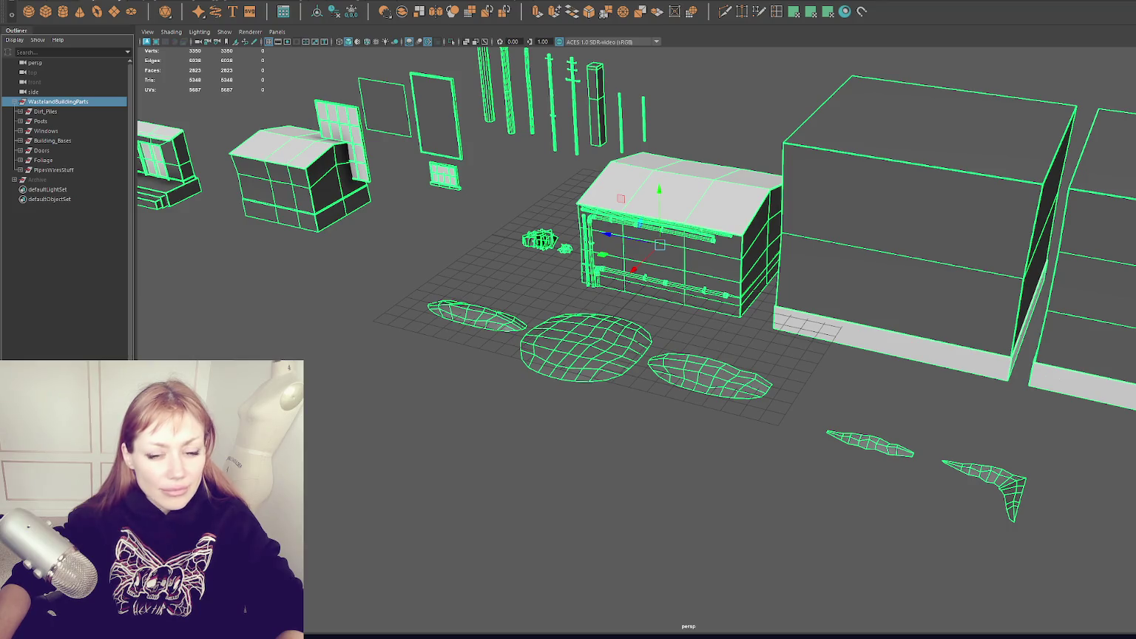
Orbit around the Maya building parts and select the small window piece.
{"action": "mouse_move", "coordinate": [636, 296]}
{"action": "left_mouse_down", "text": "alt"}
{"action": "mouse_move", "coordinate": [563, 282]}
{"action": "mouse_move", "coordinate": [651, 311]}
{"action": "mouse_move", "coordinate": [636, 295]}
{"action": "left_mouse_up", "text": "alt"}
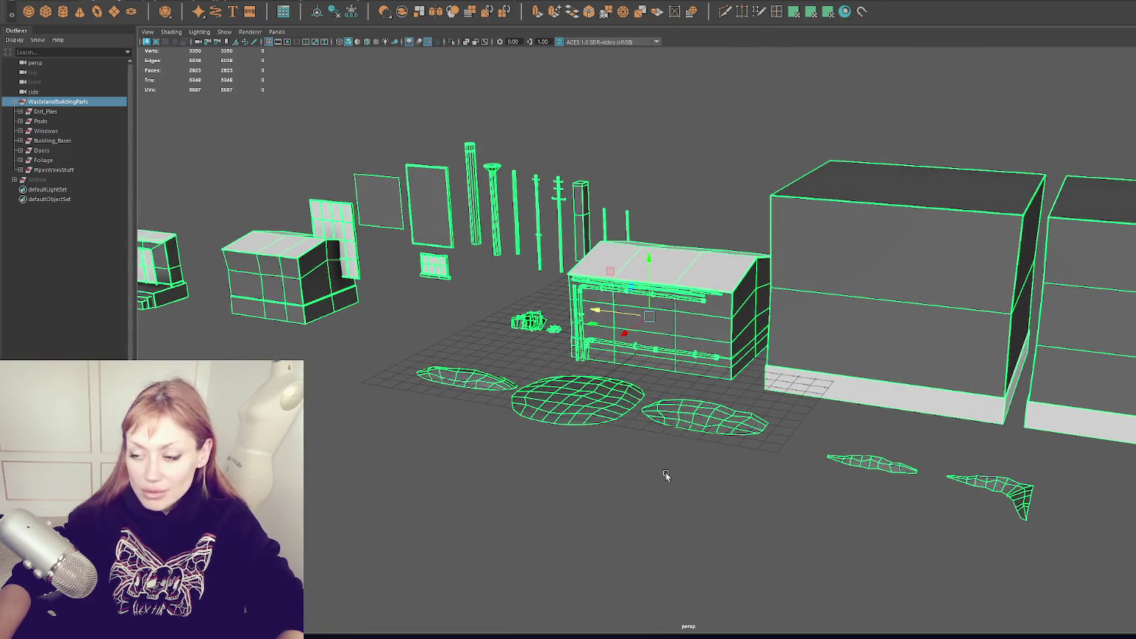
{"action": "left_click", "coordinate": [428, 275]}
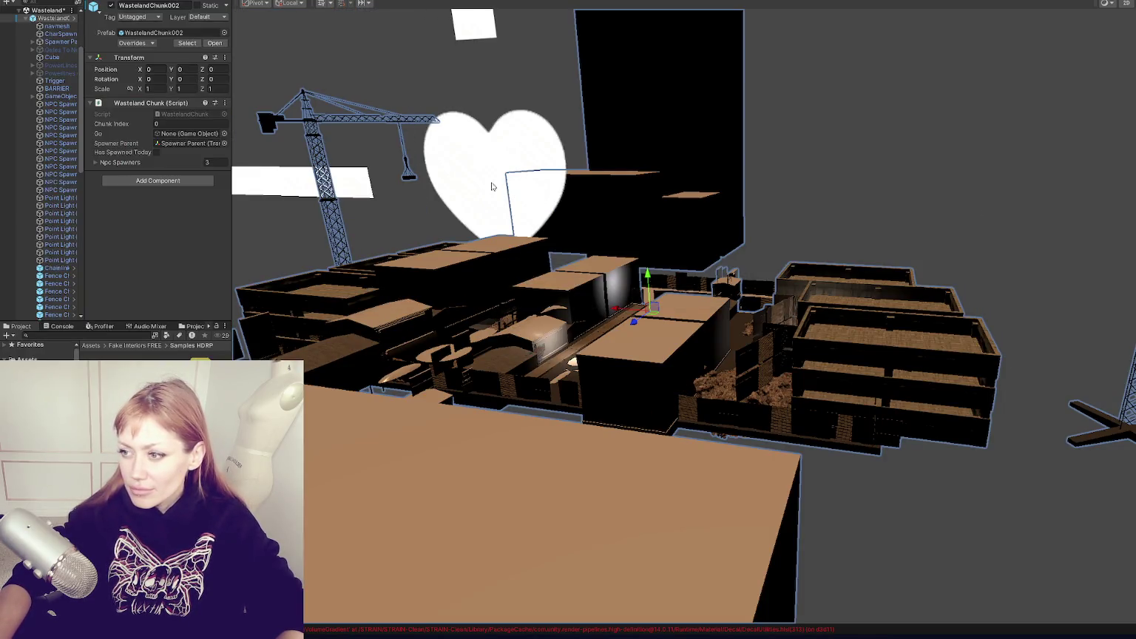
Widen the Inspector area, zoom in on the crane, and frame the BARRIER object in WastelandChunk002.
{"action": "scroll", "coordinate": [52, 104], "scroll_direction": "up", "scroll_amount": 5}
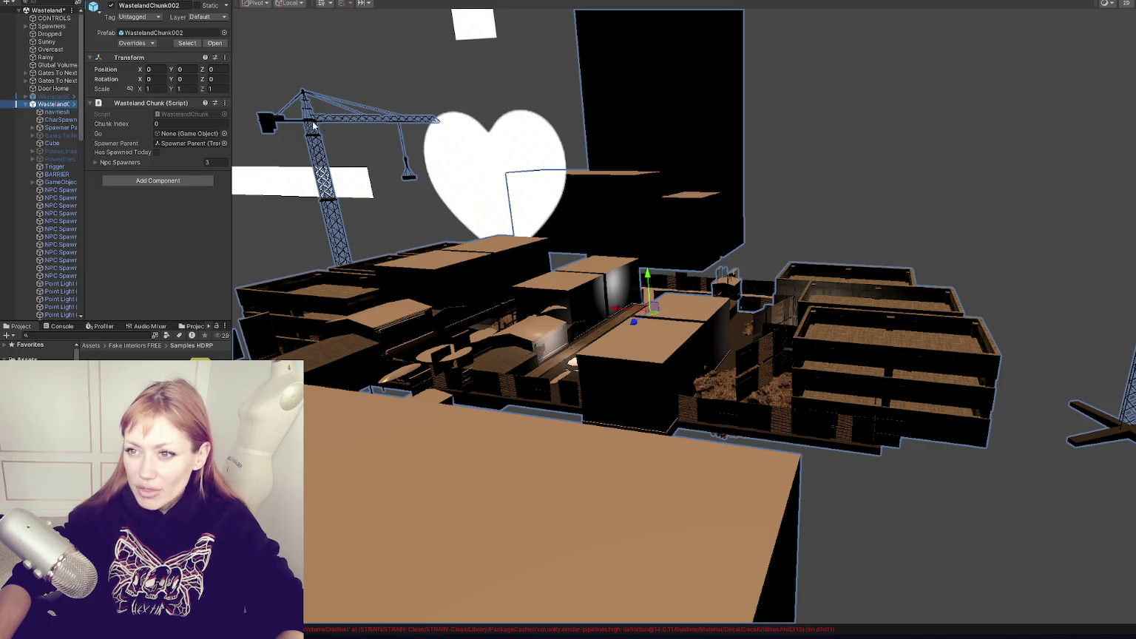
{"action": "left_click_drag", "start_coordinate": [239, 119], "coordinate": [539, 118]}
{"action": "mouse_move", "coordinate": [548, 148]}
{"action": "right_mouse_down"}
{"action": "mouse_move", "coordinate": [563, 188]}
{"action": "mouse_move", "coordinate": [792, 202]}
{"action": "right_mouse_up"}
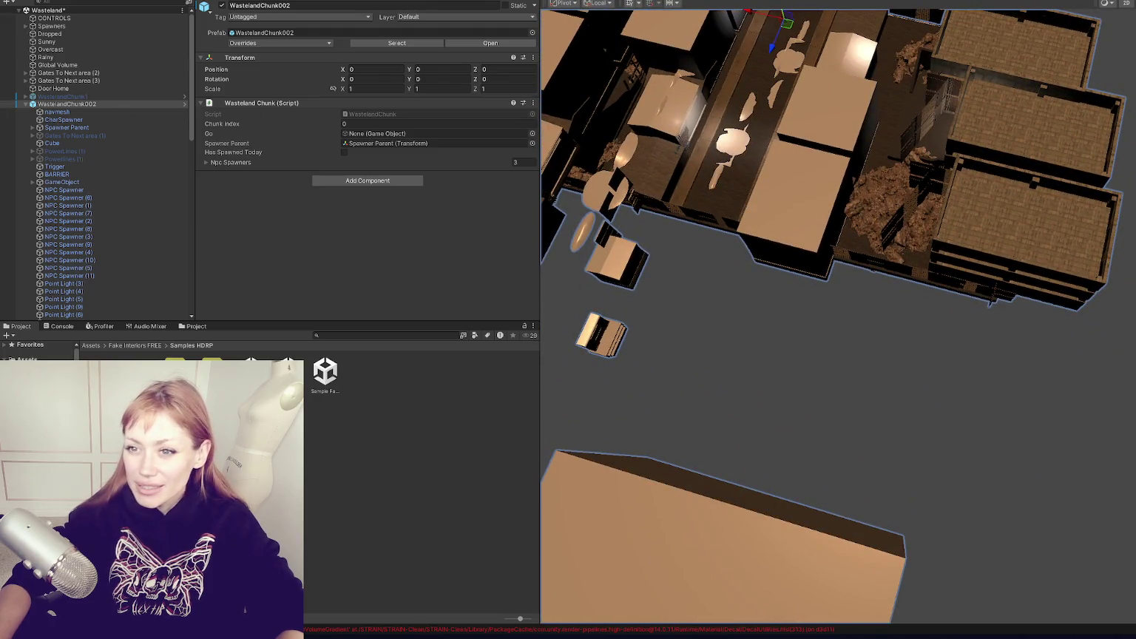
{"action": "left_click", "coordinate": [25, 104]}
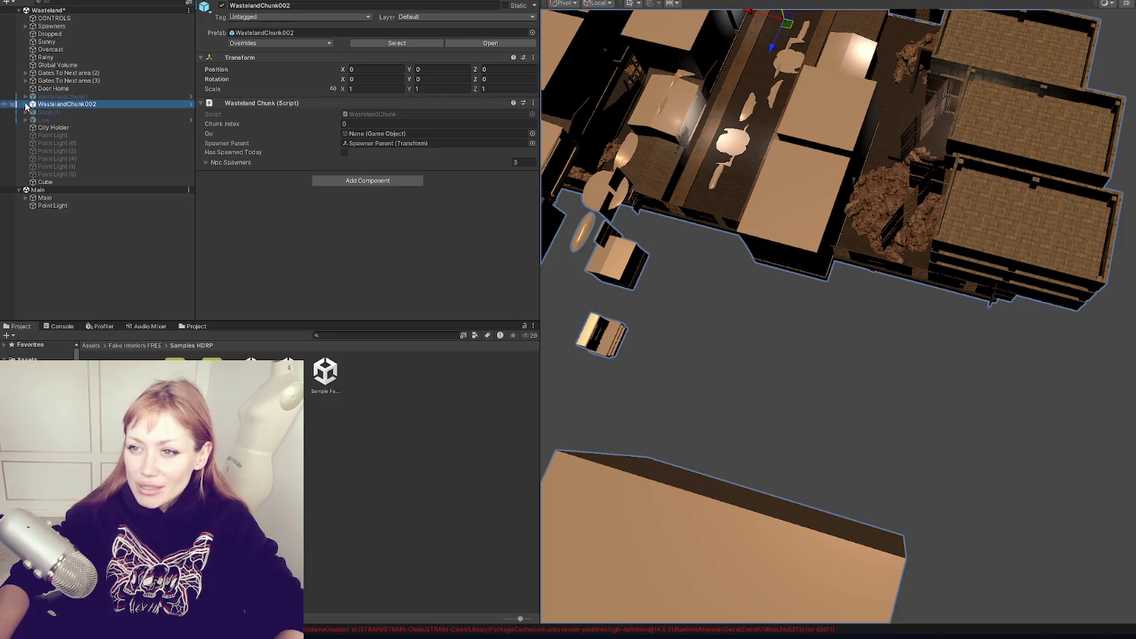
{"action": "left_click", "coordinate": [26, 105]}
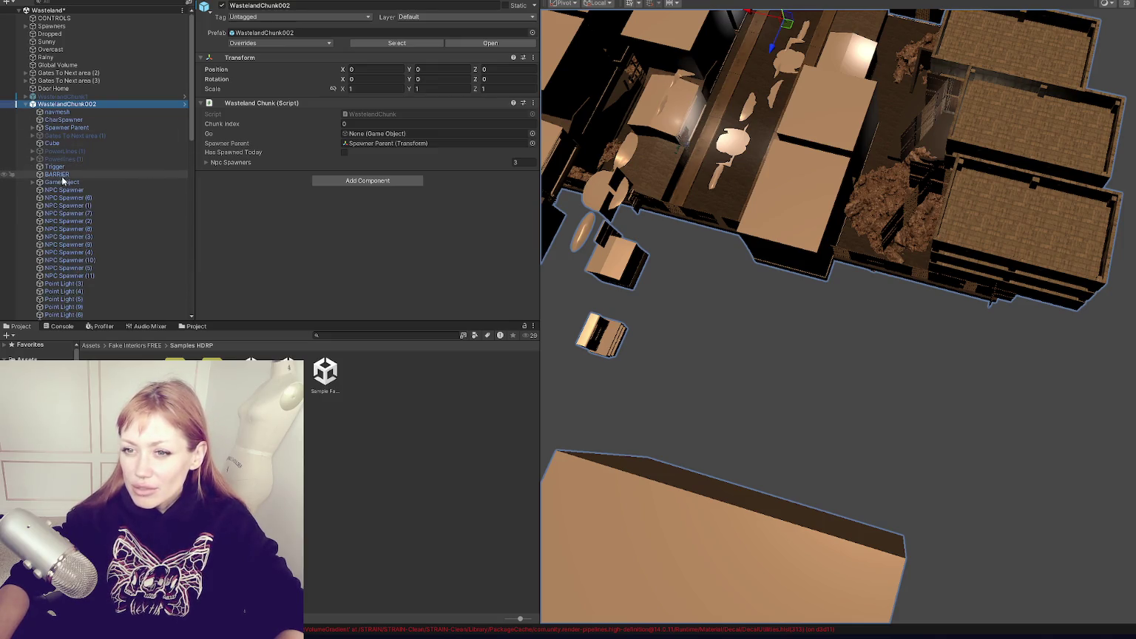
{"action": "double_click", "coordinate": [56, 174]}
Try moving all twelve NPC Spawners under Spawner Parent, then choose Open Prefab in the warning.
{"action": "scroll", "coordinate": [102, 192], "scroll_direction": "down", "scroll_amount": 5}
{"action": "scroll", "coordinate": [101, 192], "scroll_direction": "up", "scroll_amount": 2}
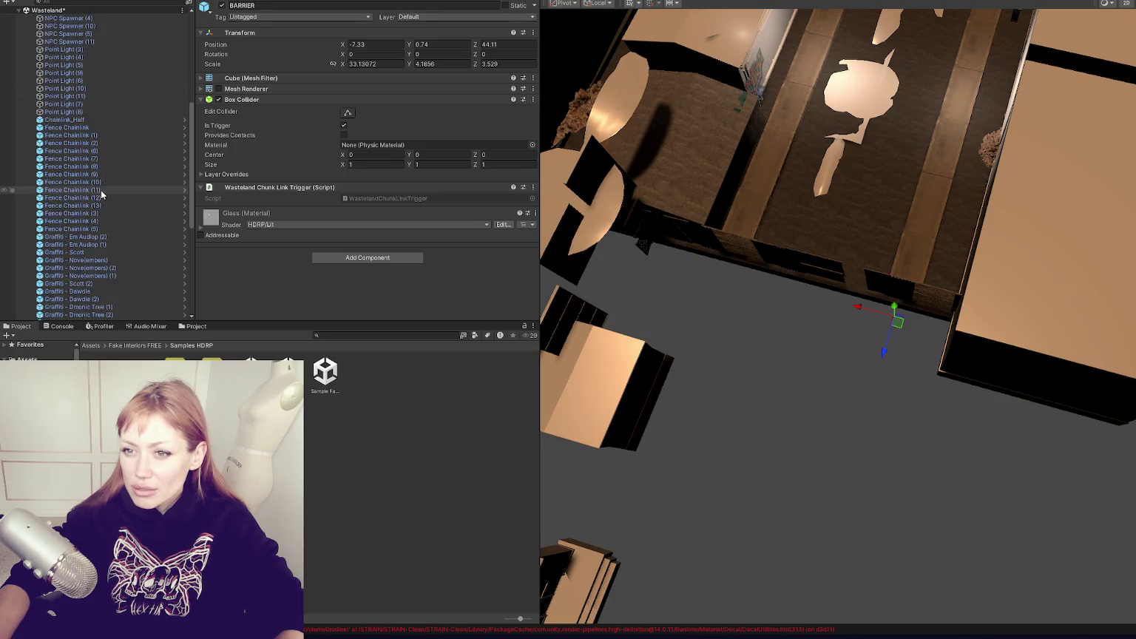
{"action": "double_click", "coordinate": [70, 158]}
{"action": "left_click", "coordinate": [116, 73], "text": "shift"}
{"action": "scroll", "coordinate": [116, 78], "scroll_direction": "up", "scroll_amount": 3}
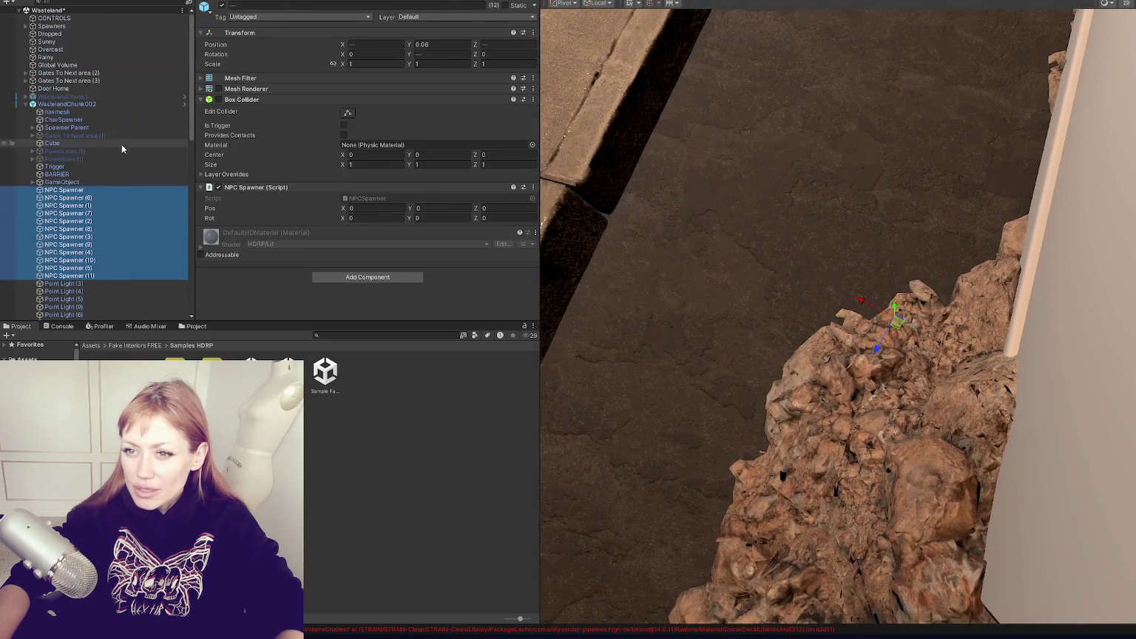
{"action": "left_click_drag", "start_coordinate": [89, 139], "coordinate": [96, 124]}
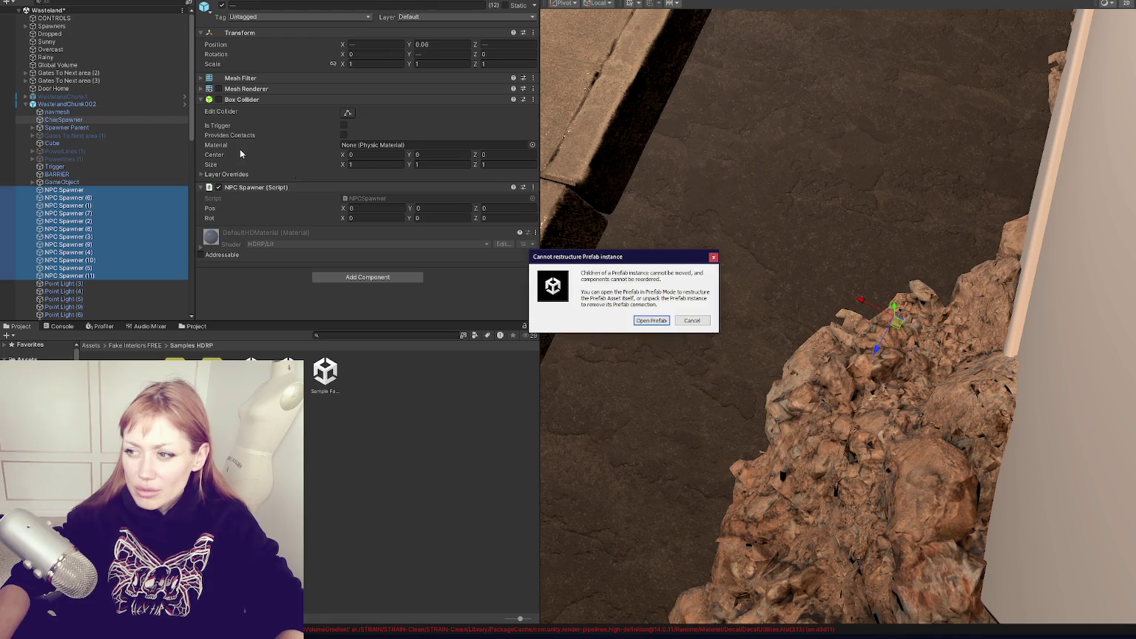
{"action": "left_click", "coordinate": [691, 322]}
In the opened prefab, select WastelandParts (1) and (2), then the first point light.
{"action": "scroll", "coordinate": [188, 107], "scroll_direction": "down", "scroll_amount": 5}
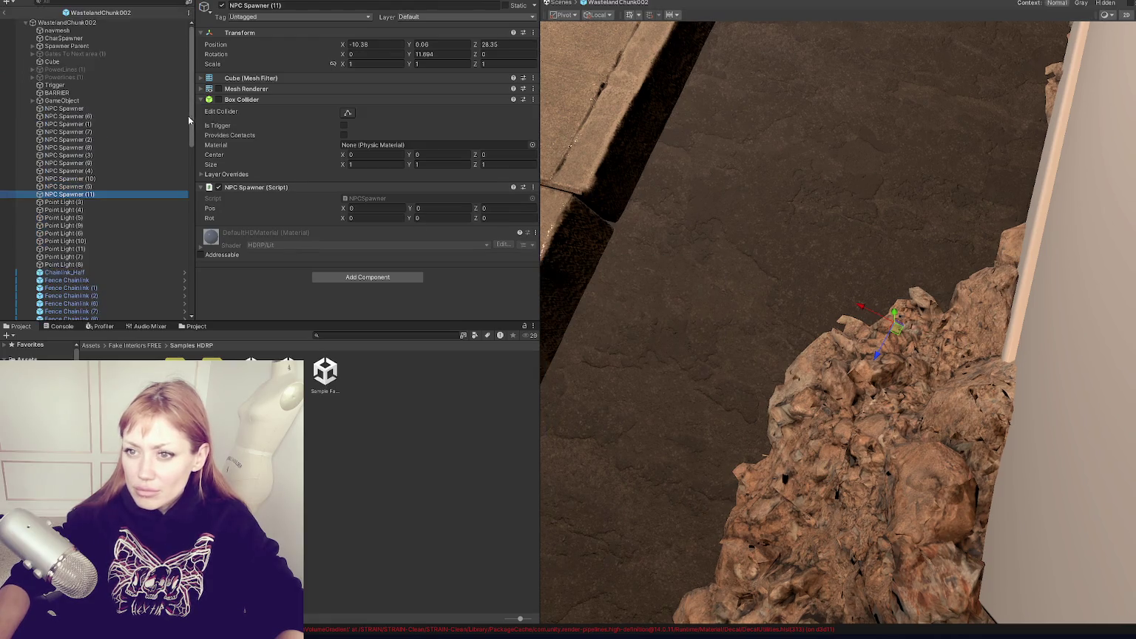
{"action": "scroll", "coordinate": [95, 159], "scroll_direction": "down", "scroll_amount": 1}
{"action": "scroll", "coordinate": [34, 255], "scroll_direction": "down", "scroll_amount": 4}
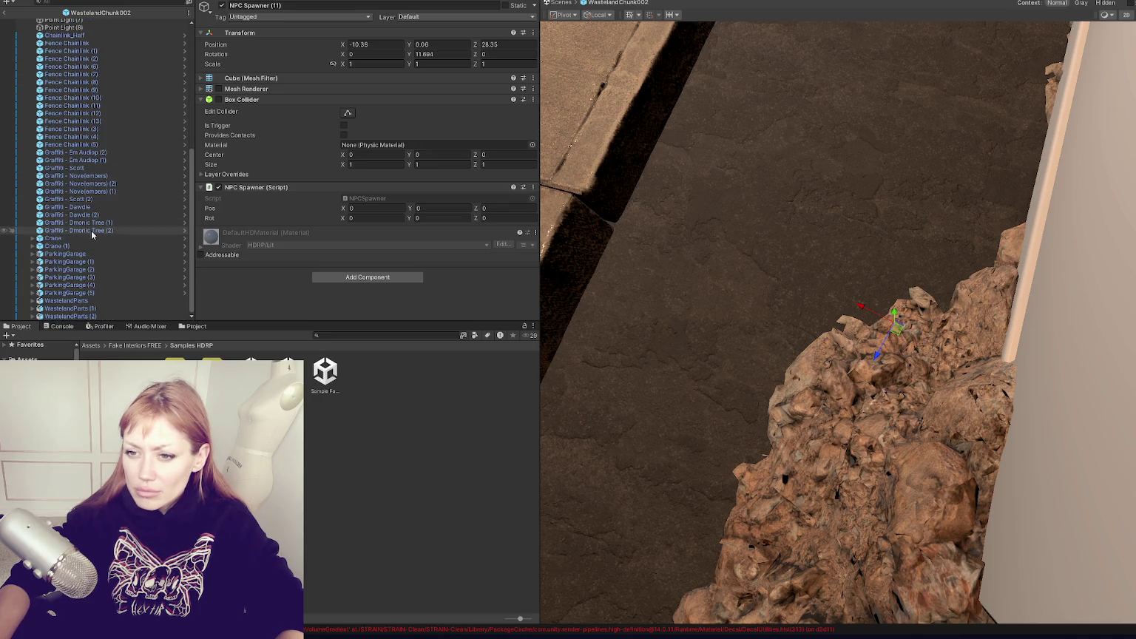
{"action": "left_click", "coordinate": [112, 317]}
{"action": "left_click", "coordinate": [123, 309], "text": "shift"}
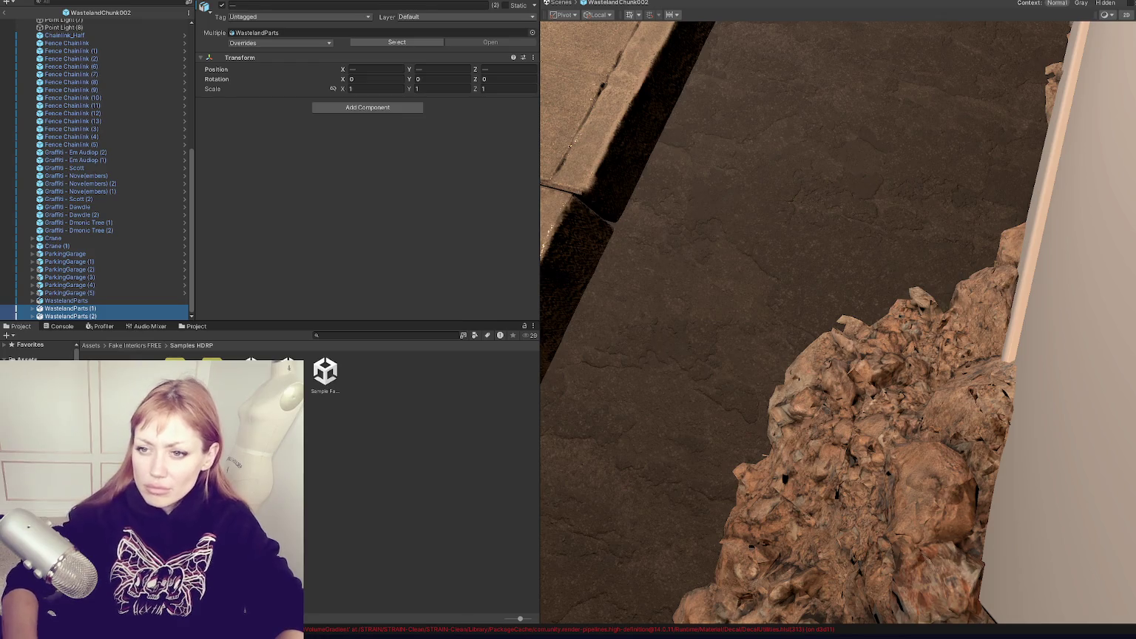
{"action": "scroll", "coordinate": [128, 151], "scroll_direction": "up", "scroll_amount": 3}
{"action": "scroll", "coordinate": [126, 148], "scroll_direction": "up", "scroll_amount": 3}
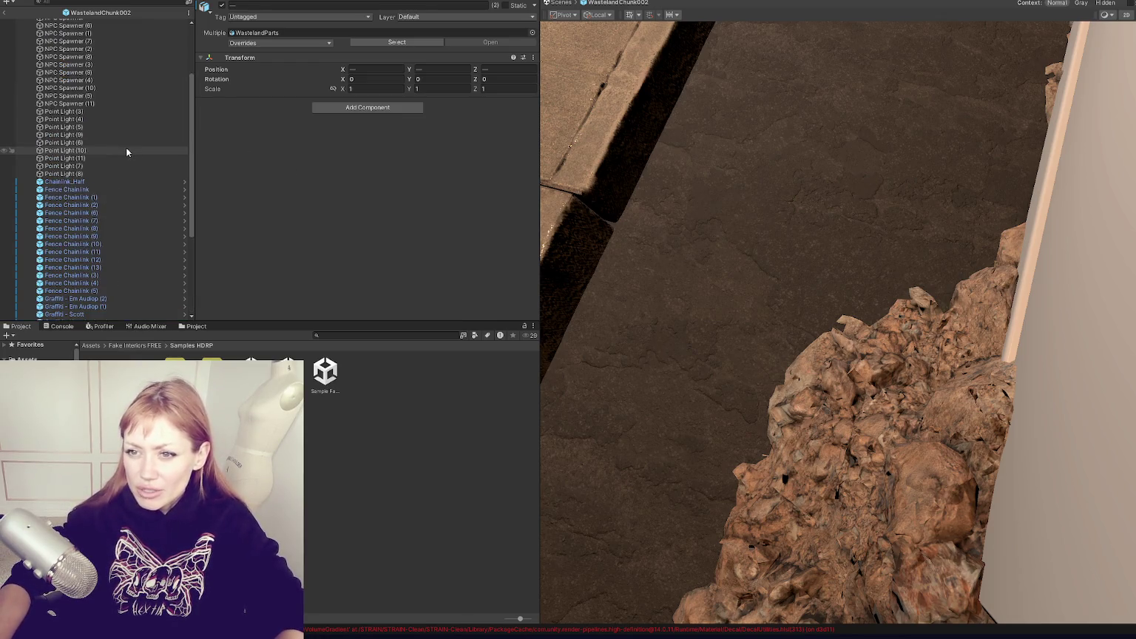
{"action": "scroll", "coordinate": [126, 147], "scroll_direction": "up", "scroll_amount": 6}
{"action": "left_click", "coordinate": [127, 210]}
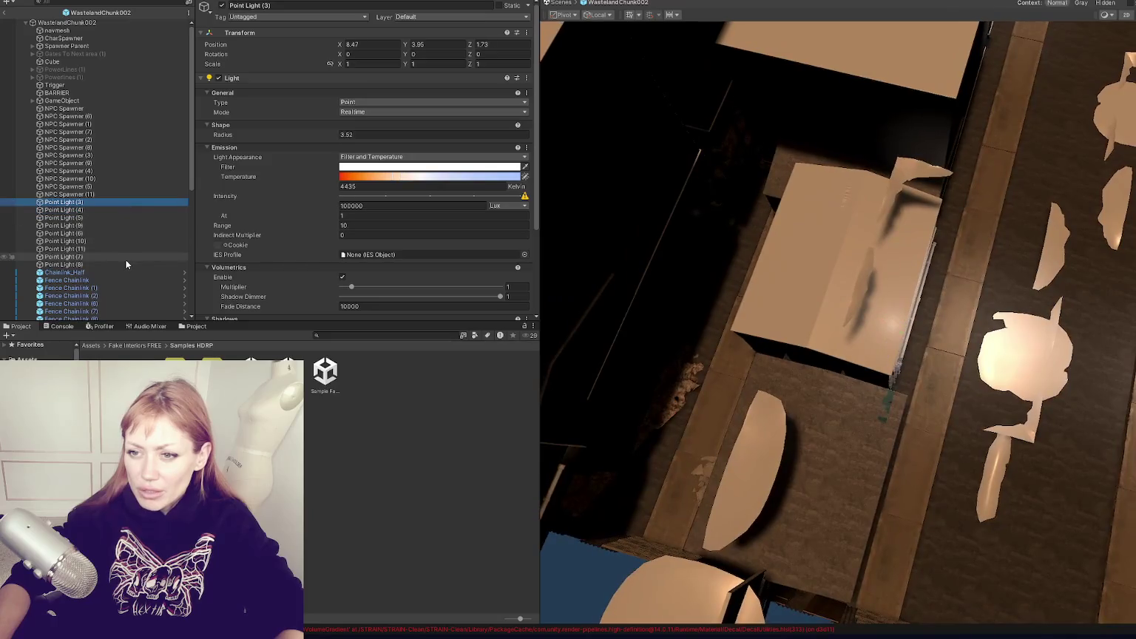
Group Point Light (3)–(8) under a new empty parent named Lights.
{"action": "left_click", "coordinate": [126, 263], "text": "shift"}
{"action": "right_click", "coordinate": [128, 228]}
{"action": "left_click", "coordinate": [205, 270]}
{"action": "left_click", "coordinate": [92, 204]}
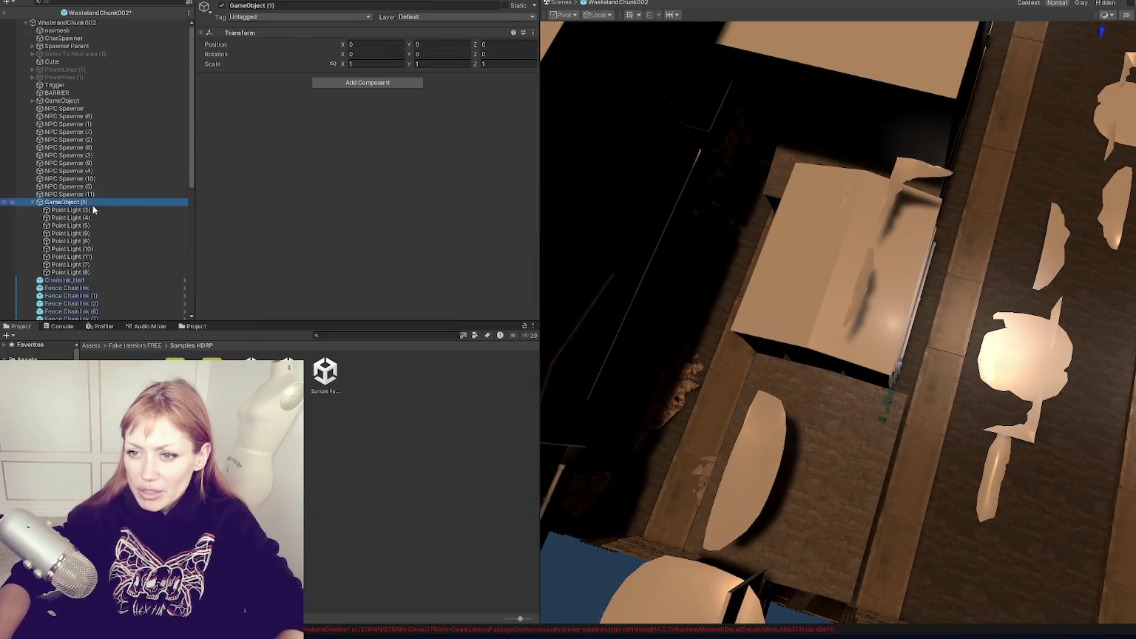
{"action": "left_click", "coordinate": [288, 6]}
{"action": "type", "text": "Lights"}
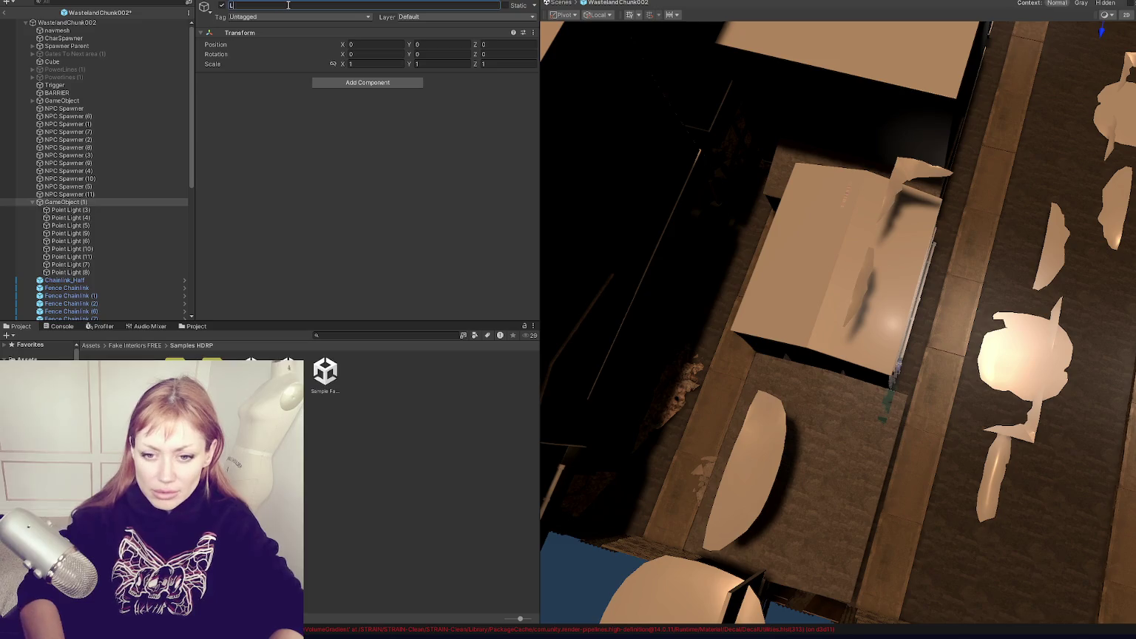
{"action": "left_click", "coordinate": [79, 203]}
{"action": "left_click", "coordinate": [34, 202]}
Undo a new 'CharPar' parent and drag the twelve NPC Spawners into CharSpawner instead.
{"action": "left_click", "coordinate": [67, 194]}
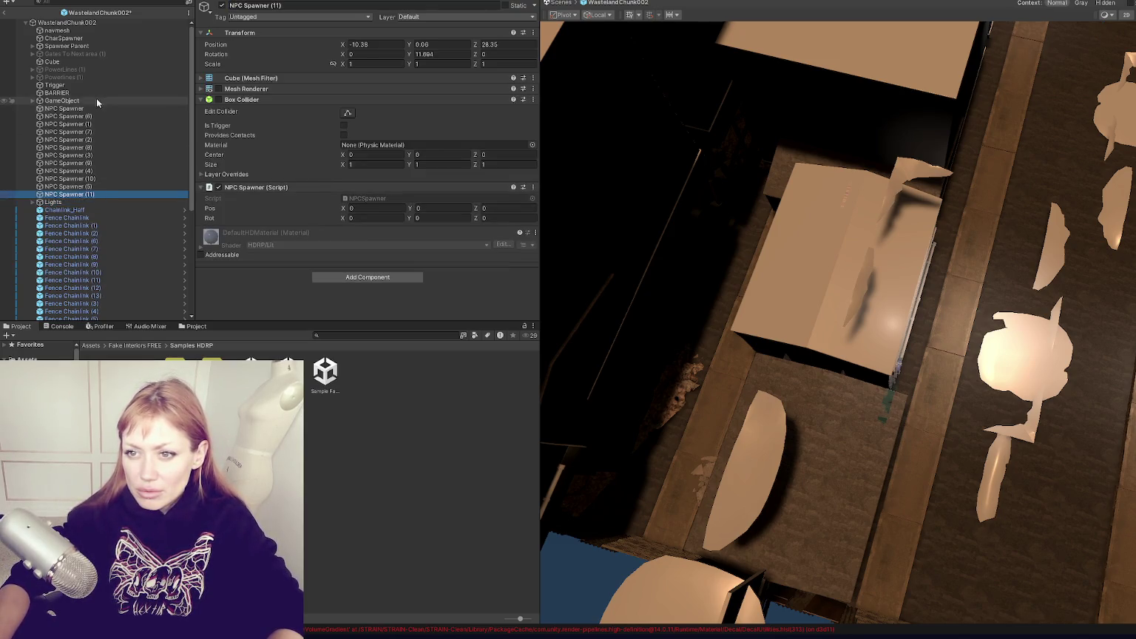
{"action": "left_click", "coordinate": [101, 110], "text": "shift"}
{"action": "right_click", "coordinate": [114, 144]}
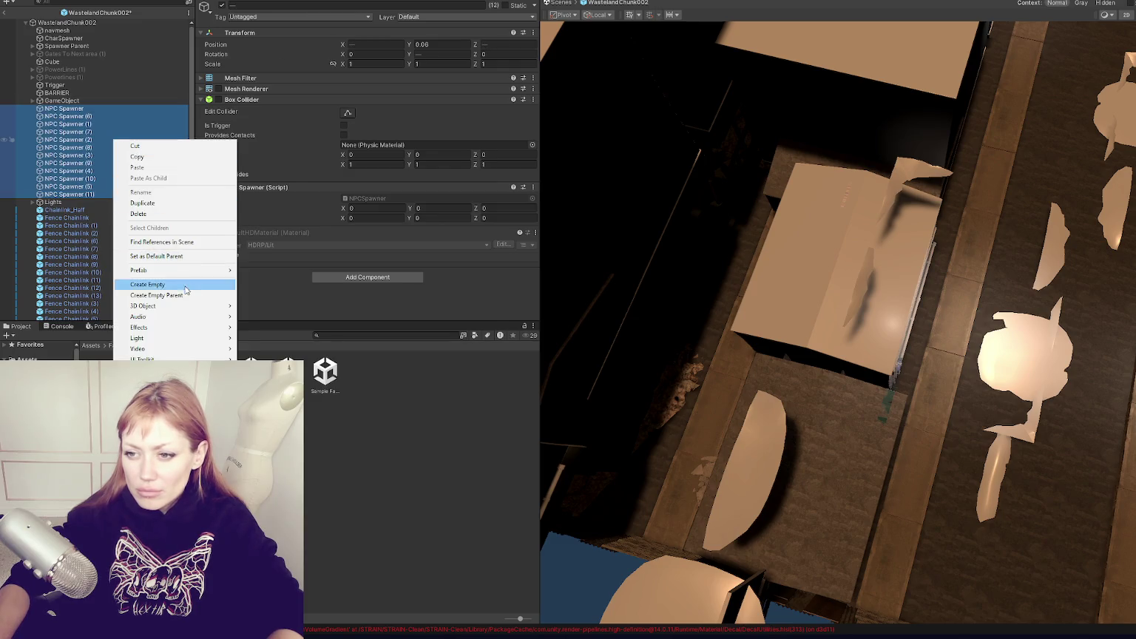
{"action": "left_click", "coordinate": [171, 291]}
{"action": "type", "text": "CharPar"}
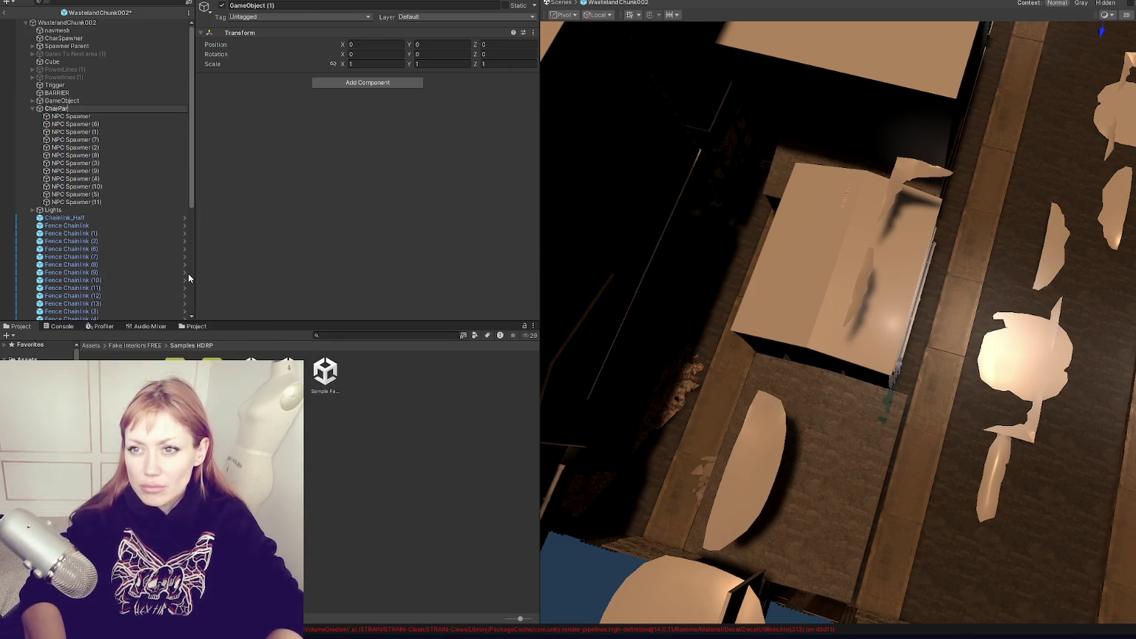
{"action": "key", "text": "Return"}
{"action": "key", "text": "ctrl+z"}
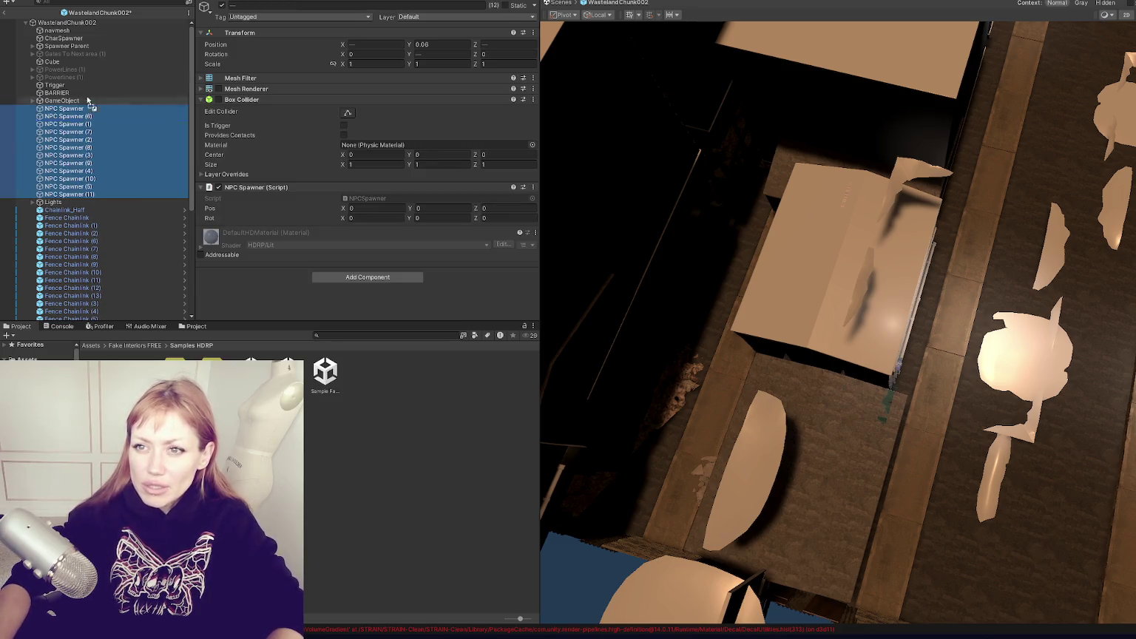
{"action": "left_click_drag", "start_coordinate": [92, 41], "coordinate": [93, 42]}
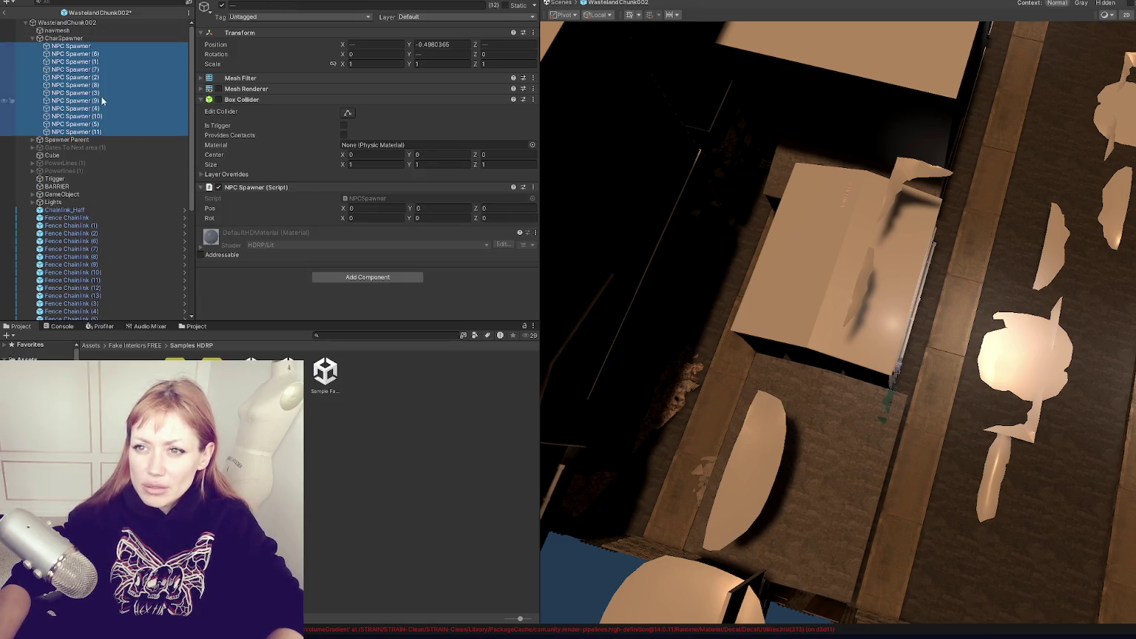
{"action": "left_click", "coordinate": [32, 38]}
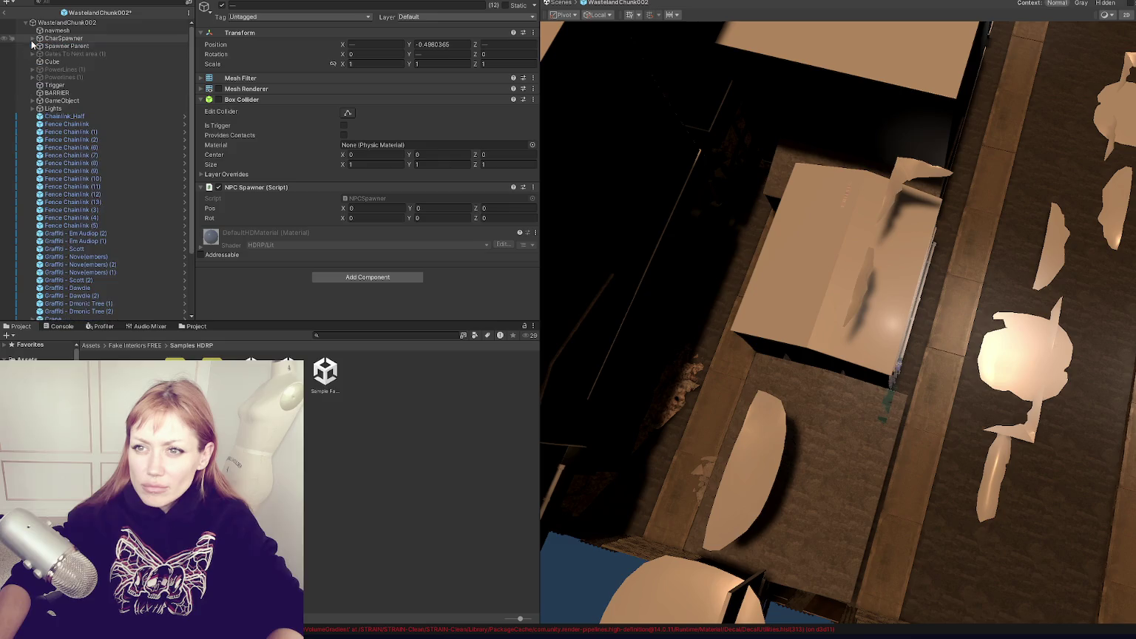
Move the Lights group just below Spawner Parent and look over the whole chunk.
{"action": "left_click_drag", "start_coordinate": [53, 108], "coordinate": [82, 51]}
{"action": "left_click", "coordinate": [71, 109]}
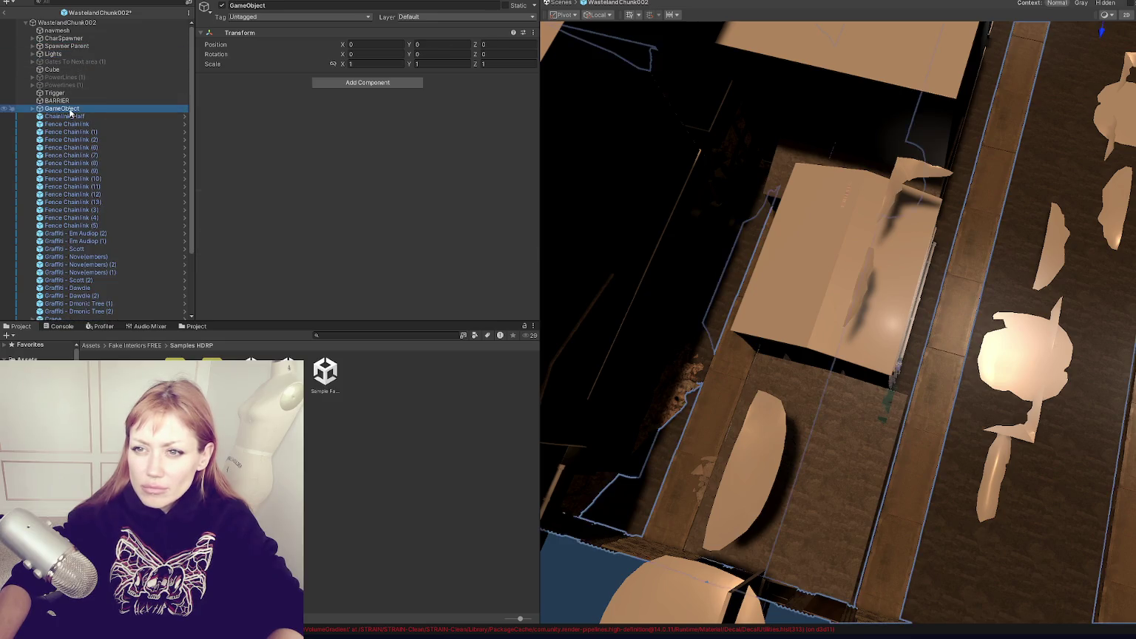
{"action": "scroll", "coordinate": [628, 259], "scroll_direction": "down", "scroll_amount": 5}
{"action": "mouse_move", "coordinate": [713, 261]}
{"action": "left_mouse_down", "text": "alt"}
{"action": "mouse_move", "coordinate": [734, 250]}
{"action": "mouse_move", "coordinate": [870, 318]}
{"action": "mouse_move", "coordinate": [955, 271]}
{"action": "mouse_move", "coordinate": [930, 237]}
{"action": "left_mouse_up", "text": "alt"}
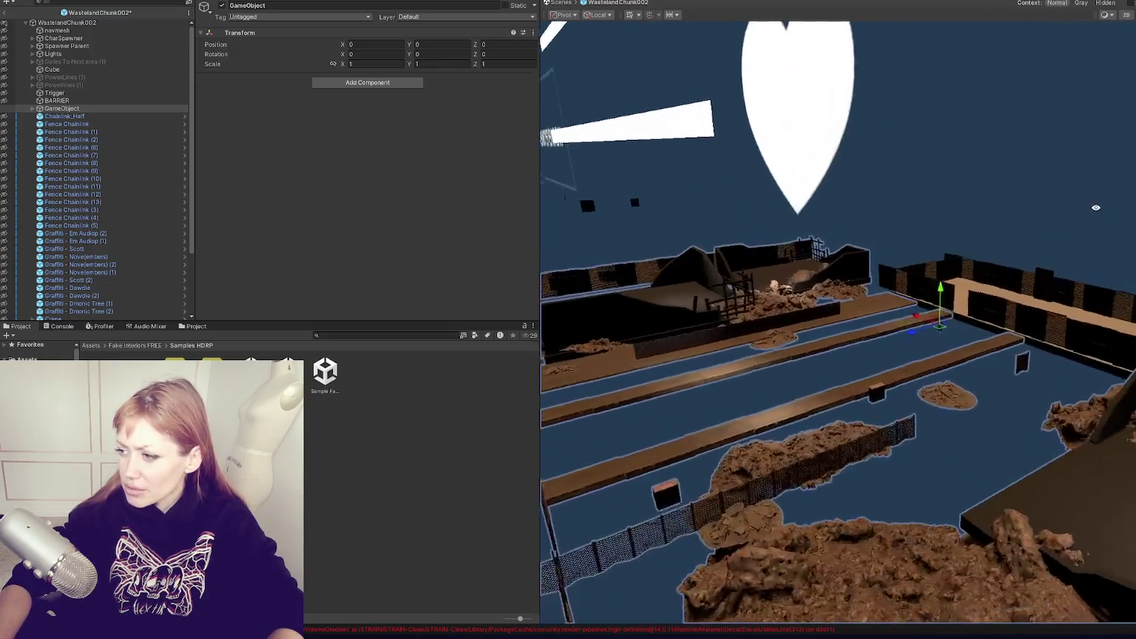
Select Chainlink_Half and Fence Chainlink and bring the fences into view.
{"action": "left_click", "coordinate": [252, 6]}
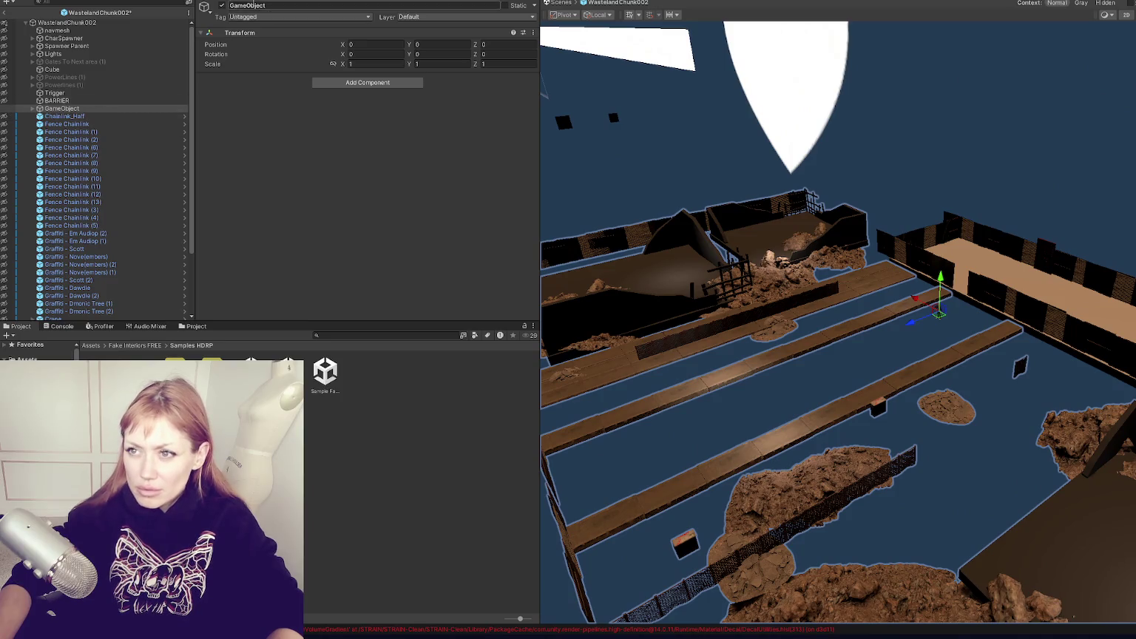
{"action": "double_click", "coordinate": [95, 118]}
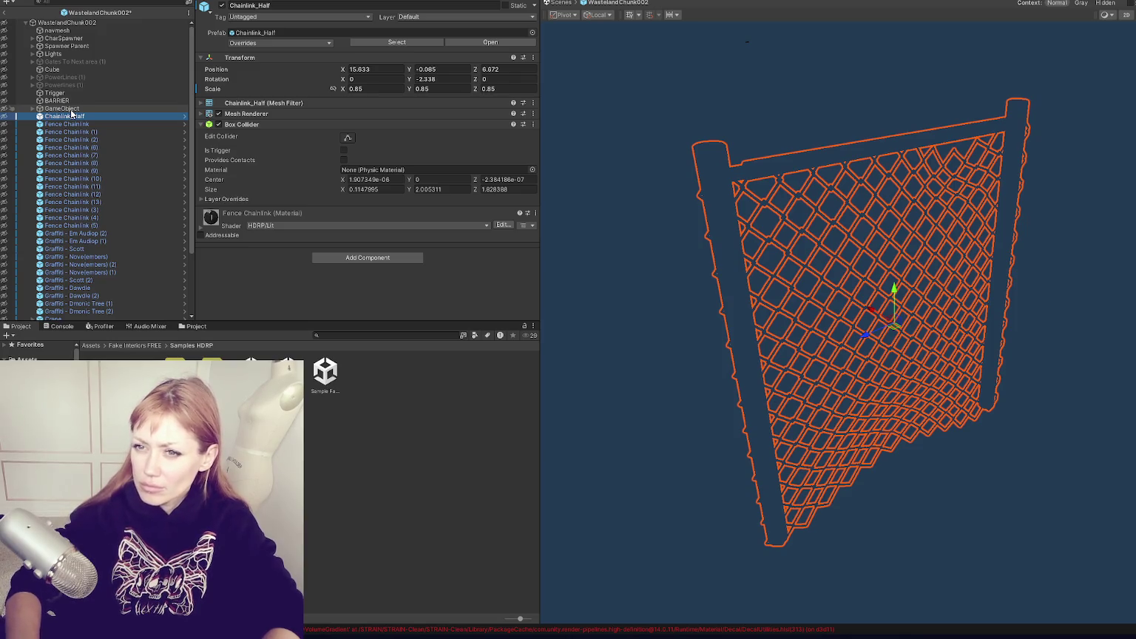
{"action": "left_click", "coordinate": [86, 125], "text": "ctrl"}
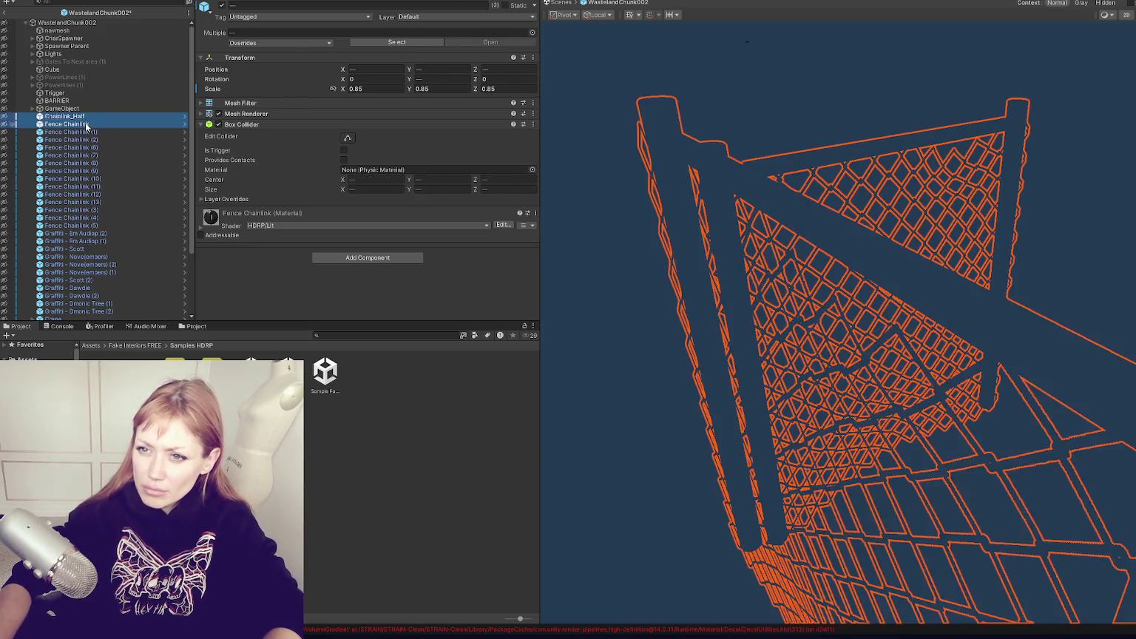
{"action": "scroll", "coordinate": [591, 251], "scroll_direction": "down", "scroll_amount": 5}
{"action": "scroll", "coordinate": [592, 251], "scroll_direction": "down", "scroll_amount": 5}
{"action": "scroll", "coordinate": [992, 241], "scroll_direction": "down", "scroll_amount": 5}
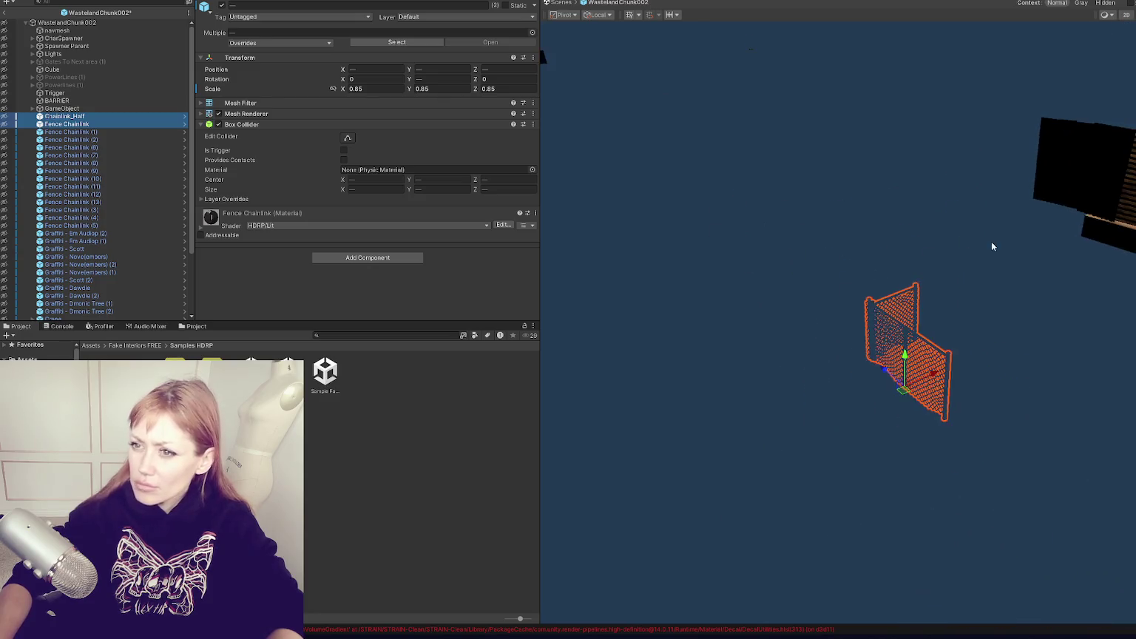
{"action": "scroll", "coordinate": [641, 211], "scroll_direction": "down", "scroll_amount": 3}
{"action": "mouse_move", "coordinate": [640, 212]}
{"action": "left_mouse_down", "text": "alt"}
{"action": "mouse_move", "coordinate": [899, 184]}
{"action": "mouse_move", "coordinate": [834, 195]}
{"action": "left_mouse_up", "text": "alt"}
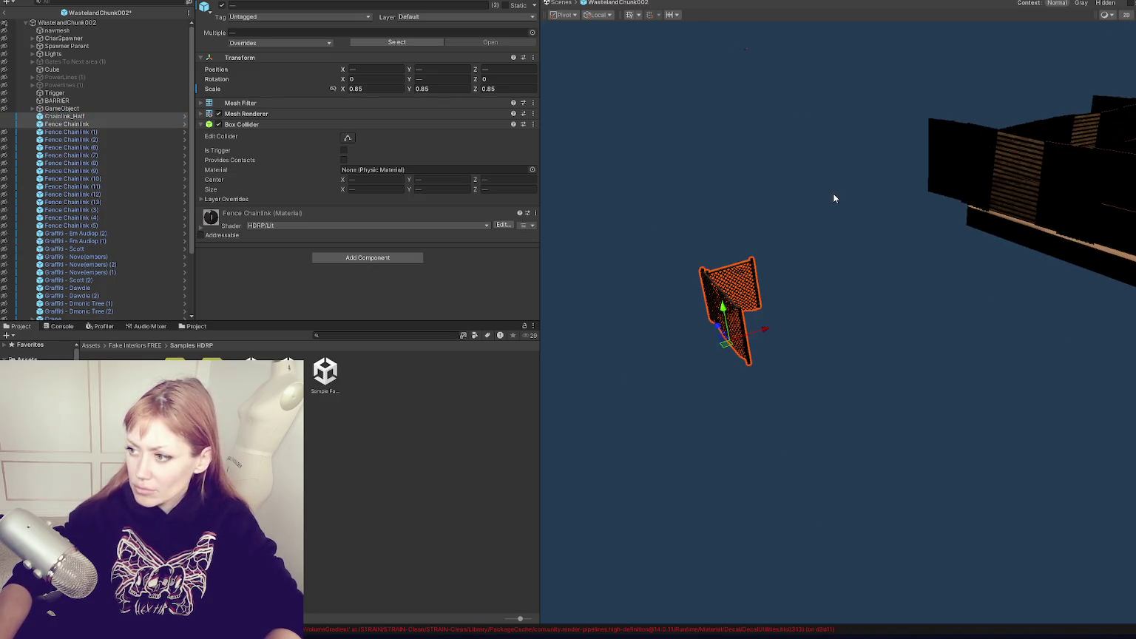
Delete the extra fence copies Fence Chainlink (1) through (5).
{"action": "left_click", "coordinate": [771, 193]}
{"action": "double_click", "coordinate": [108, 133]}
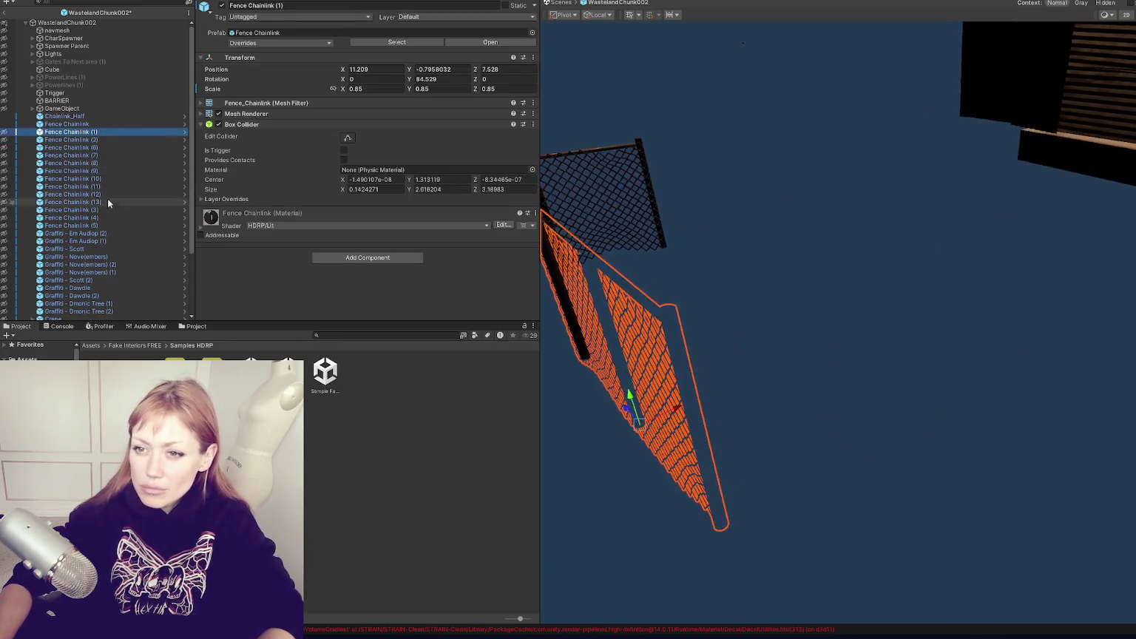
{"action": "left_click", "coordinate": [118, 227], "text": "shift"}
{"action": "key", "text": "Delete"}
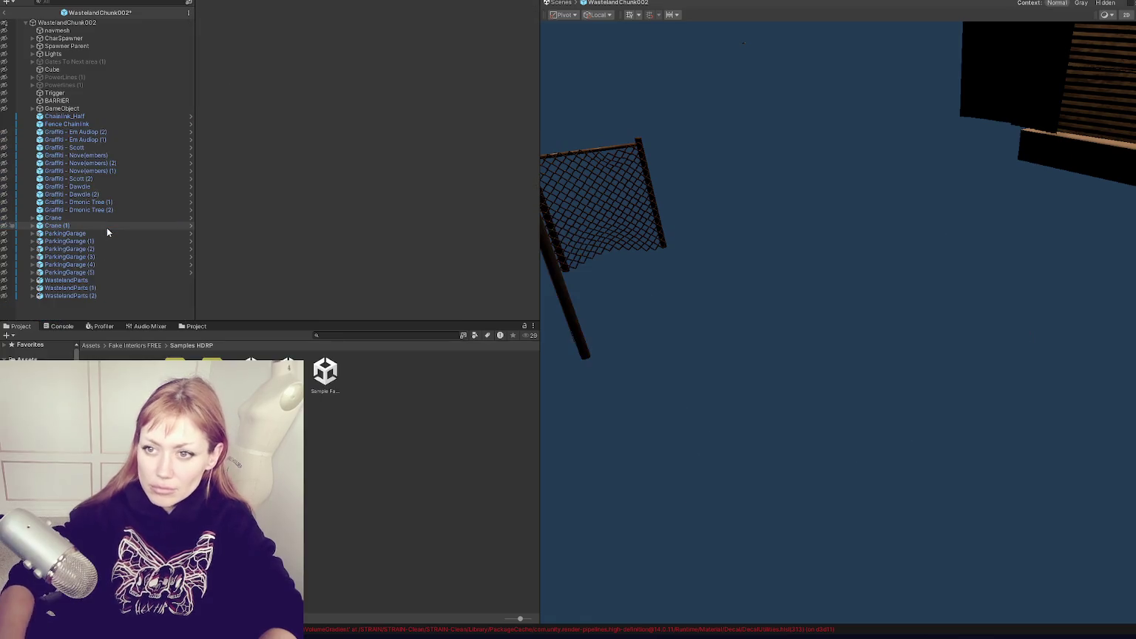
Delete all the Graffiti decals from the hierarchy.
{"action": "left_click", "coordinate": [97, 131]}
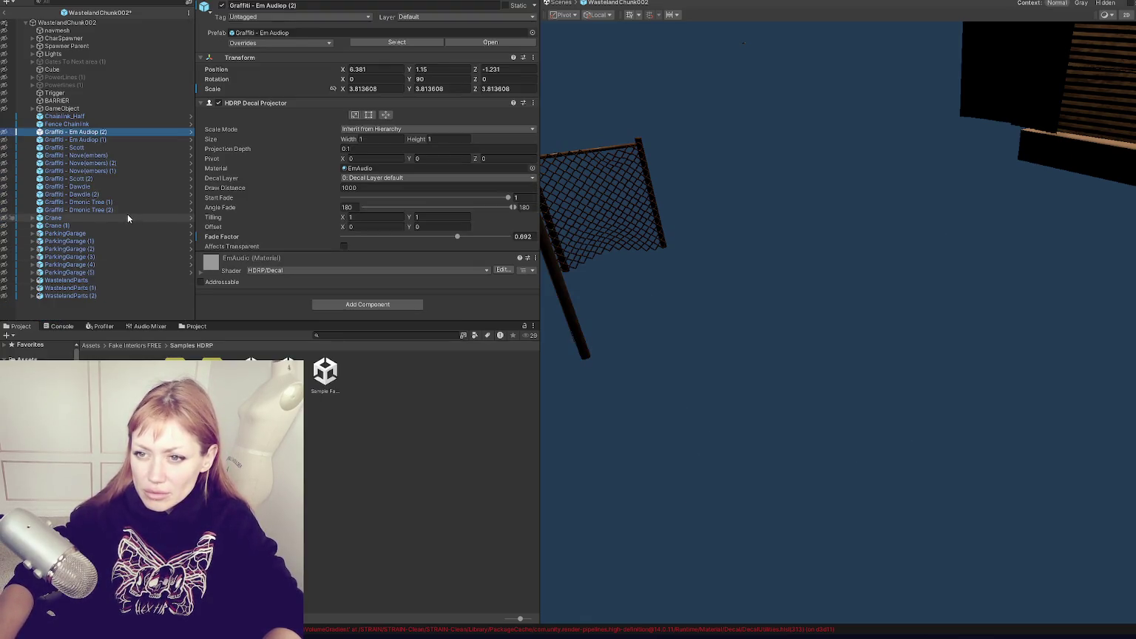
{"action": "left_click", "coordinate": [127, 213], "text": "shift"}
{"action": "key", "text": "Delete"}
{"action": "left_click", "coordinate": [89, 132]}
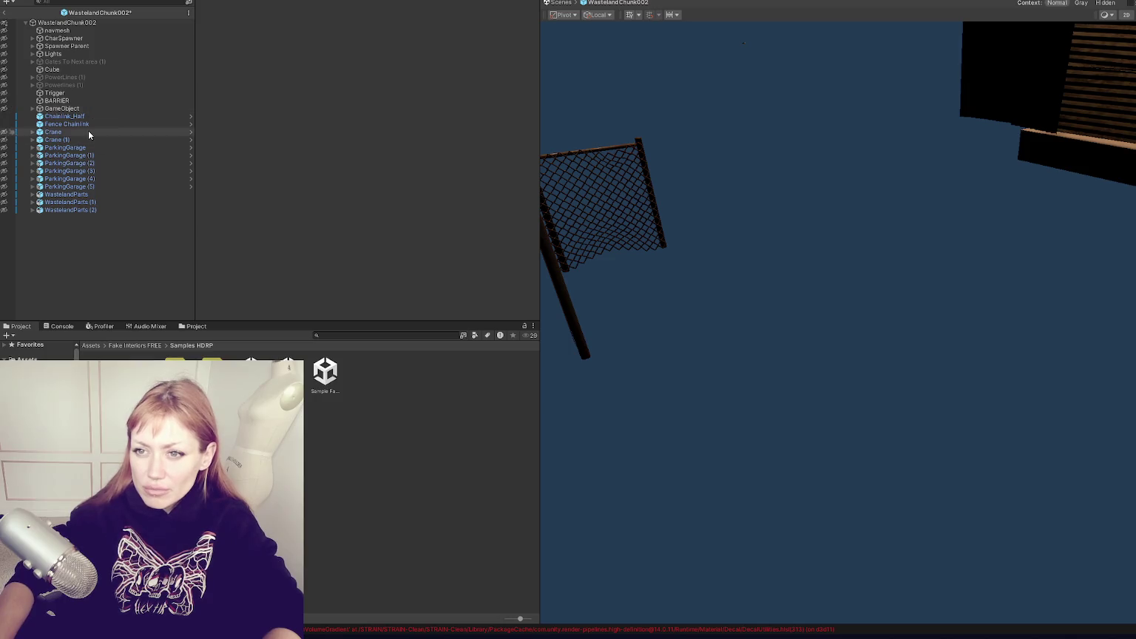
Unhide all hidden scene objects with Alt+Shift+H.
{"action": "left_click", "coordinate": [119, 156]}
{"action": "left_click", "coordinate": [111, 193]}
{"action": "scroll", "coordinate": [743, 254], "scroll_direction": "down", "scroll_amount": 3}
{"action": "scroll", "coordinate": [834, 330], "scroll_direction": "down", "scroll_amount": 3}
{"action": "left_click", "coordinate": [833, 330]}
{"action": "mouse_move", "coordinate": [907, 339]}
{"action": "right_mouse_down"}
{"action": "mouse_move", "coordinate": [818, 302]}
{"action": "mouse_move", "coordinate": [800, 311]}
{"action": "right_mouse_up"}
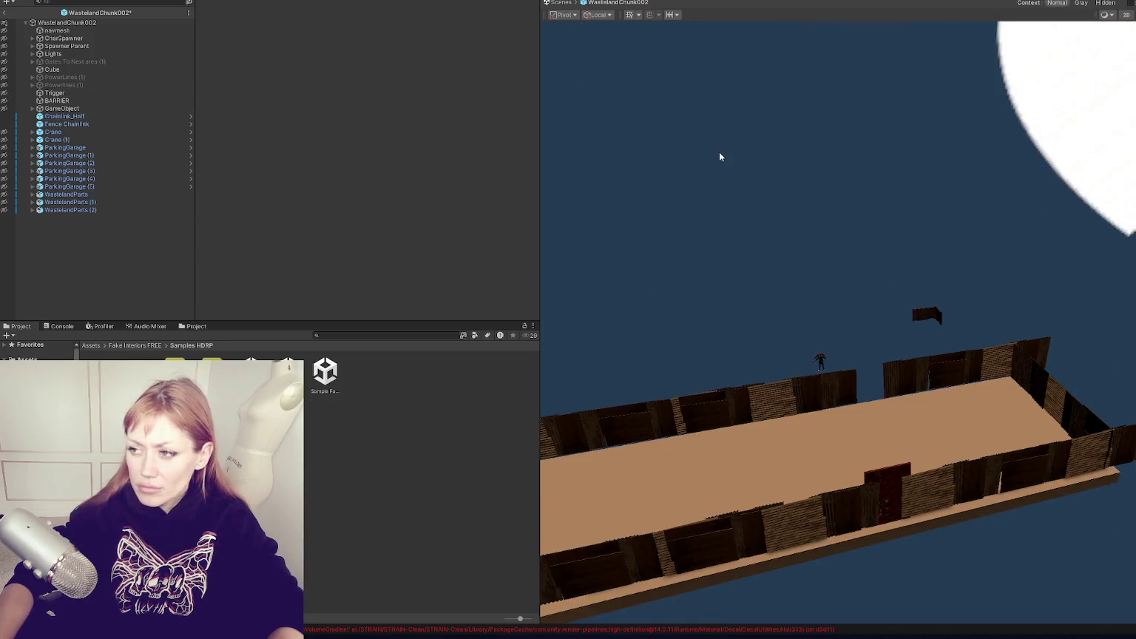
{"action": "key", "text": "alt+shift+h"}
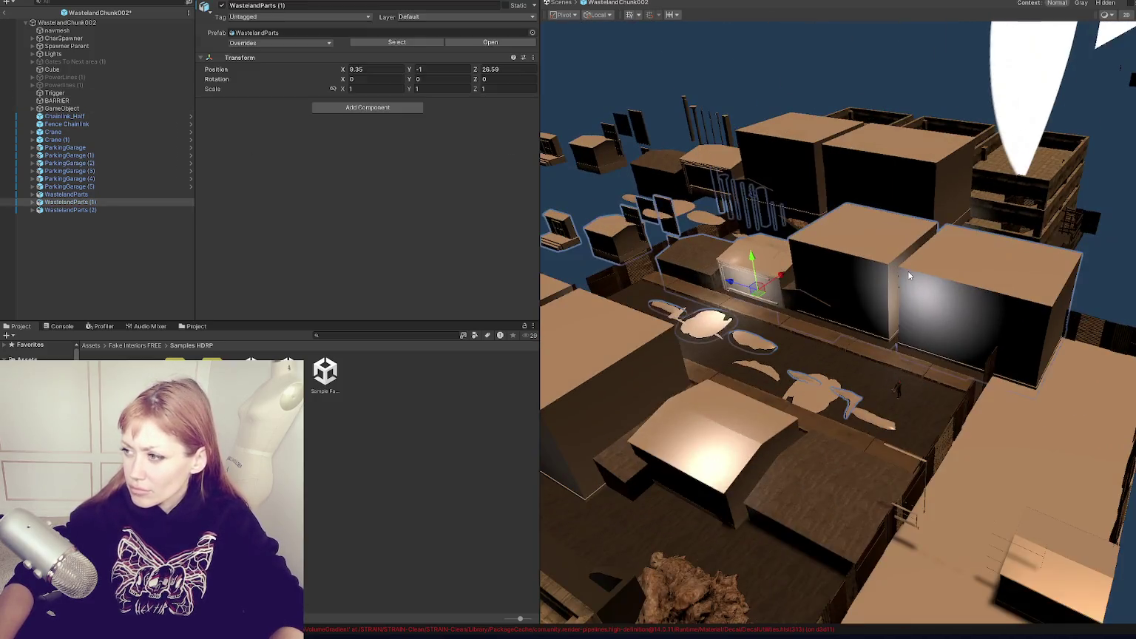
Deactivate all three WastelandParts variants, then re-enable only the first to preview it.
{"action": "left_click", "coordinate": [66, 193]}
{"action": "left_click", "coordinate": [71, 209], "text": "shift"}
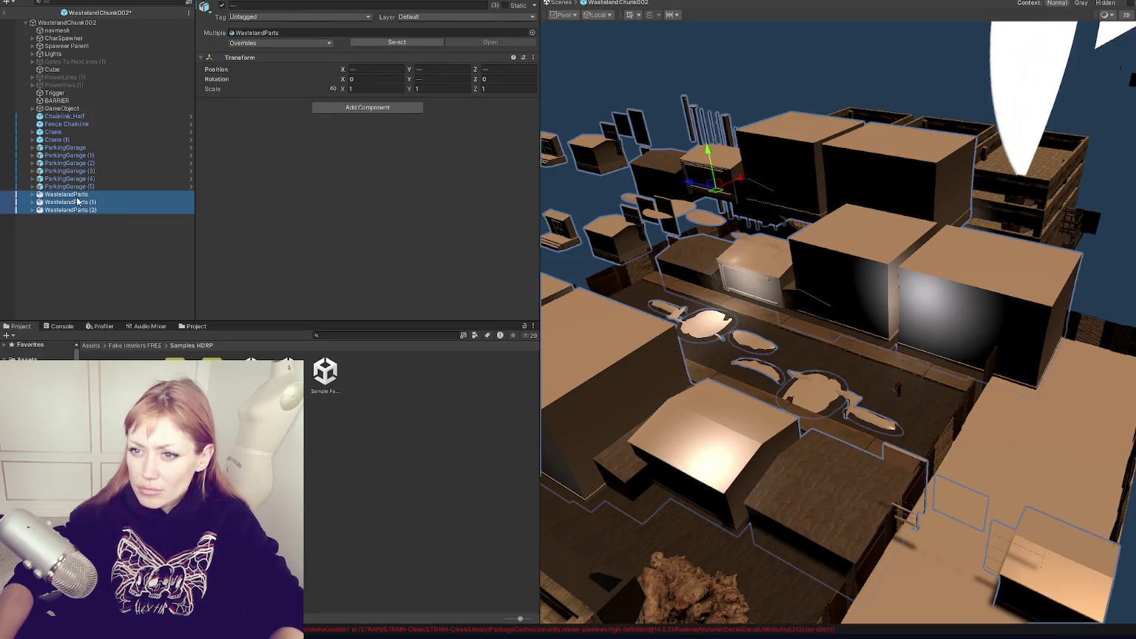
{"action": "left_click", "coordinate": [221, 5]}
{"action": "mouse_move", "coordinate": [740, 296]}
{"action": "right_mouse_down"}
{"action": "mouse_move", "coordinate": [966, 313]}
{"action": "mouse_move", "coordinate": [998, 339]}
{"action": "right_mouse_up"}
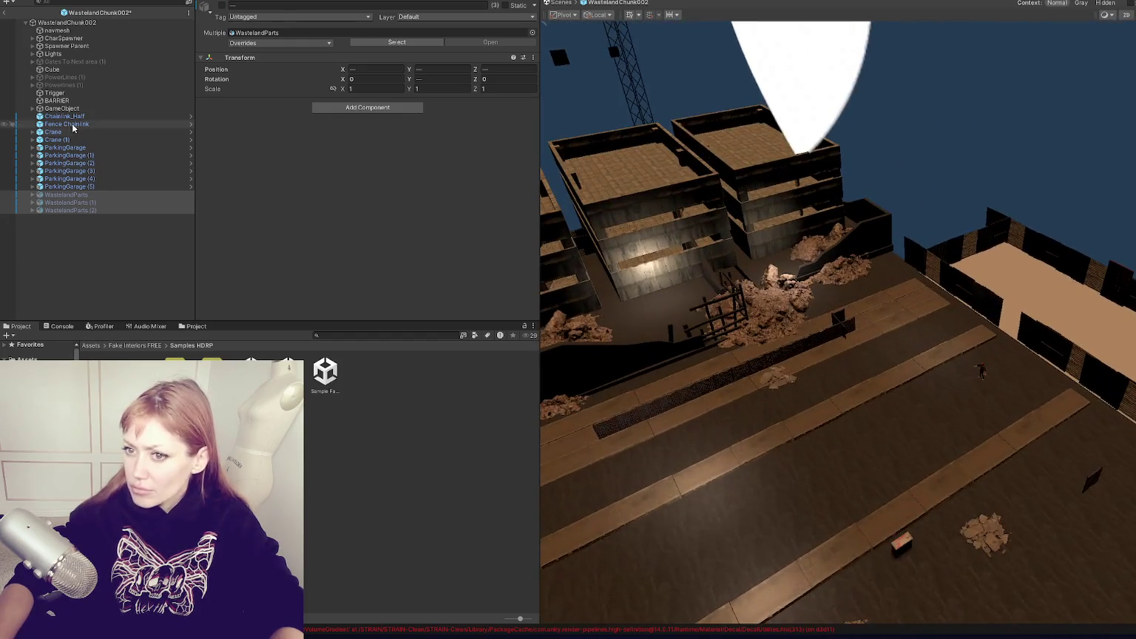
{"action": "left_click", "coordinate": [110, 196]}
{"action": "left_click", "coordinate": [220, 5]}
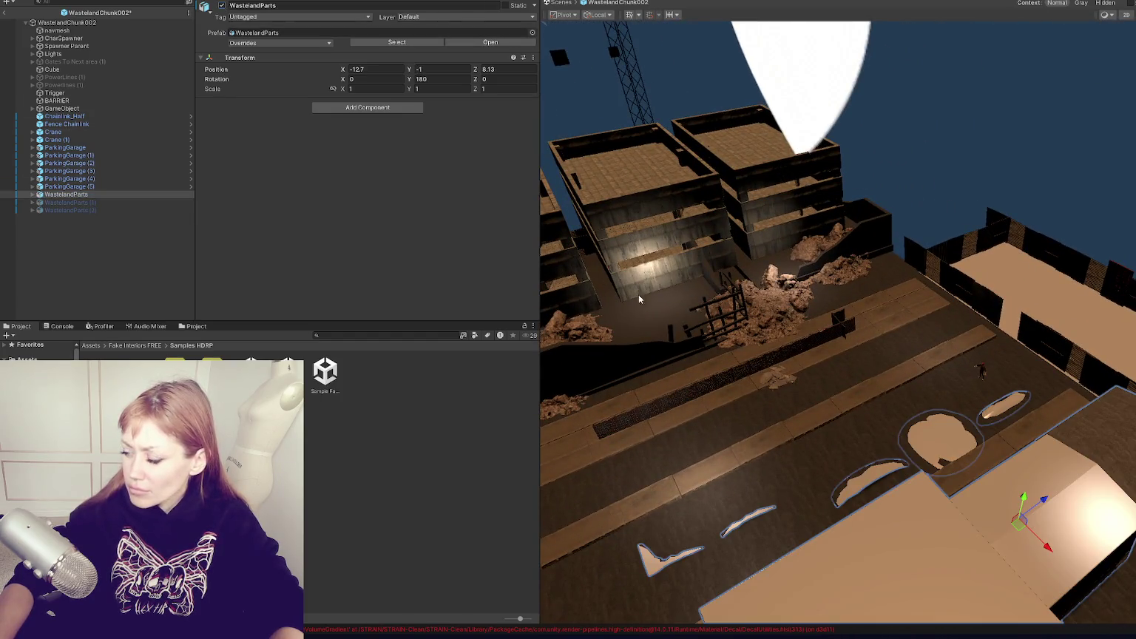
{"action": "right_click_drag", "start_coordinate": [599, 282], "coordinate": [322, 20]}
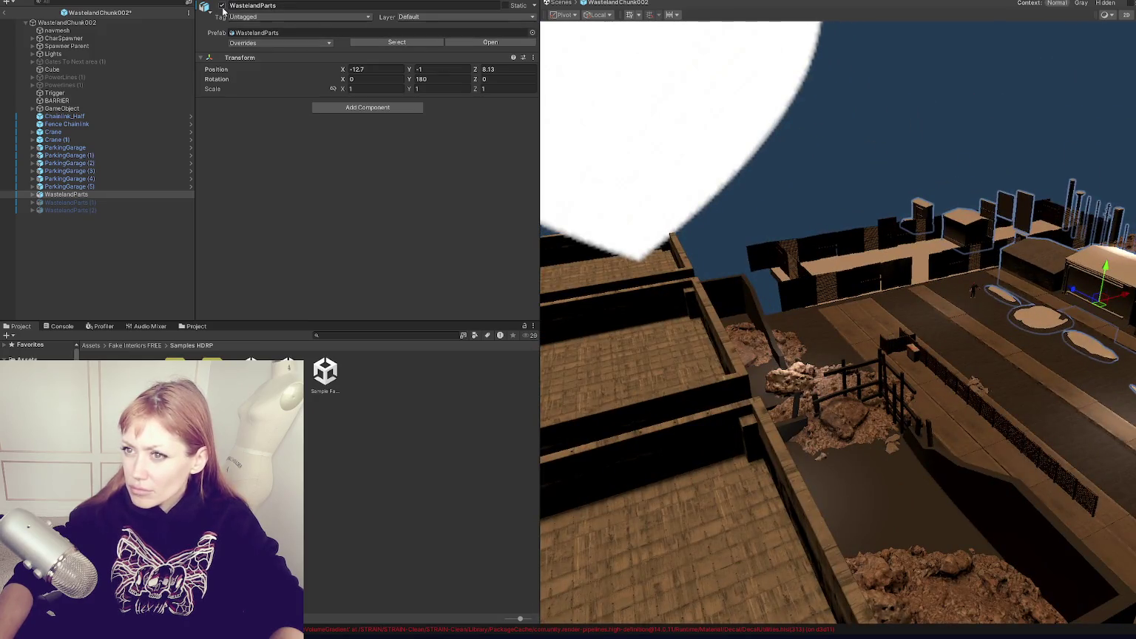
Preview WastelandParts (1) and then WastelandParts (2) by toggling their active checkboxes.
{"action": "left_click", "coordinate": [221, 6]}
{"action": "left_click", "coordinate": [104, 202]}
{"action": "left_click", "coordinate": [221, 6]}
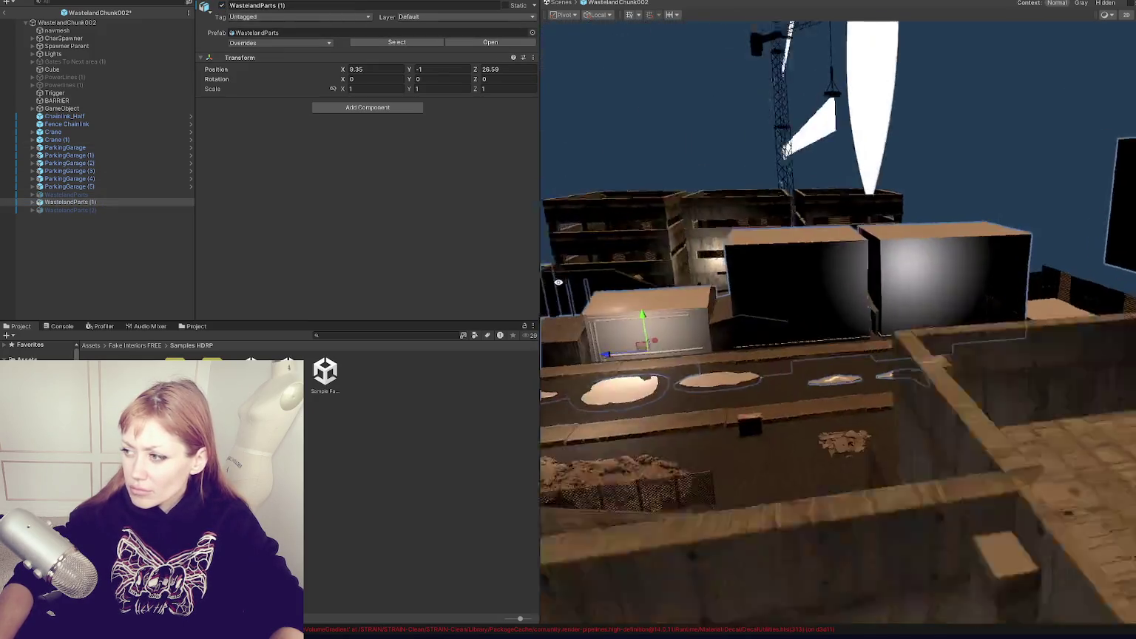
{"action": "left_click", "coordinate": [221, 6]}
{"action": "left_click", "coordinate": [131, 211]}
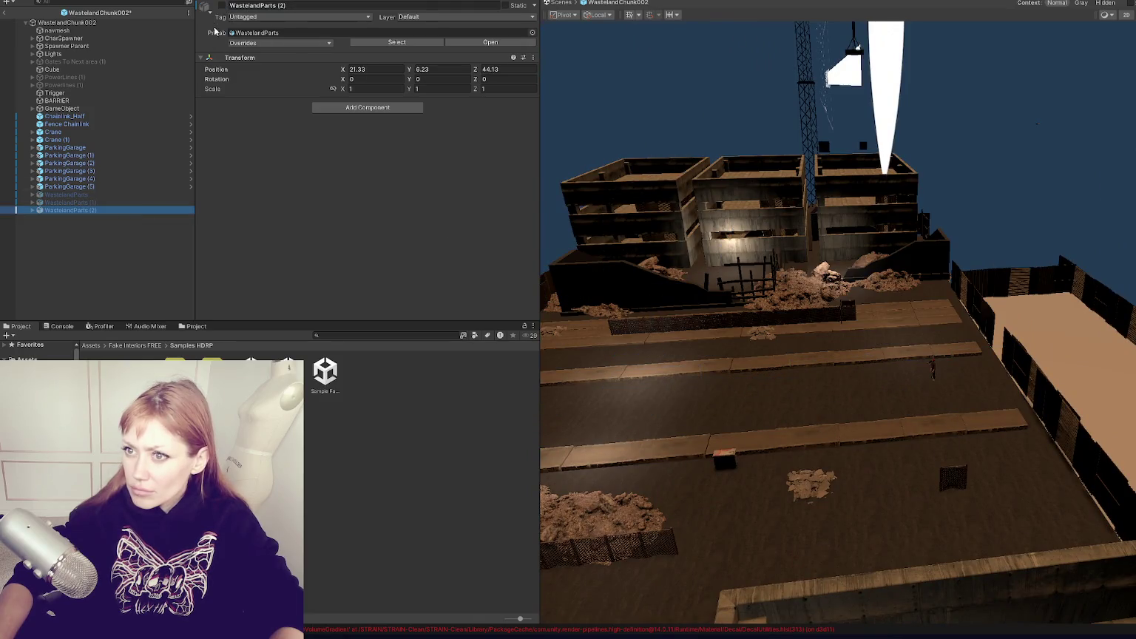
{"action": "left_click", "coordinate": [222, 6]}
Delete WastelandParts and WastelandParts (1), keeping WastelandParts (2).
{"action": "left_click", "coordinate": [107, 203]}
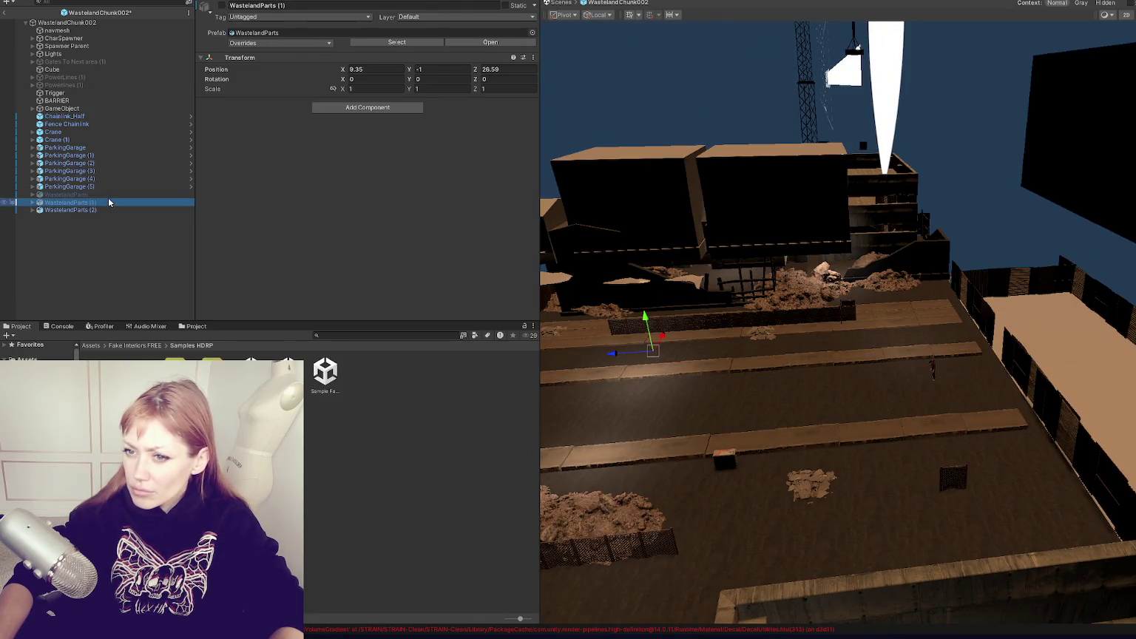
{"action": "left_click", "coordinate": [117, 193], "text": "shift"}
{"action": "key", "text": "Delete"}
{"action": "left_click", "coordinate": [117, 193]}
Lower WastelandParts (2) to the ground and slide it beside the alley, around X 8.6, Y -0.49, Z 31.52.
{"action": "mouse_move", "coordinate": [594, 364]}
{"action": "right_mouse_down"}
{"action": "mouse_move", "coordinate": [673, 397]}
{"action": "mouse_move", "coordinate": [969, 327]}
{"action": "mouse_move", "coordinate": [861, 205]}
{"action": "right_mouse_up"}
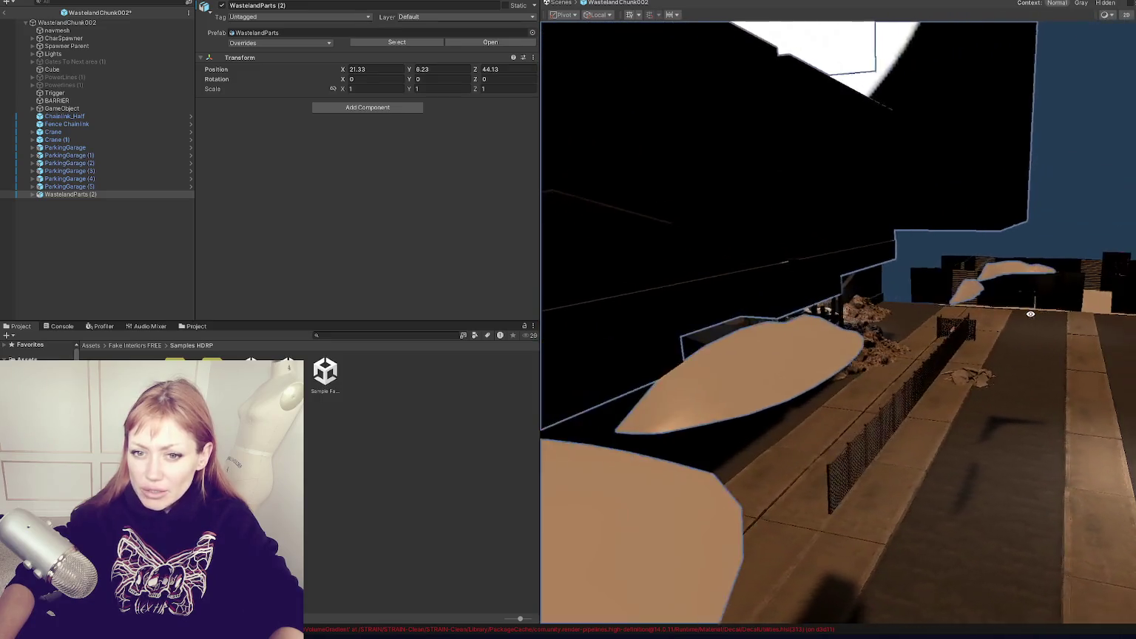
{"action": "left_click_drag", "start_coordinate": [819, 136], "coordinate": [825, 212]}
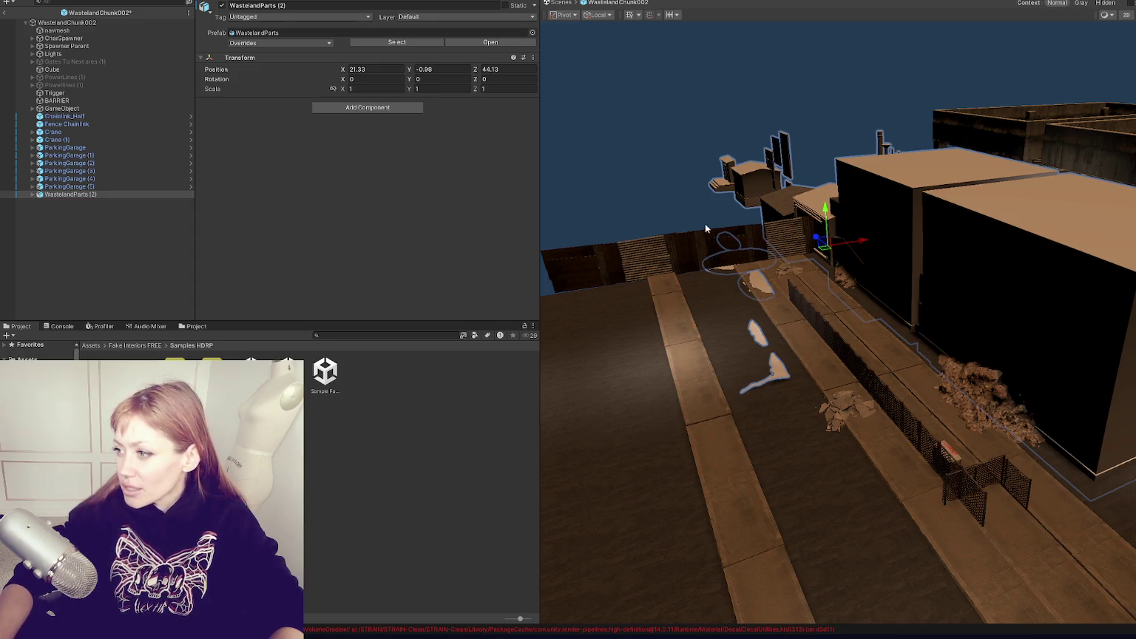
{"action": "left_click_drag", "start_coordinate": [867, 245], "coordinate": [858, 265]}
{"action": "mouse_move", "coordinate": [804, 357]}
{"action": "left_mouse_down", "text": "alt"}
{"action": "mouse_move", "coordinate": [842, 313]}
{"action": "mouse_move", "coordinate": [815, 352]}
{"action": "mouse_move", "coordinate": [936, 325]}
{"action": "mouse_move", "coordinate": [851, 310]}
{"action": "left_mouse_up", "text": "alt"}
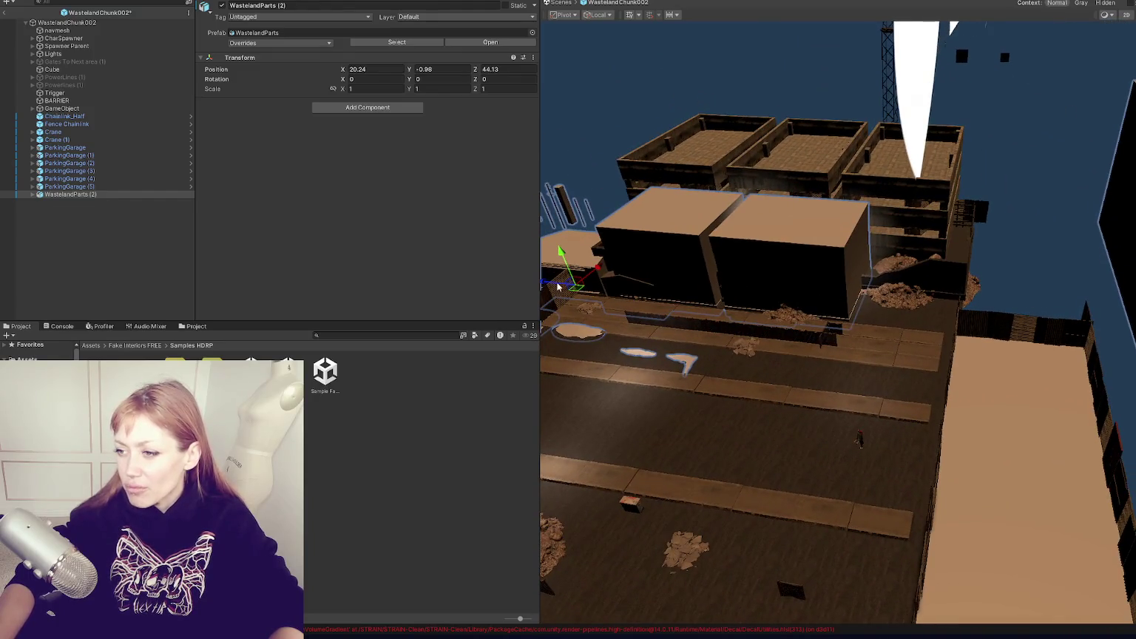
{"action": "mouse_move", "coordinate": [551, 287]}
{"action": "left_mouse_down"}
{"action": "mouse_move", "coordinate": [634, 301]}
{"action": "mouse_move", "coordinate": [621, 332]}
{"action": "mouse_move", "coordinate": [748, 273]}
{"action": "left_mouse_up"}
{"action": "mouse_move", "coordinate": [797, 225]}
{"action": "left_mouse_down"}
{"action": "mouse_move", "coordinate": [801, 207]}
{"action": "mouse_move", "coordinate": [815, 209]}
{"action": "mouse_move", "coordinate": [761, 273]}
{"action": "mouse_move", "coordinate": [792, 260]}
{"action": "left_mouse_up"}
{"action": "scroll", "coordinate": [828, 296], "scroll_direction": "down", "scroll_amount": 3}
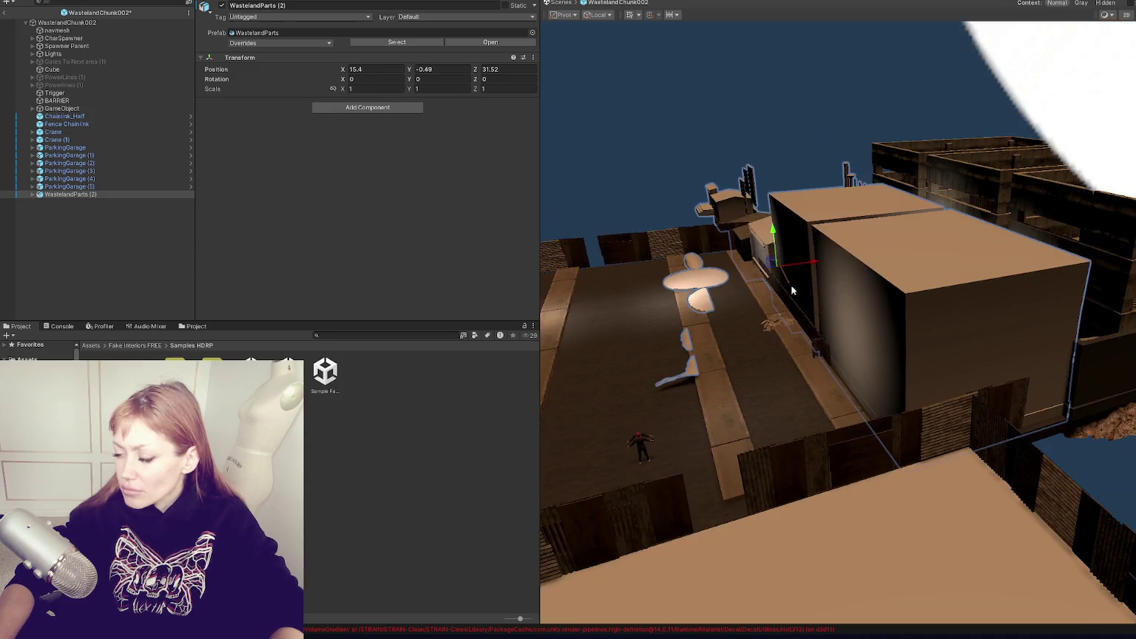
{"action": "middle_click_drag", "start_coordinate": [828, 296], "coordinate": [872, 318]}
{"action": "left_click_drag", "start_coordinate": [917, 278], "coordinate": [867, 291]}
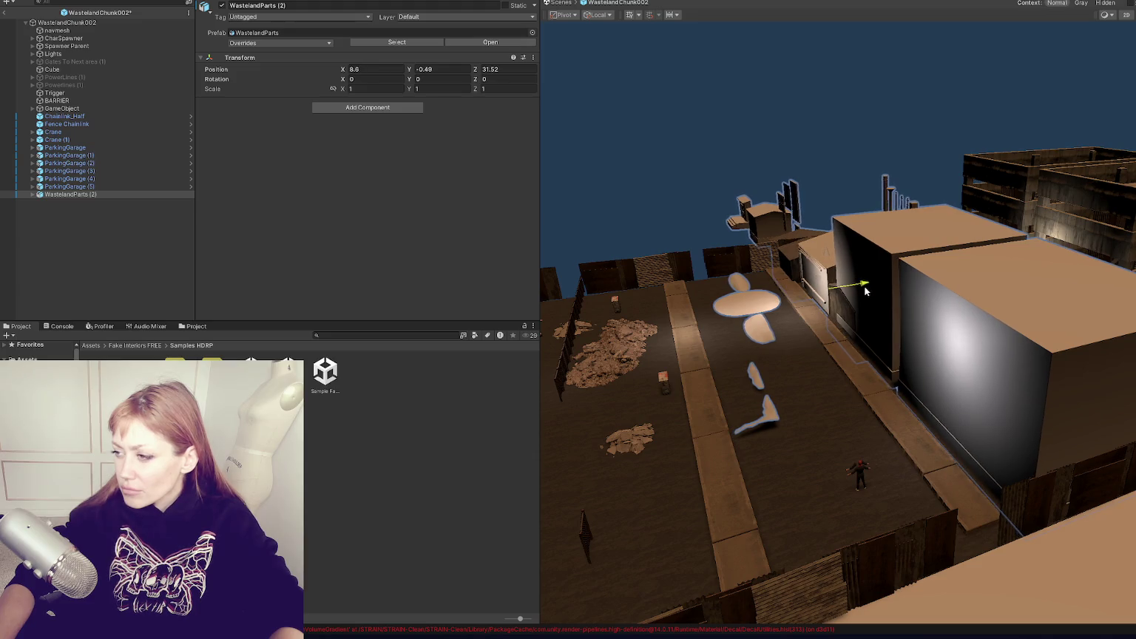
{"action": "right_click_drag", "start_coordinate": [866, 292], "coordinate": [847, 329]}
{"action": "left_click", "coordinate": [843, 336]}
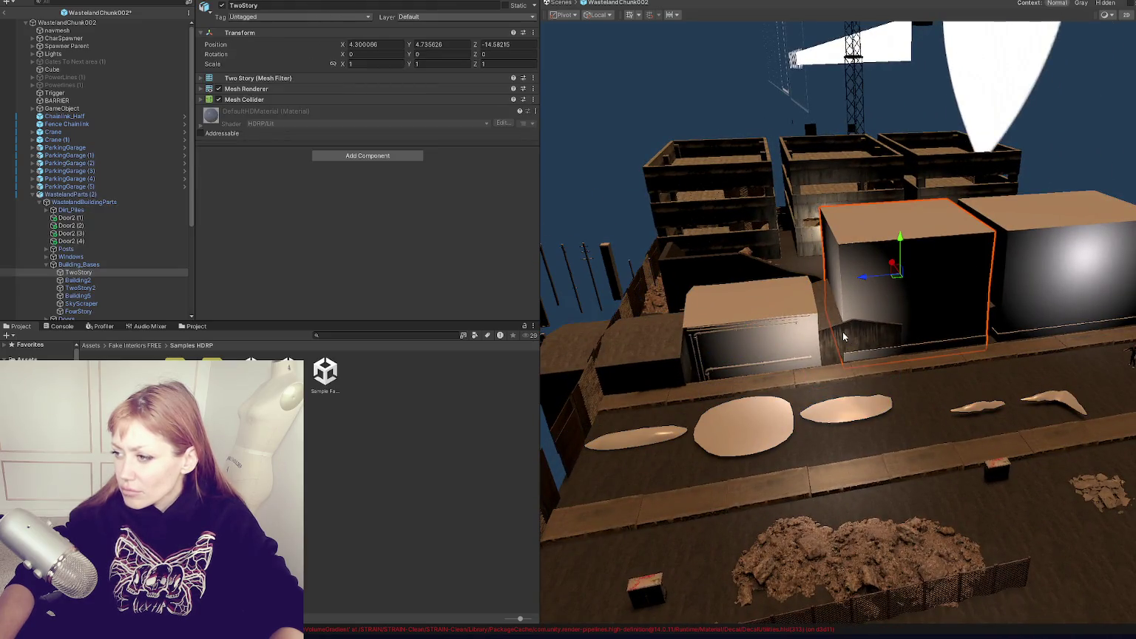
Apply Concrete_D to the TwoStory block and remove its leftover DefaultHDMaterial slot.
{"action": "left_click", "coordinate": [822, 335]}
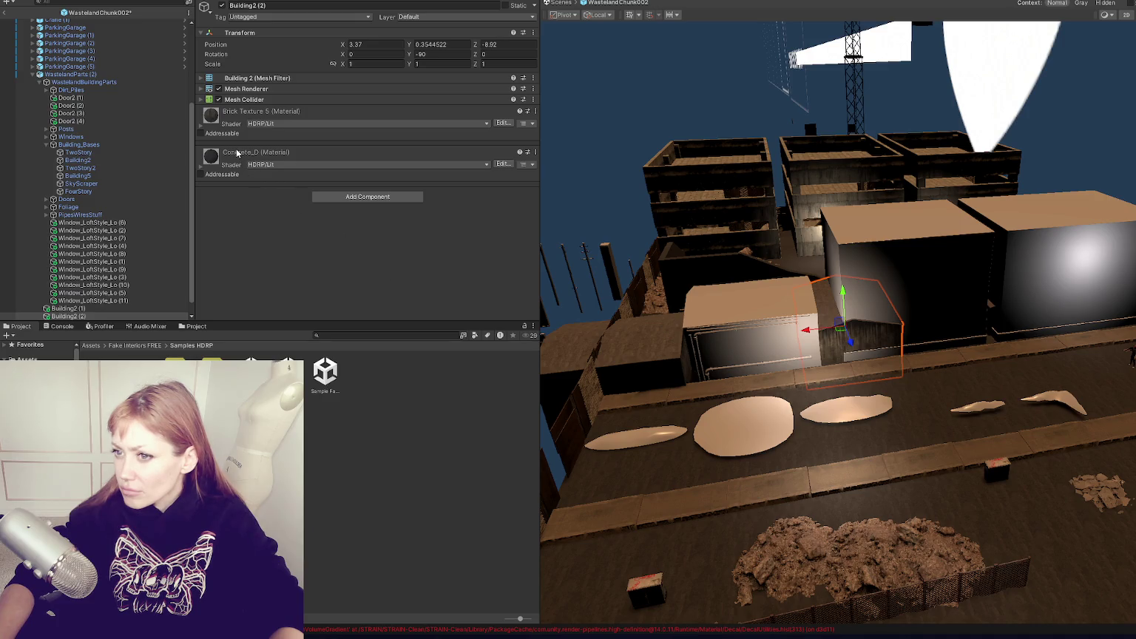
{"action": "left_click_drag", "start_coordinate": [236, 154], "coordinate": [839, 254]}
{"action": "mouse_move", "coordinate": [230, 108]}
{"action": "left_mouse_down"}
{"action": "mouse_move", "coordinate": [912, 266]}
{"action": "mouse_move", "coordinate": [787, 337]}
{"action": "left_mouse_up"}
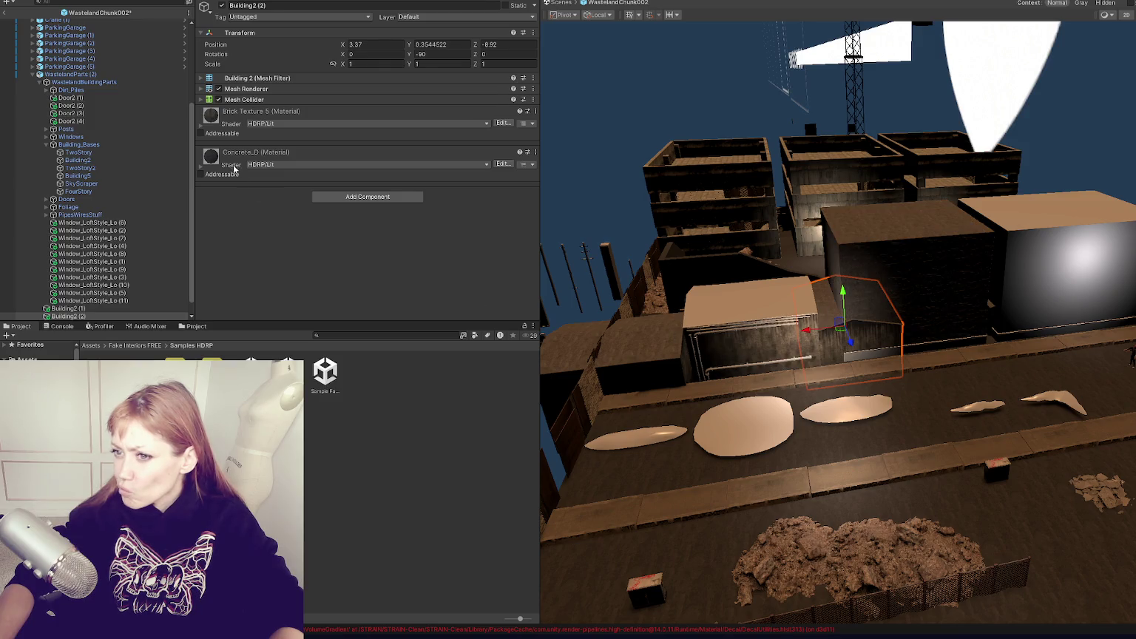
{"action": "left_click_drag", "start_coordinate": [236, 172], "coordinate": [937, 312]}
{"action": "left_click_drag", "start_coordinate": [252, 162], "coordinate": [1085, 273]}
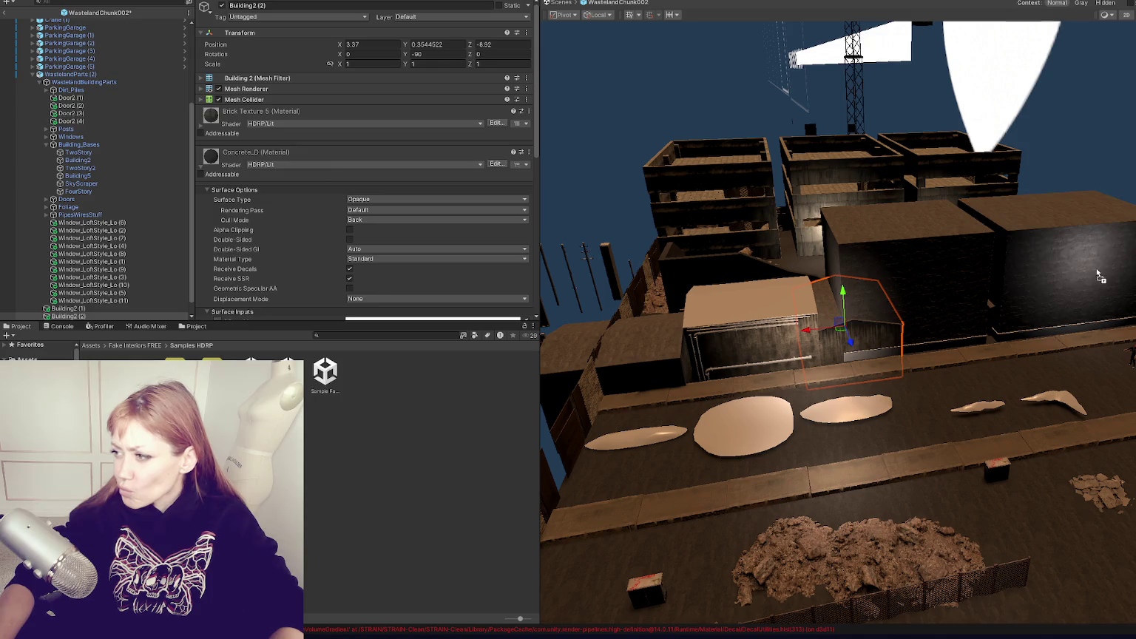
{"action": "left_click", "coordinate": [1101, 276]}
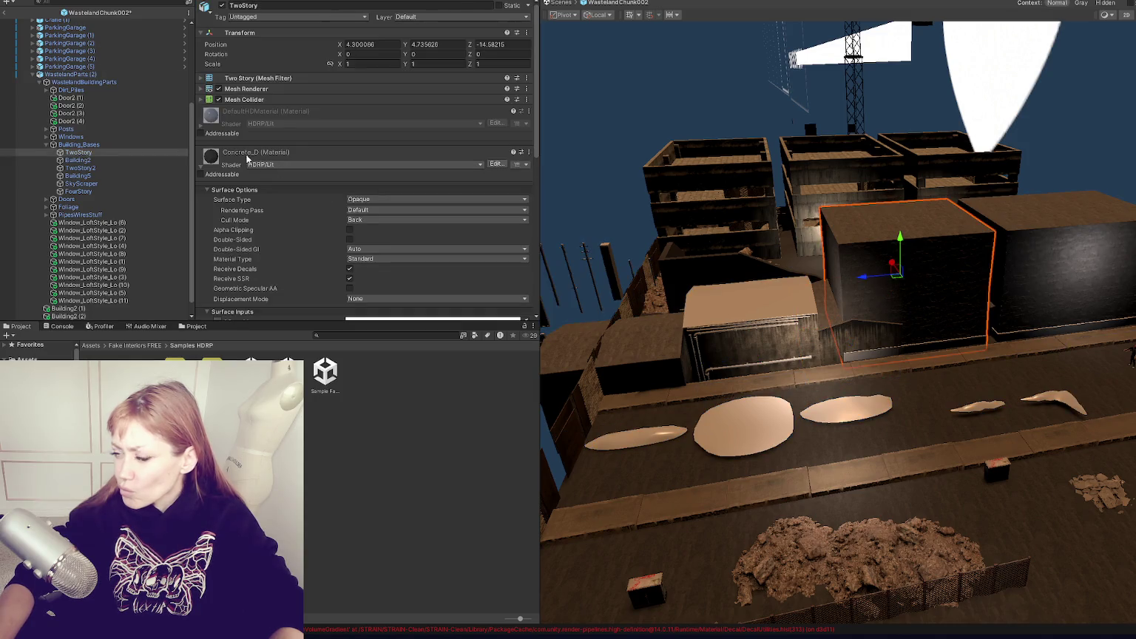
{"action": "left_click_drag", "start_coordinate": [904, 354], "coordinate": [904, 354]}
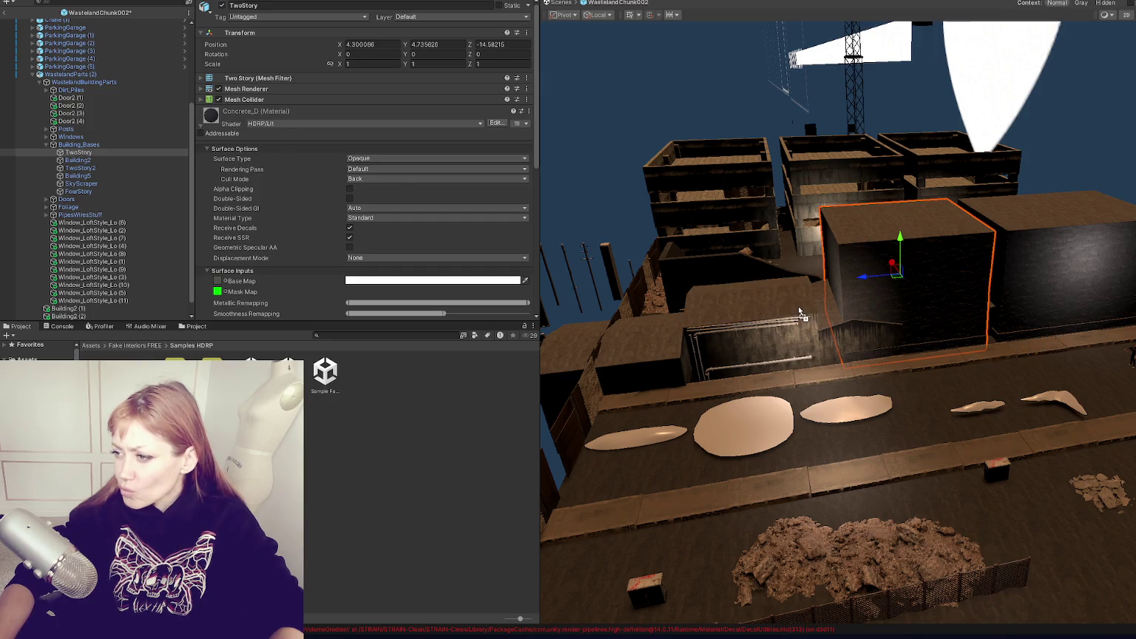
Raise the Building2 (2) wall block slightly.
{"action": "scroll", "coordinate": [787, 302], "scroll_direction": "up", "scroll_amount": 2}
{"action": "scroll", "coordinate": [725, 305], "scroll_direction": "up", "scroll_amount": 3}
{"action": "scroll", "coordinate": [647, 309], "scroll_direction": "up", "scroll_amount": 2}
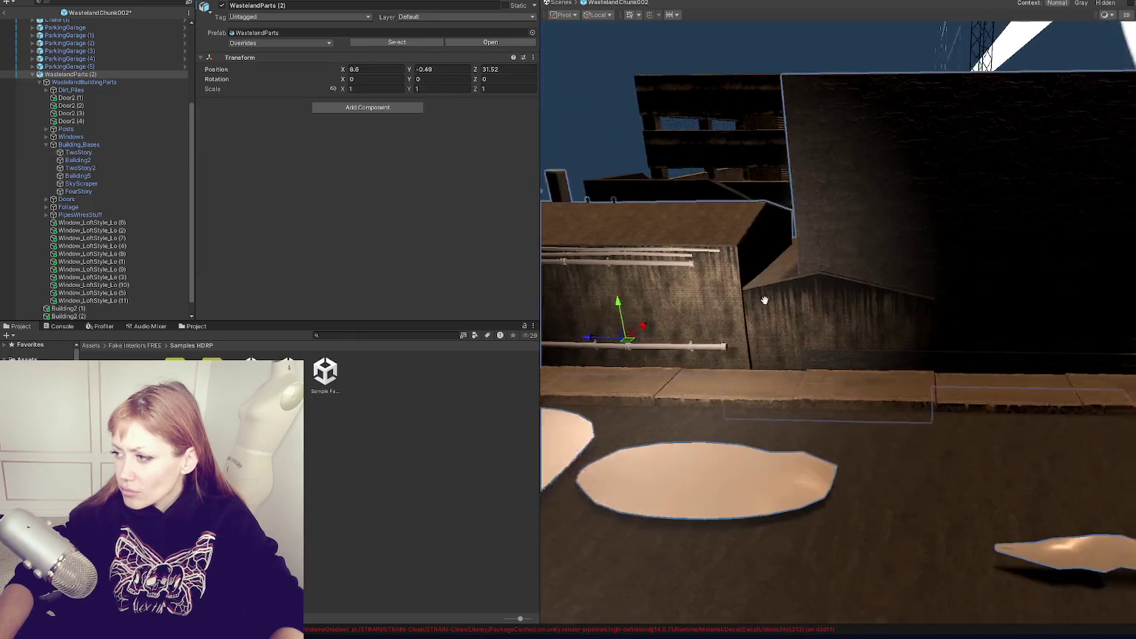
{"action": "left_click", "coordinate": [779, 296]}
{"action": "left_click", "coordinate": [771, 308]}
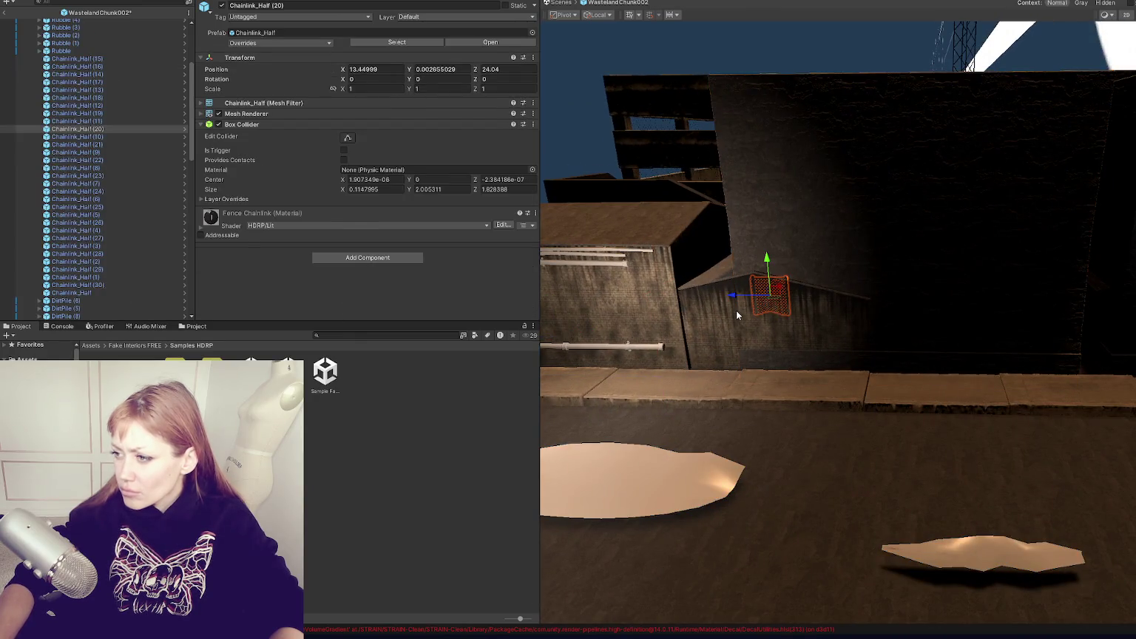
{"action": "left_click", "coordinate": [735, 310]}
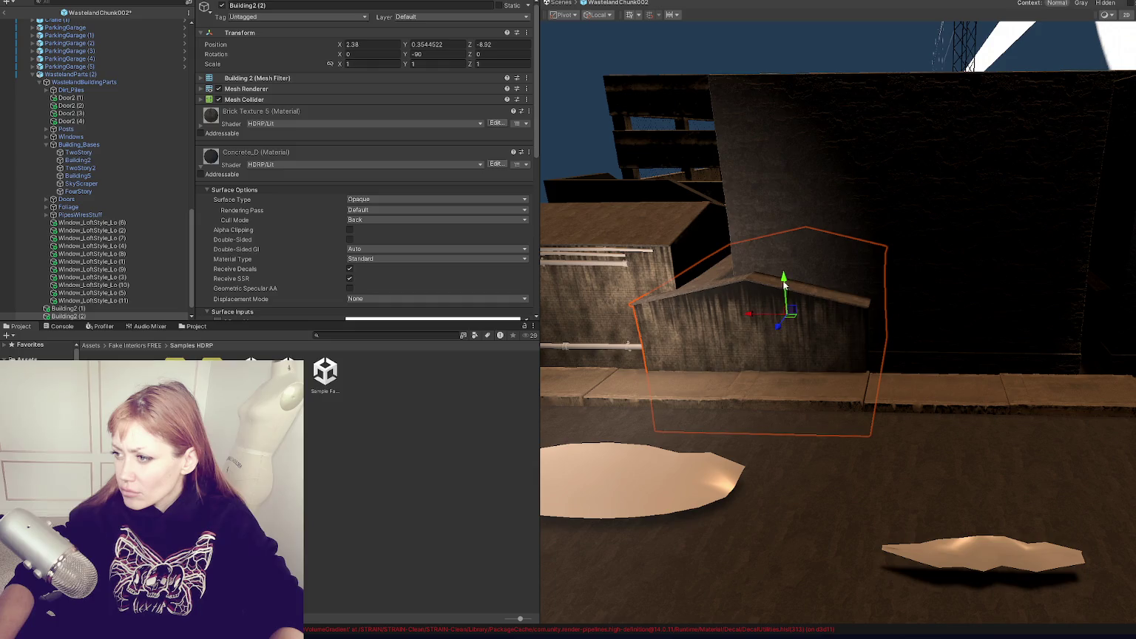
{"action": "left_click_drag", "start_coordinate": [784, 283], "coordinate": [787, 275]}
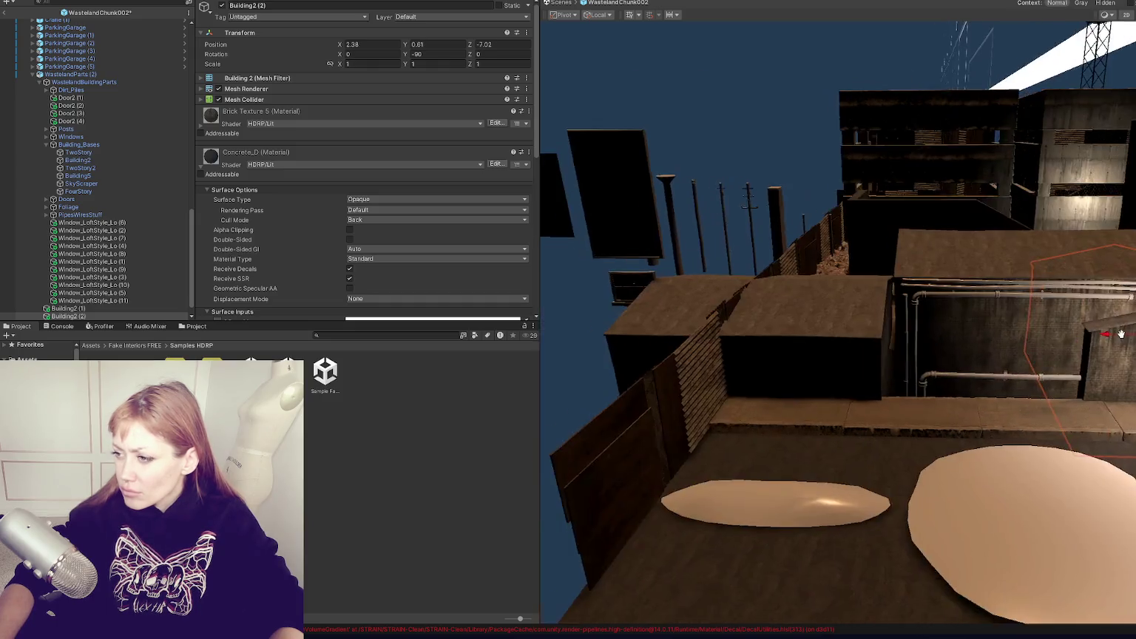
Slide Building2 (1) along X by the pipe wall and push Building2 (2) to about X 5.55, Z -7.22.
{"action": "middle_click_drag", "start_coordinate": [748, 314], "coordinate": [1020, 328]}
{"action": "left_click", "coordinate": [753, 346]}
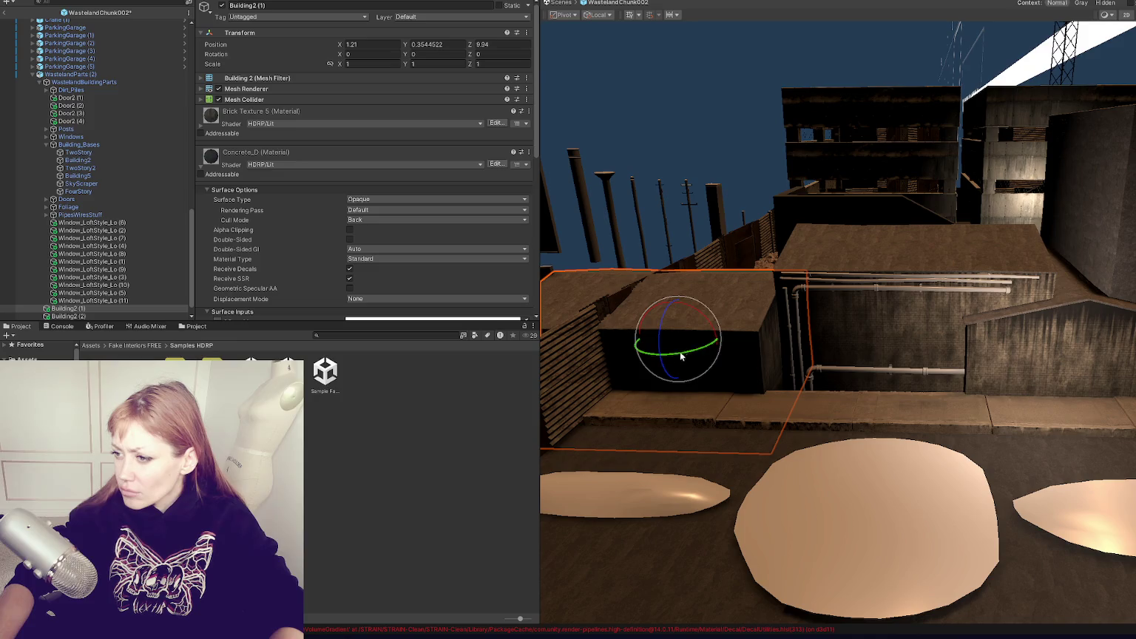
{"action": "left_click_drag", "start_coordinate": [695, 331], "coordinate": [754, 306]}
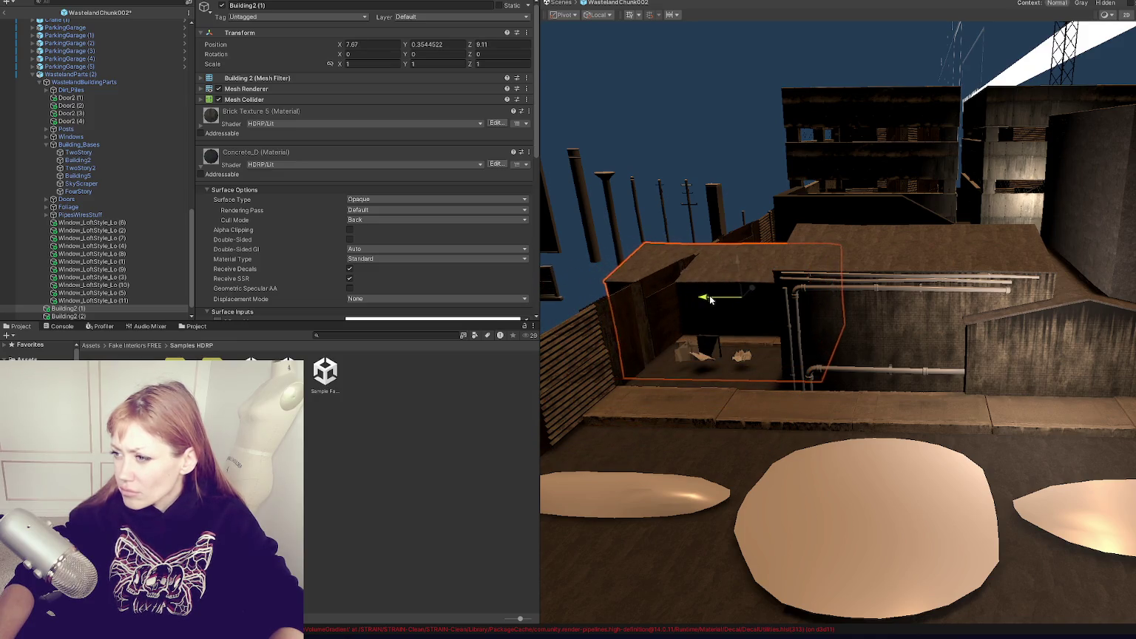
{"action": "left_click", "coordinate": [1084, 353]}
{"action": "left_click_drag", "start_coordinate": [1055, 345], "coordinate": [1056, 352]}
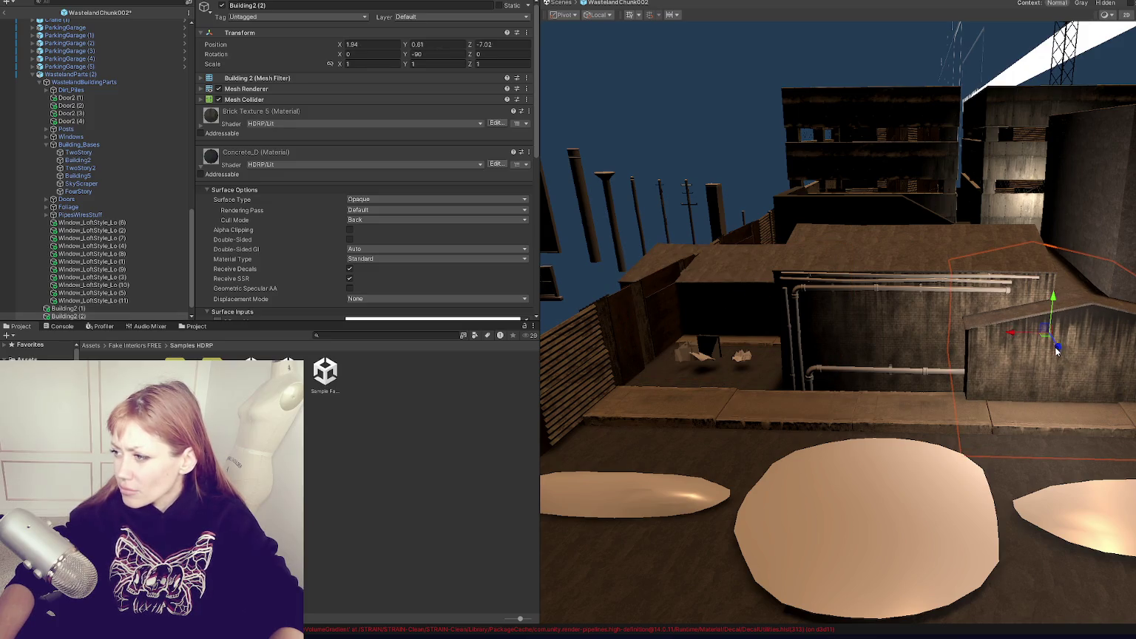
{"action": "scroll", "coordinate": [1022, 338], "scroll_direction": "up", "scroll_amount": 3}
{"action": "mouse_move", "coordinate": [936, 323]}
{"action": "left_mouse_down"}
{"action": "mouse_move", "coordinate": [896, 345]}
{"action": "mouse_move", "coordinate": [872, 321]}
{"action": "left_mouse_up"}
{"action": "left_click", "coordinate": [814, 340]}
{"action": "key", "text": "f"}
{"action": "left_click_drag", "start_coordinate": [814, 444], "coordinate": [835, 495], "text": "alt"}
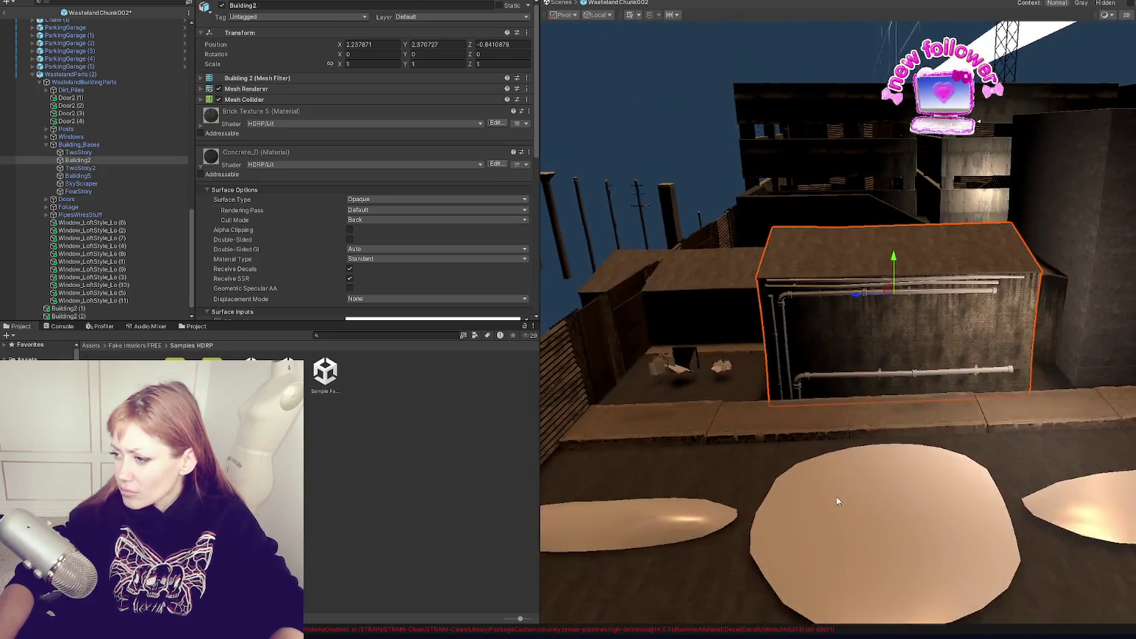
Slide dirt pile pCube19 toward the alley's right edge.
{"action": "left_click", "coordinate": [834, 495]}
{"action": "right_click_drag", "start_coordinate": [850, 368], "coordinate": [904, 309]}
{"action": "left_click", "coordinate": [904, 309]}
{"action": "left_click", "coordinate": [904, 310]}
{"action": "left_click", "coordinate": [888, 282]}
{"action": "left_click", "coordinate": [871, 272]}
{"action": "left_click", "coordinate": [872, 272]}
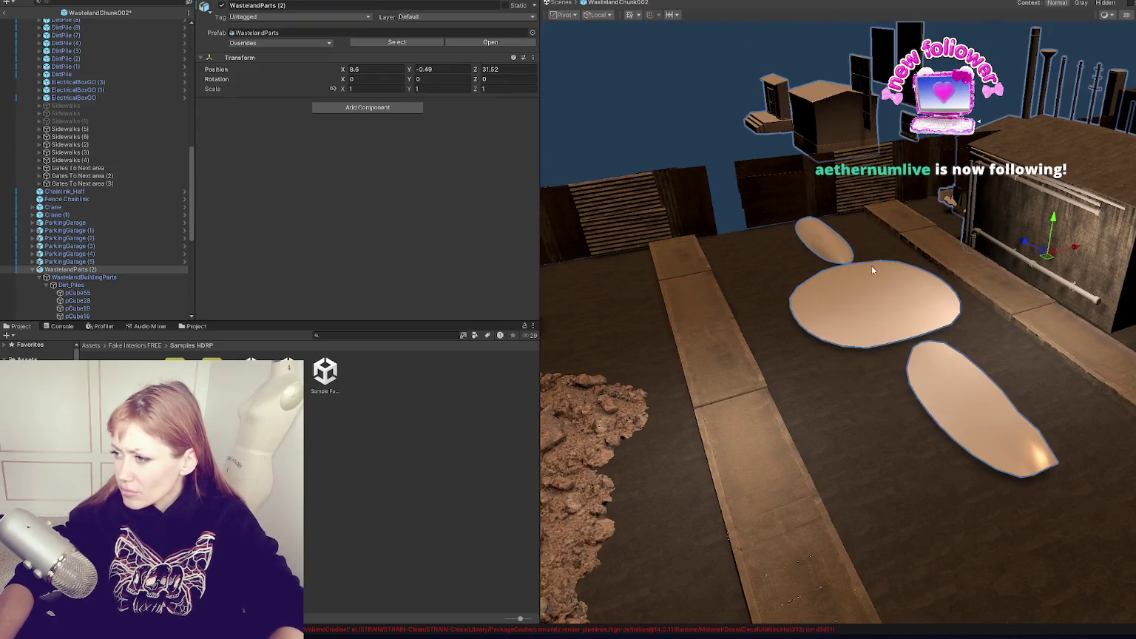
{"action": "left_click", "coordinate": [871, 271]}
{"action": "left_click", "coordinate": [961, 400]}
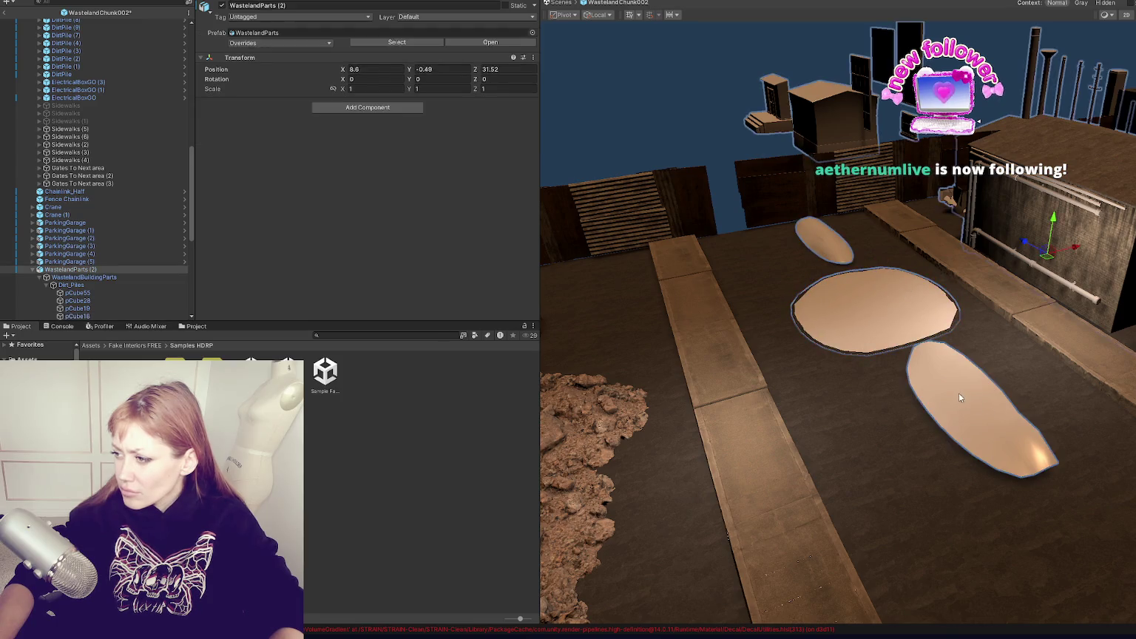
{"action": "mouse_move", "coordinate": [999, 389]}
{"action": "left_mouse_down"}
{"action": "mouse_move", "coordinate": [1135, 332]}
{"action": "mouse_move", "coordinate": [1010, 280]}
{"action": "left_mouse_up"}
Drop to ground level and check the ground cube and Building2 wall.
{"action": "mouse_move", "coordinate": [1006, 280]}
{"action": "right_mouse_down"}
{"action": "mouse_move", "coordinate": [1091, 350]}
{"action": "mouse_move", "coordinate": [906, 320]}
{"action": "right_mouse_up"}
{"action": "left_click", "coordinate": [1091, 351]}
{"action": "left_click", "coordinate": [1091, 351]}
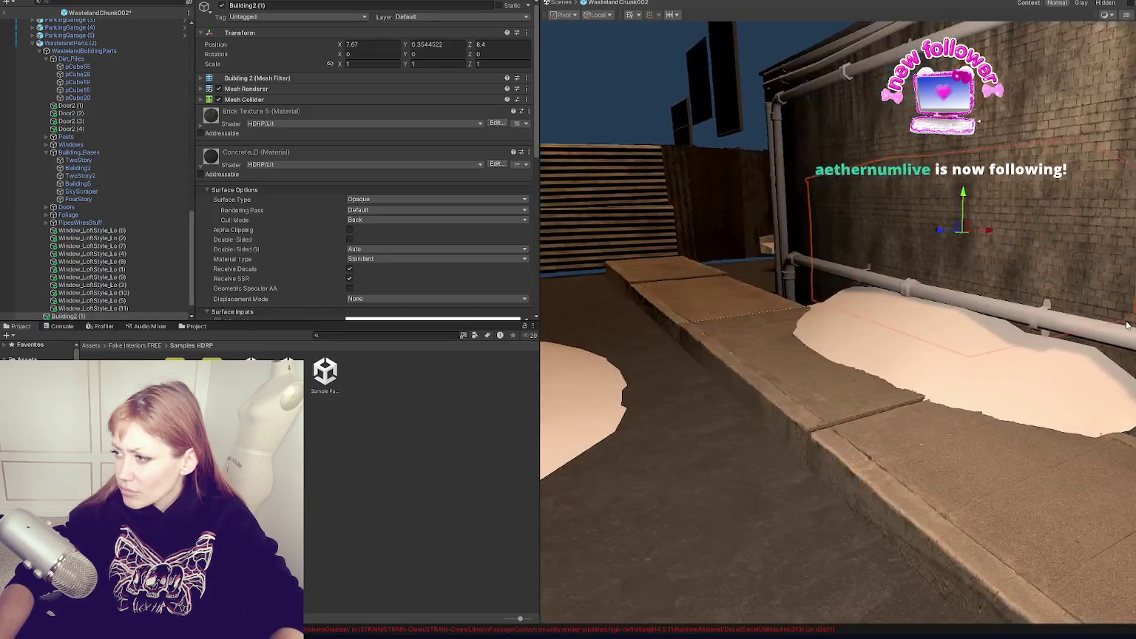
{"action": "left_click", "coordinate": [906, 319]}
{"action": "left_click", "coordinate": [887, 330]}
{"action": "scroll", "coordinate": [887, 340], "scroll_direction": "down", "scroll_amount": 2}
{"action": "left_click", "coordinate": [887, 349]}
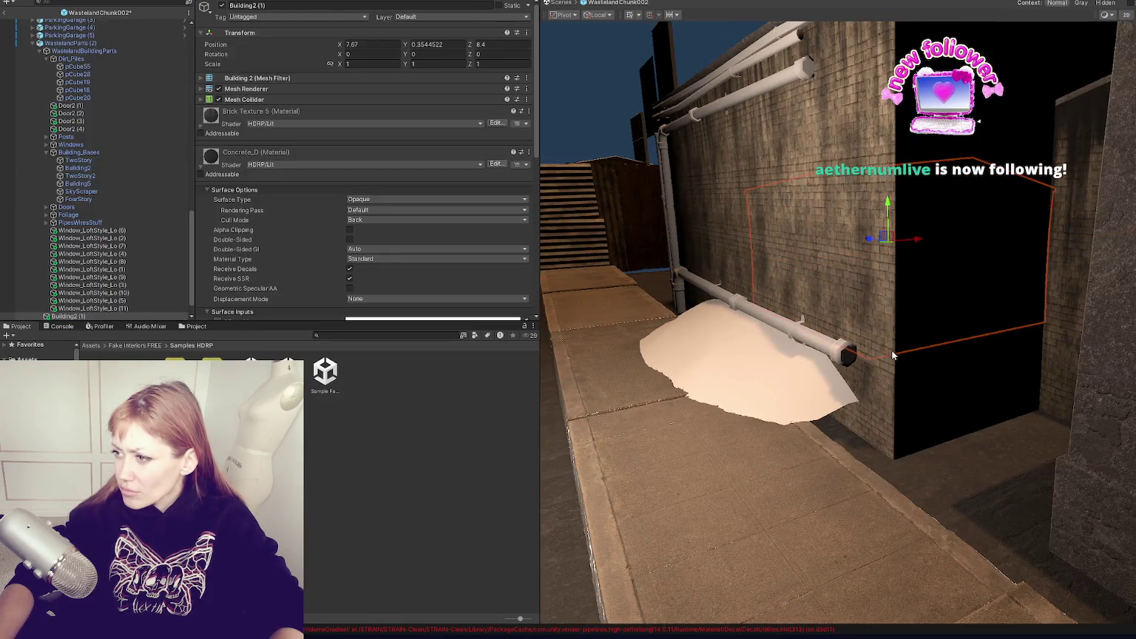
{"action": "scroll", "coordinate": [122, 227], "scroll_direction": "up", "scroll_amount": 5}
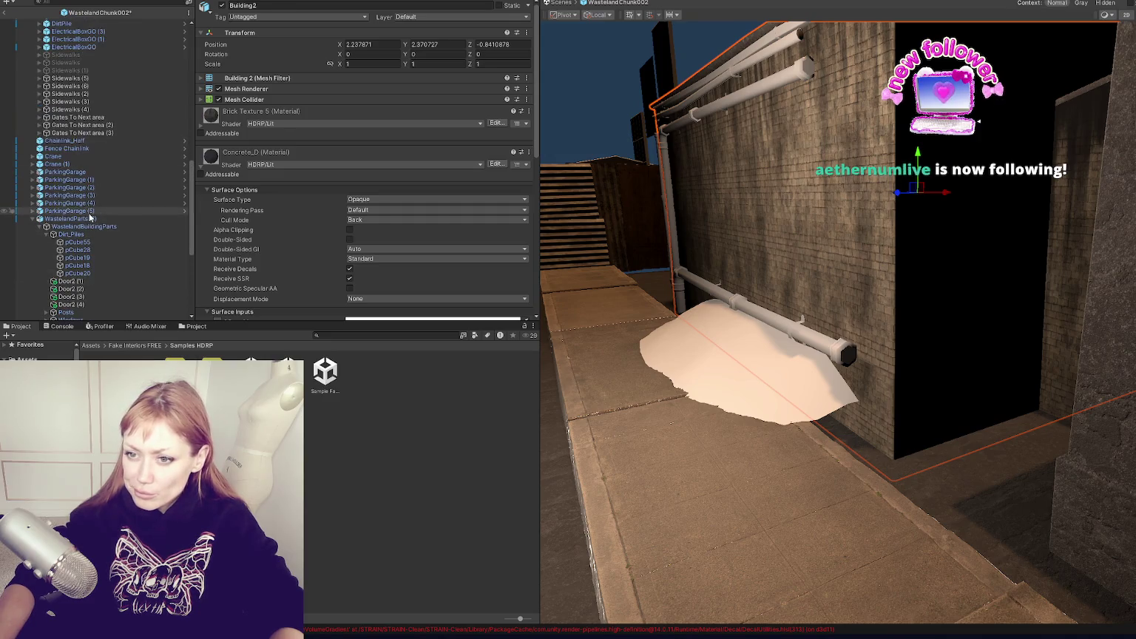
Shift the WastelandParts (2) building group slightly left and raise it a little.
{"action": "double_click", "coordinate": [122, 219]}
{"action": "mouse_move", "coordinate": [898, 291]}
{"action": "right_mouse_down"}
{"action": "mouse_move", "coordinate": [857, 323]}
{"action": "mouse_move", "coordinate": [925, 318]}
{"action": "right_mouse_up"}
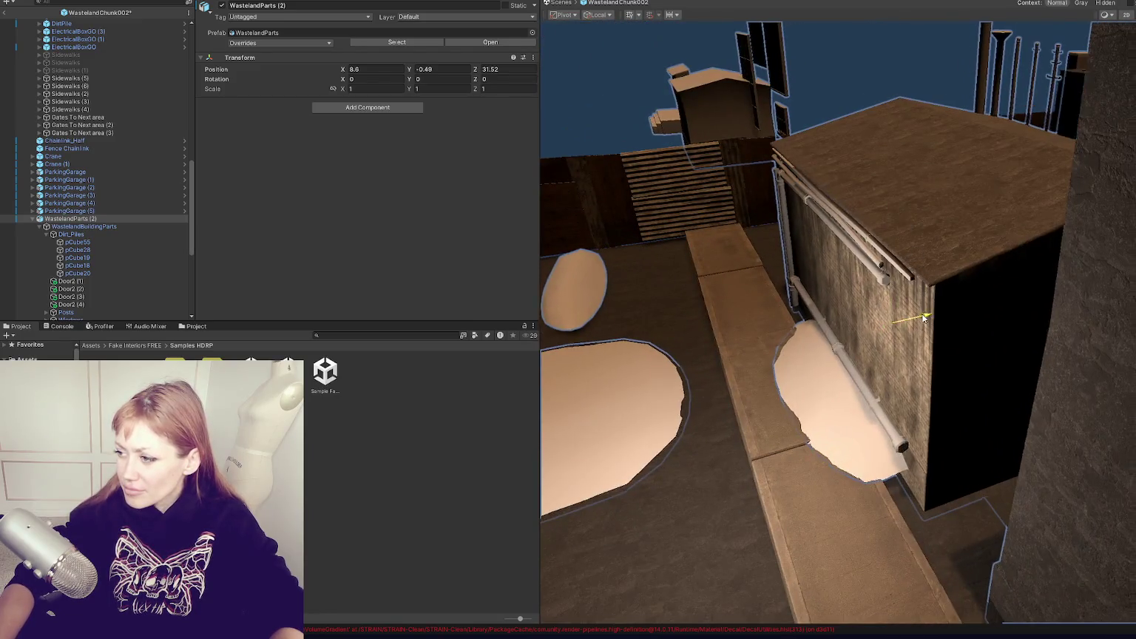
{"action": "left_click_drag", "start_coordinate": [924, 317], "coordinate": [904, 326]}
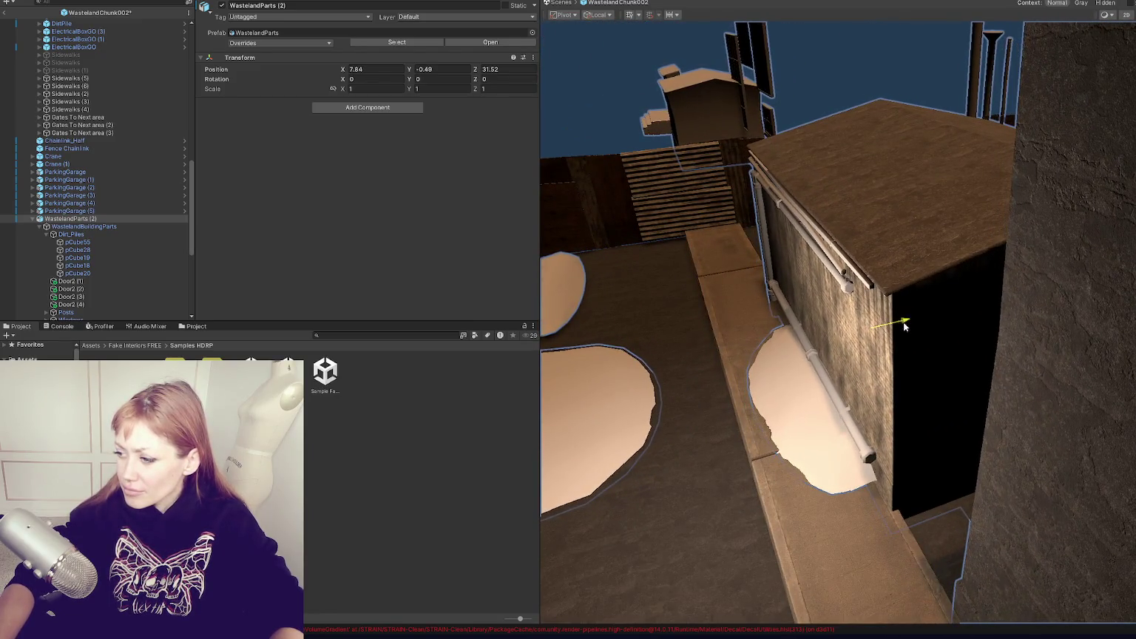
{"action": "left_click_drag", "start_coordinate": [879, 288], "coordinate": [873, 300]}
{"action": "key", "text": "f"}
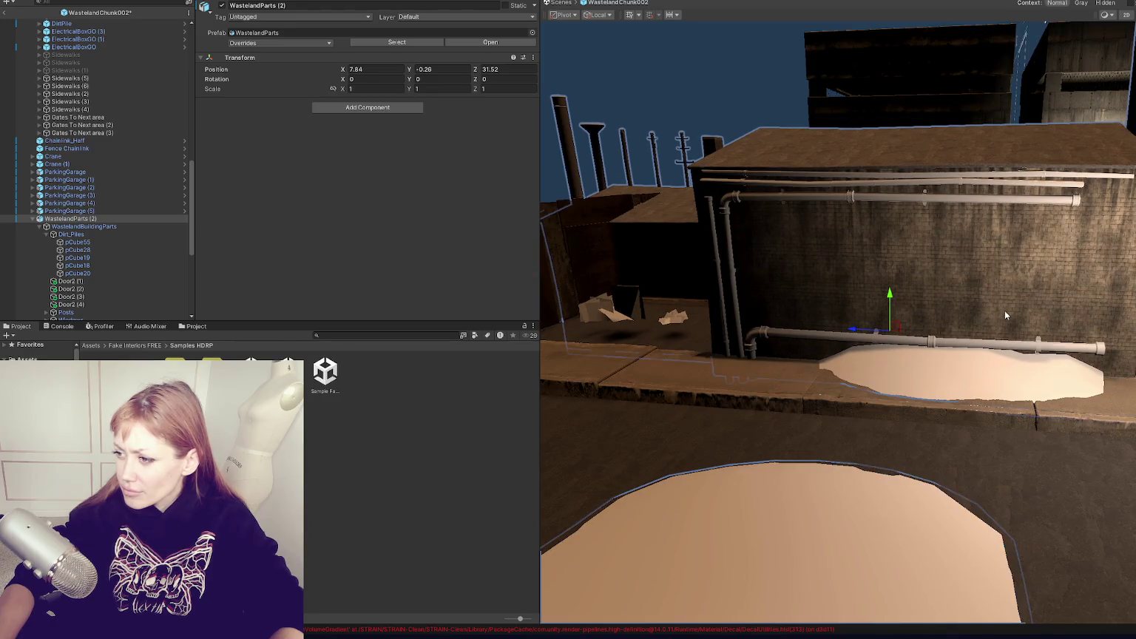
{"action": "middle_click_drag", "start_coordinate": [1047, 288], "coordinate": [832, 267]}
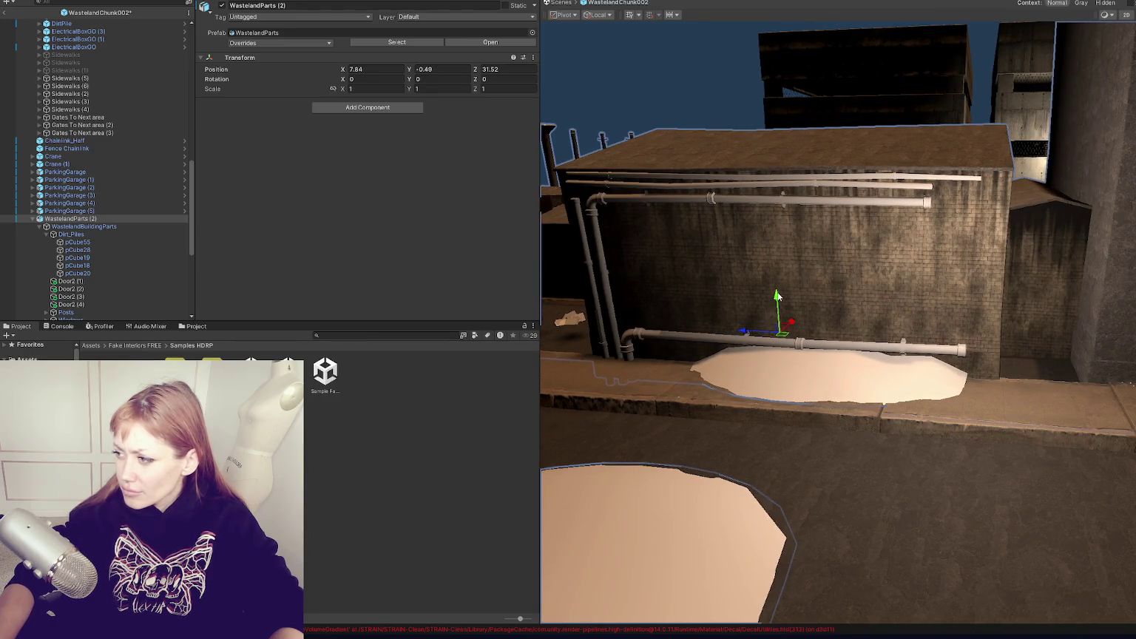
{"action": "left_click_drag", "start_coordinate": [776, 295], "coordinate": [776, 283]}
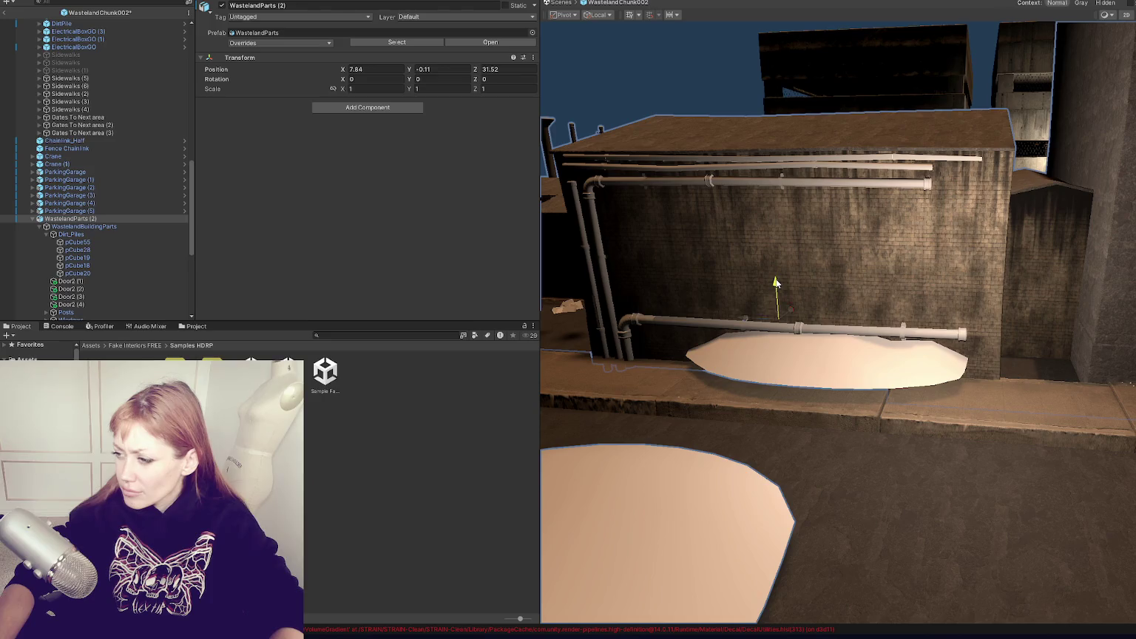
Tuck pCube19 under the wall pipe and duplicate it as pCube19 (1).
{"action": "left_click", "coordinate": [822, 353]}
{"action": "left_click_drag", "start_coordinate": [823, 342], "coordinate": [824, 328]}
{"action": "mouse_move", "coordinate": [808, 367]}
{"action": "left_mouse_down"}
{"action": "mouse_move", "coordinate": [693, 361]}
{"action": "mouse_move", "coordinate": [1135, 362]}
{"action": "left_mouse_up"}
{"action": "key", "text": "ctrl+d"}
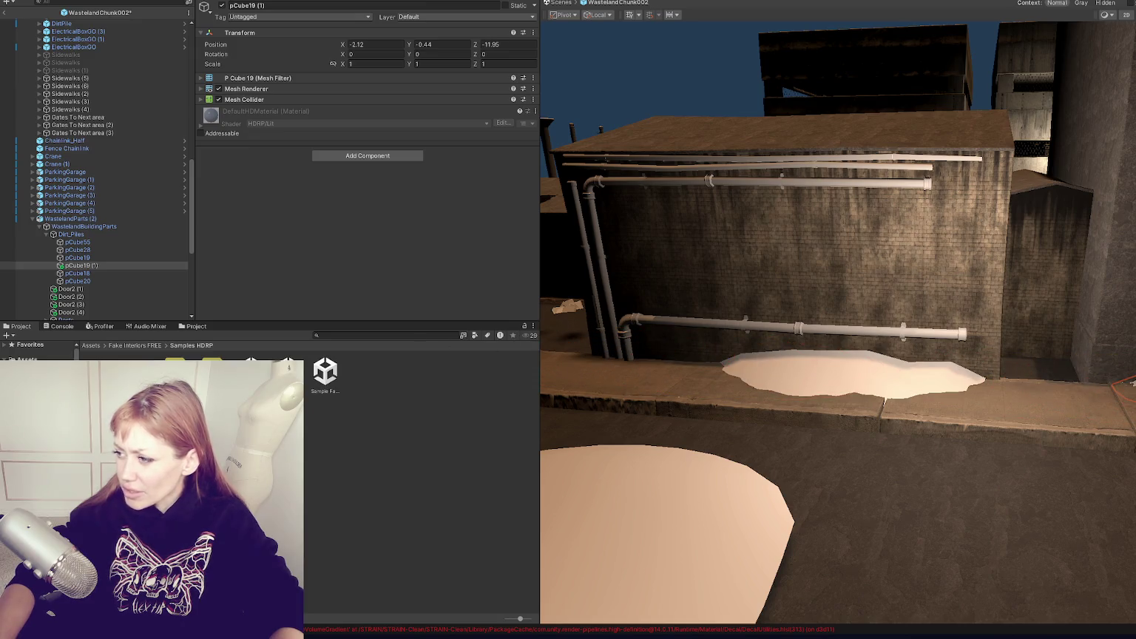
Slide pCube19 (1) farther along the alley and place a new copy, pCube19 (2), mid-street.
{"action": "key", "text": "f"}
{"action": "left_click_drag", "start_coordinate": [748, 359], "coordinate": [986, 380]}
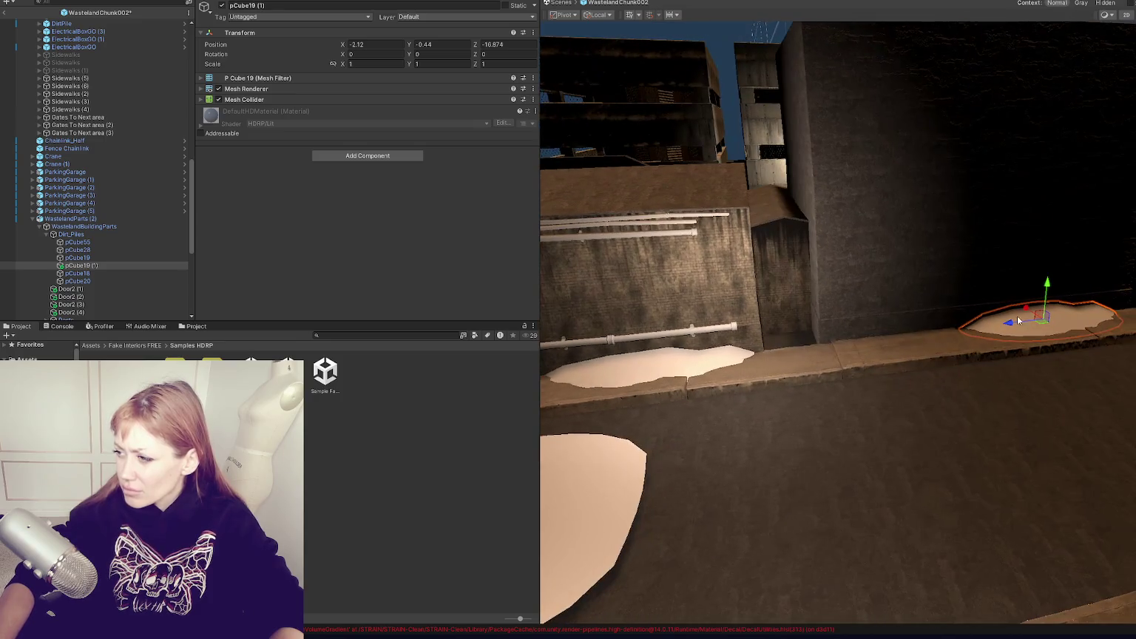
{"action": "key", "text": "ctrl+d"}
{"action": "mouse_move", "coordinate": [1018, 316]}
{"action": "left_mouse_down"}
{"action": "mouse_move", "coordinate": [884, 361]}
{"action": "mouse_move", "coordinate": [874, 382]}
{"action": "mouse_move", "coordinate": [520, 449]}
{"action": "mouse_move", "coordinate": [882, 402]}
{"action": "mouse_move", "coordinate": [827, 378]}
{"action": "left_mouse_up"}
Raise dirt pile pCube28 slightly against the curb.
{"action": "left_click", "coordinate": [765, 462]}
{"action": "left_click_drag", "start_coordinate": [807, 416], "coordinate": [893, 376], "text": "alt"}
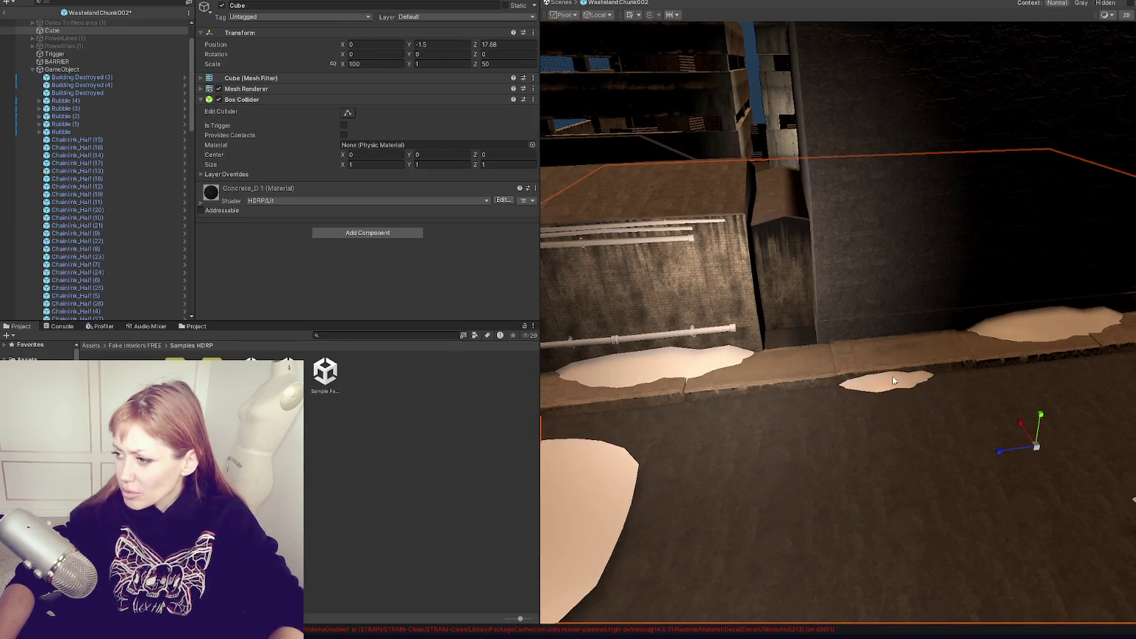
{"action": "left_click", "coordinate": [892, 375]}
{"action": "left_click_drag", "start_coordinate": [1130, 362], "coordinate": [1082, 462], "text": "alt"}
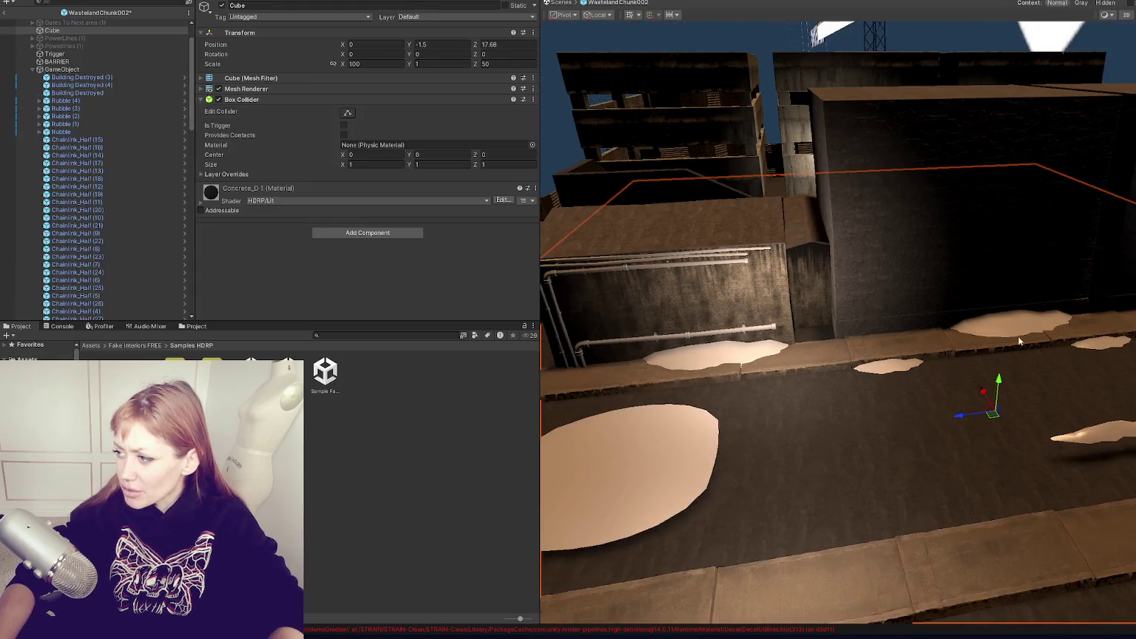
{"action": "left_click", "coordinate": [1082, 462]}
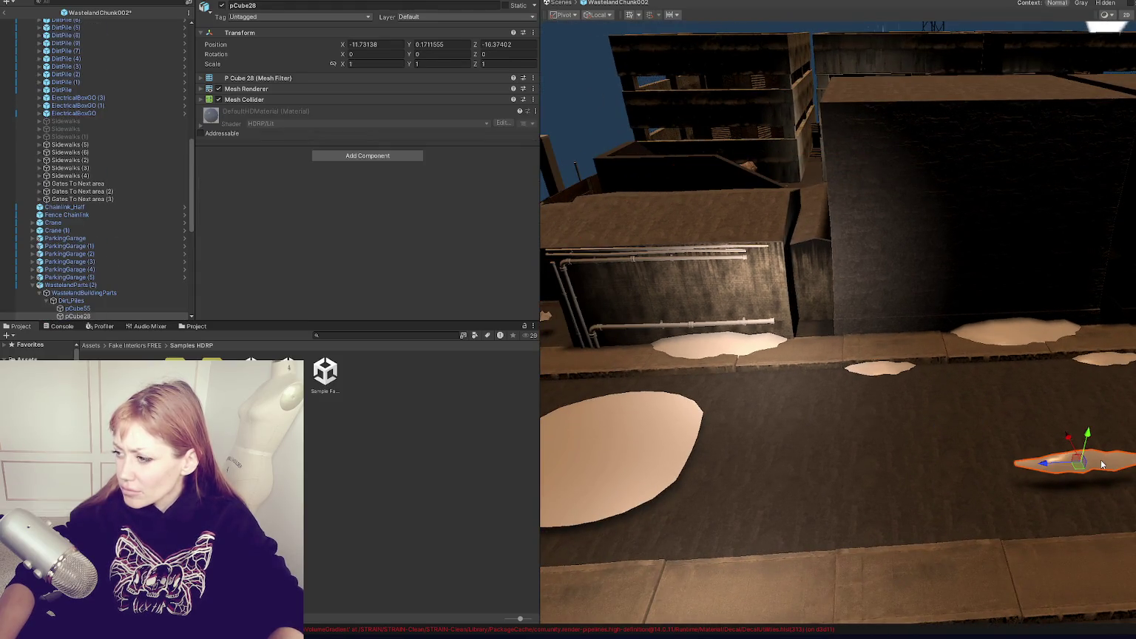
{"action": "key", "text": "f"}
{"action": "mouse_move", "coordinate": [904, 429]}
{"action": "left_mouse_down", "text": "alt"}
{"action": "mouse_move", "coordinate": [706, 340]}
{"action": "mouse_move", "coordinate": [828, 317]}
{"action": "left_mouse_up", "text": "alt"}
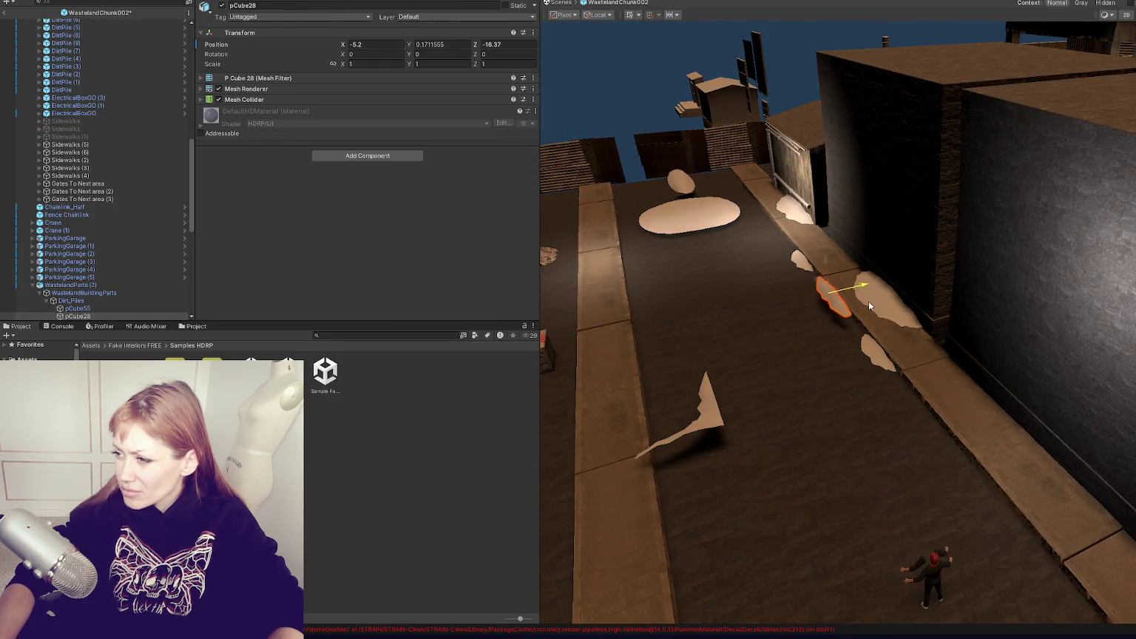
{"action": "left_click_drag", "start_coordinate": [836, 276], "coordinate": [837, 274]}
{"action": "key", "text": "f"}
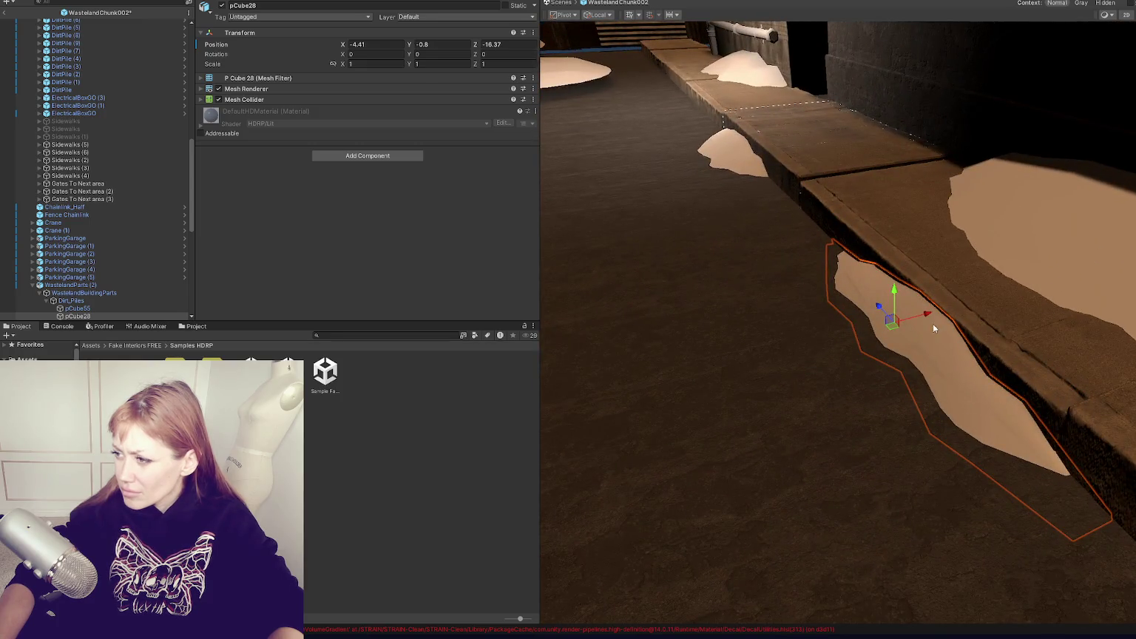
{"action": "mouse_move", "coordinate": [927, 315]}
{"action": "left_mouse_down"}
{"action": "mouse_move", "coordinate": [933, 309]}
{"action": "mouse_move", "coordinate": [911, 282]}
{"action": "mouse_move", "coordinate": [784, 296]}
{"action": "mouse_move", "coordinate": [719, 411]}
{"action": "mouse_move", "coordinate": [948, 318]}
{"action": "left_mouse_up"}
Move angular dirt piece pCube55 against the piped wall at X -1.85, Z -6.64.
{"action": "left_click", "coordinate": [948, 318]}
{"action": "left_click", "coordinate": [948, 318]}
{"action": "key", "text": "f"}
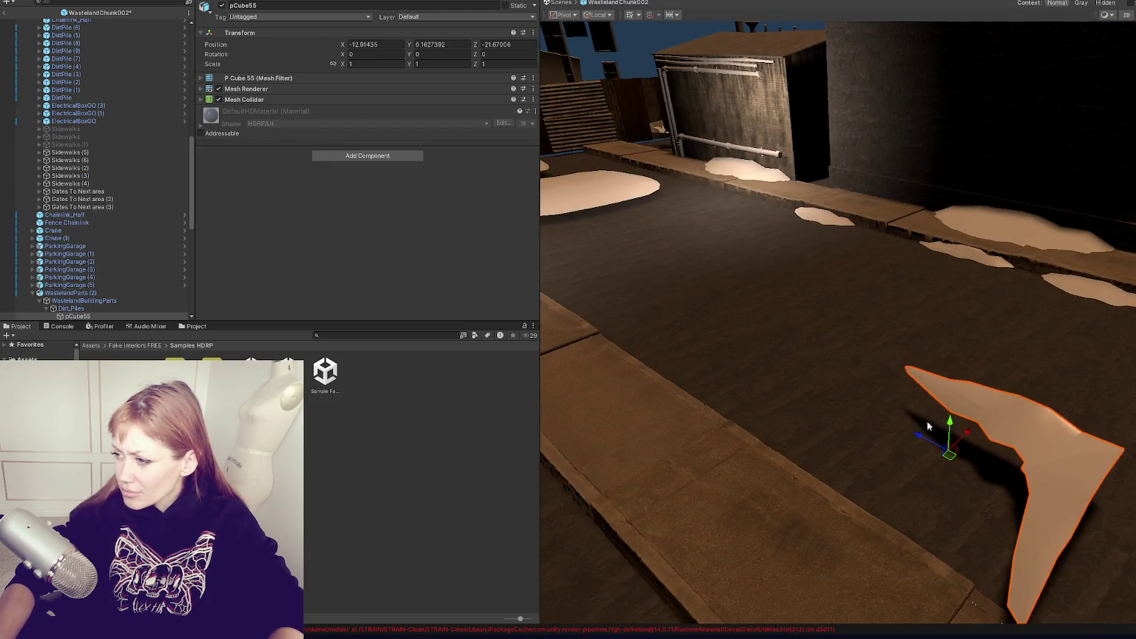
{"action": "left_click_drag", "start_coordinate": [927, 420], "coordinate": [561, 287]}
{"action": "key", "text": "f"}
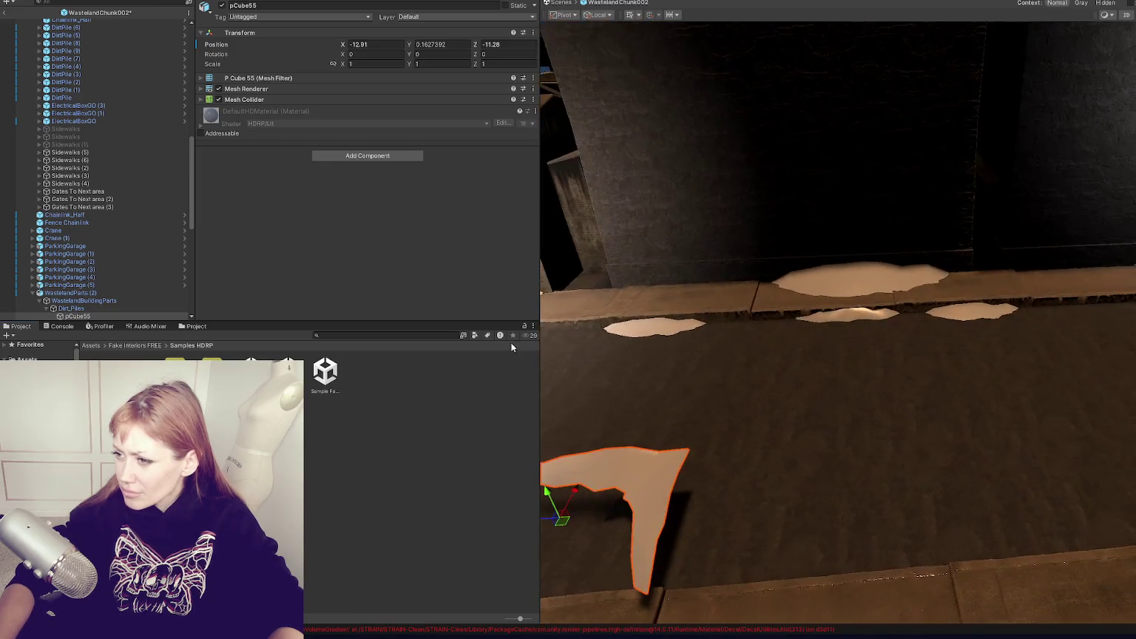
{"action": "left_click_drag", "start_coordinate": [682, 353], "coordinate": [1116, 359], "text": "alt"}
{"action": "mouse_move", "coordinate": [982, 501]}
{"action": "left_mouse_down"}
{"action": "mouse_move", "coordinate": [728, 279]}
{"action": "mouse_move", "coordinate": [976, 298]}
{"action": "left_mouse_up"}
Push the TwoStory building back along Z and sink pCube55 lower into the ground.
{"action": "left_click", "coordinate": [955, 287]}
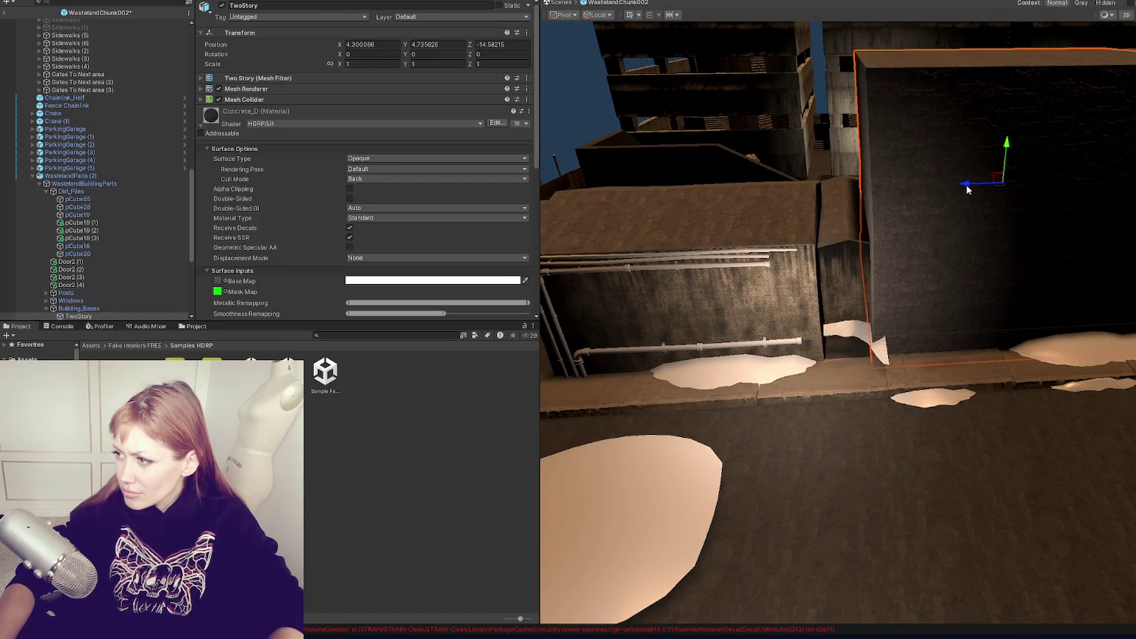
{"action": "left_click_drag", "start_coordinate": [967, 190], "coordinate": [1014, 192]}
{"action": "left_click", "coordinate": [843, 266]}
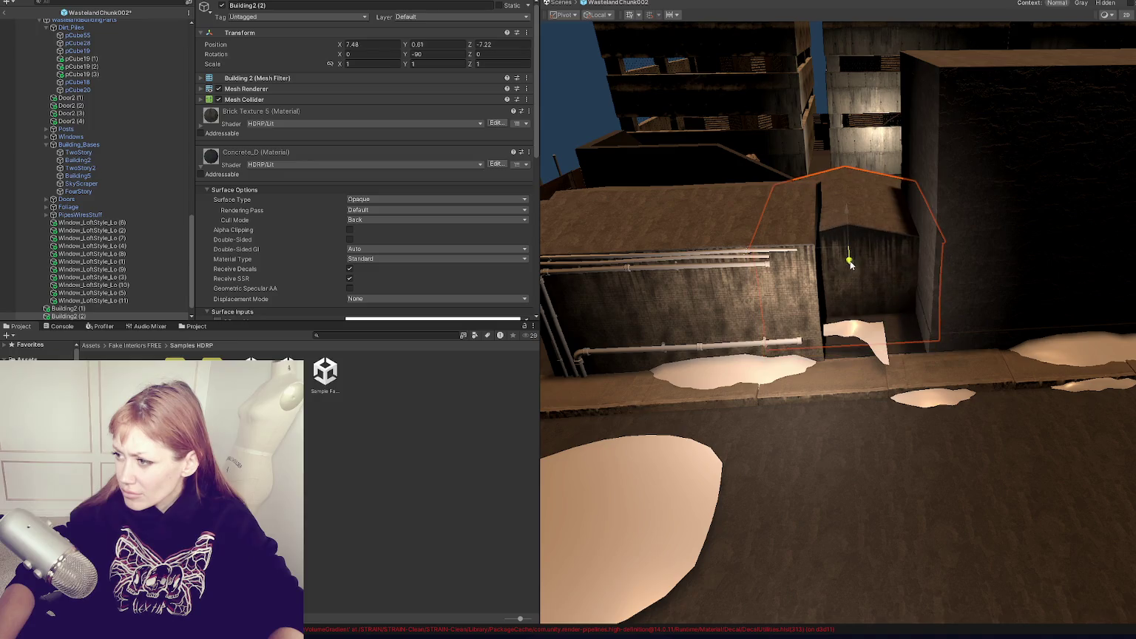
{"action": "left_click", "coordinate": [862, 332]}
{"action": "left_click", "coordinate": [862, 331]}
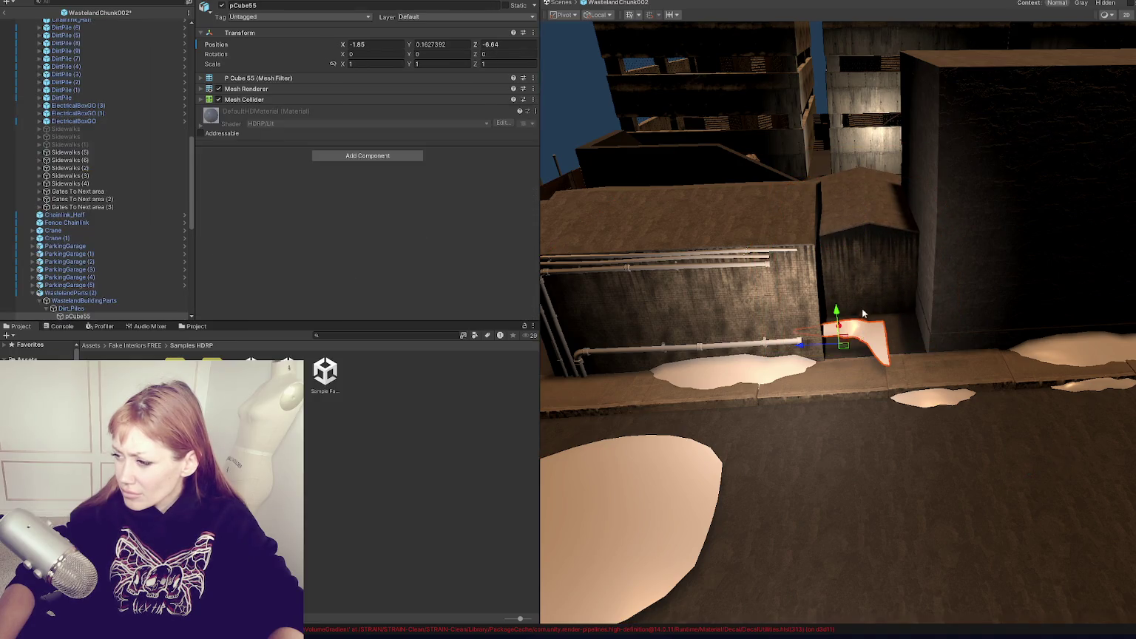
{"action": "mouse_move", "coordinate": [836, 317]}
{"action": "left_mouse_down"}
{"action": "mouse_move", "coordinate": [836, 331]}
{"action": "mouse_move", "coordinate": [850, 318]}
{"action": "mouse_move", "coordinate": [835, 327]}
{"action": "left_mouse_up"}
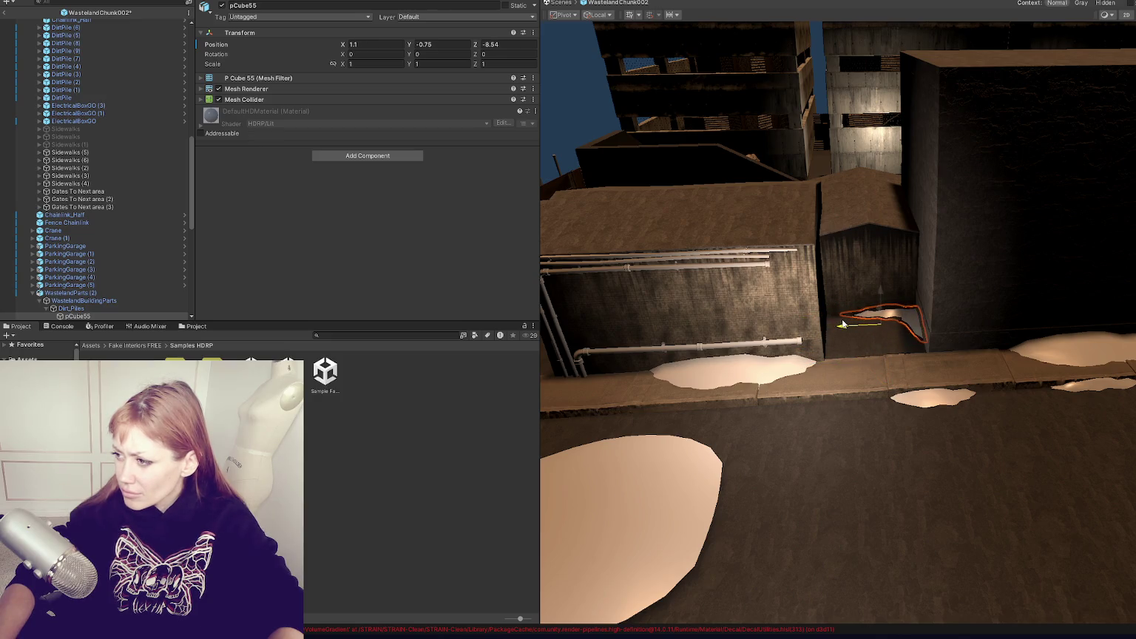
{"action": "scroll", "coordinate": [844, 324], "scroll_direction": "down", "scroll_amount": 10}
{"action": "left_click", "coordinate": [871, 301]}
{"action": "scroll", "coordinate": [873, 304], "scroll_direction": "up", "scroll_amount": 10}
Add pCube55 (1), a copy rotated -90 and scaled to 0.708, in the wall corner.
{"action": "left_click", "coordinate": [996, 508]}
{"action": "left_click", "coordinate": [995, 508]}
{"action": "key", "text": "f"}
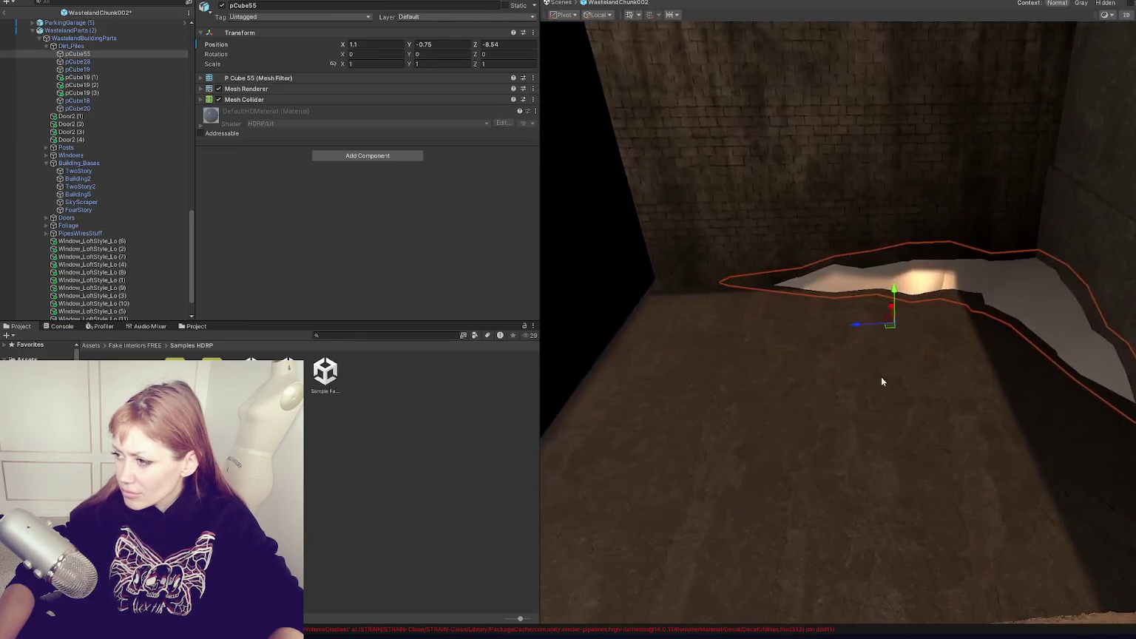
{"action": "mouse_move", "coordinate": [895, 298]}
{"action": "left_mouse_down"}
{"action": "mouse_move", "coordinate": [870, 330]}
{"action": "mouse_move", "coordinate": [1020, 330]}
{"action": "left_mouse_up"}
{"action": "key", "text": "ctrl+d"}
{"action": "key", "text": "e"}
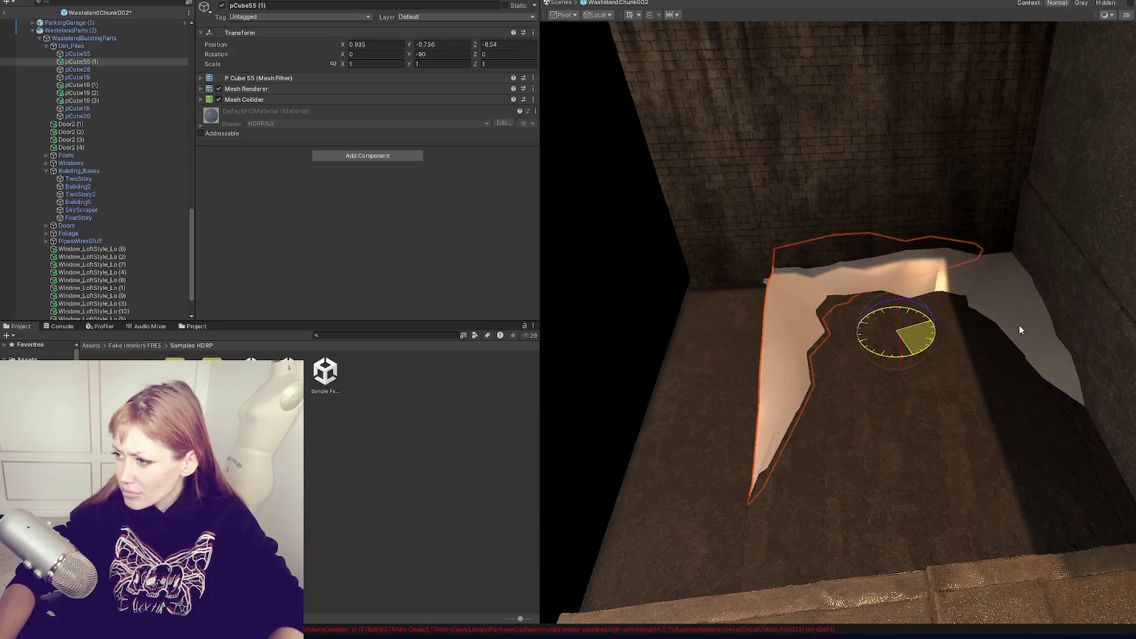
{"action": "key", "text": "w"}
{"action": "mouse_move", "coordinate": [897, 331]}
{"action": "left_mouse_down"}
{"action": "mouse_move", "coordinate": [751, 330]}
{"action": "mouse_move", "coordinate": [744, 346]}
{"action": "mouse_move", "coordinate": [758, 357]}
{"action": "left_mouse_up"}
{"action": "key", "text": "r"}
{"action": "key", "text": "w"}
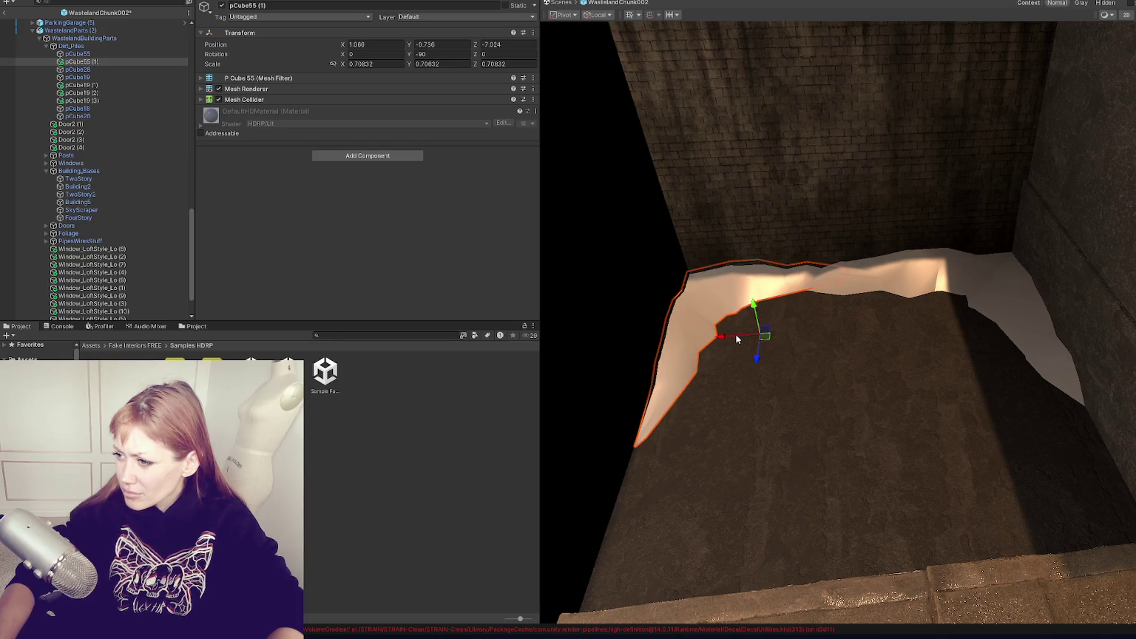
Sink dirt pile pCube18 lower, leaving it at X -6.34, Z -7.09.
{"action": "left_click", "coordinate": [865, 309]}
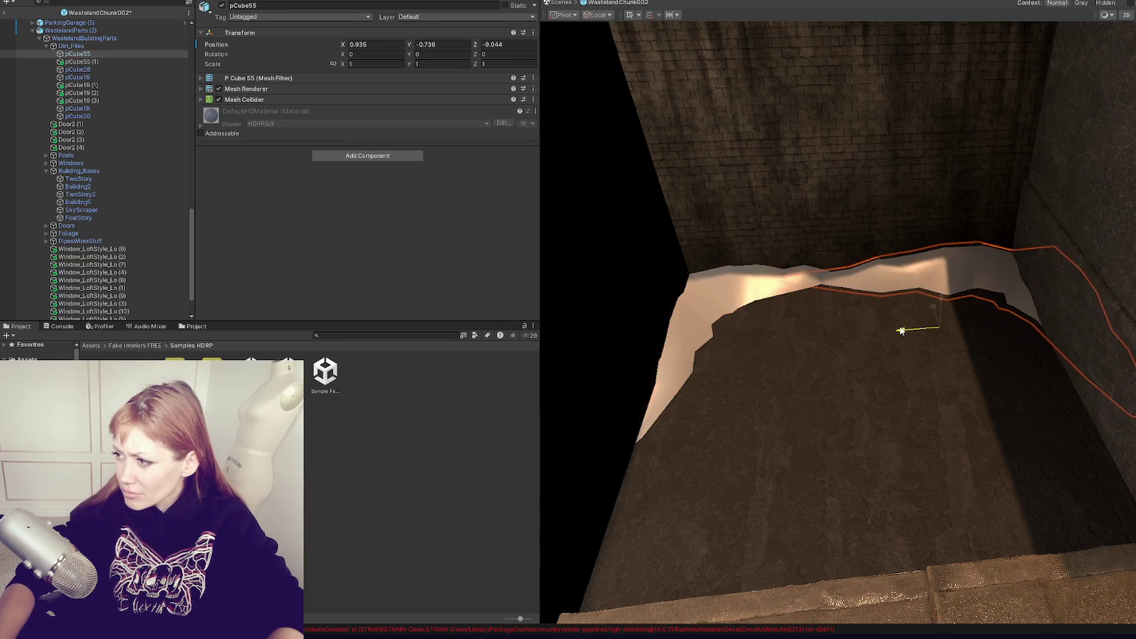
{"action": "scroll", "coordinate": [799, 400], "scroll_direction": "down", "scroll_amount": 3}
{"action": "scroll", "coordinate": [799, 399], "scroll_direction": "down", "scroll_amount": 3}
{"action": "scroll", "coordinate": [812, 388], "scroll_direction": "up", "scroll_amount": 2}
{"action": "mouse_move", "coordinate": [811, 387]}
{"action": "right_mouse_down"}
{"action": "mouse_move", "coordinate": [974, 343]}
{"action": "mouse_move", "coordinate": [694, 433]}
{"action": "right_mouse_up"}
{"action": "left_click", "coordinate": [695, 434]}
{"action": "left_click", "coordinate": [694, 433]}
{"action": "mouse_move", "coordinate": [619, 400]}
{"action": "left_mouse_down"}
{"action": "mouse_move", "coordinate": [623, 413]}
{"action": "mouse_move", "coordinate": [873, 385]}
{"action": "left_mouse_up"}
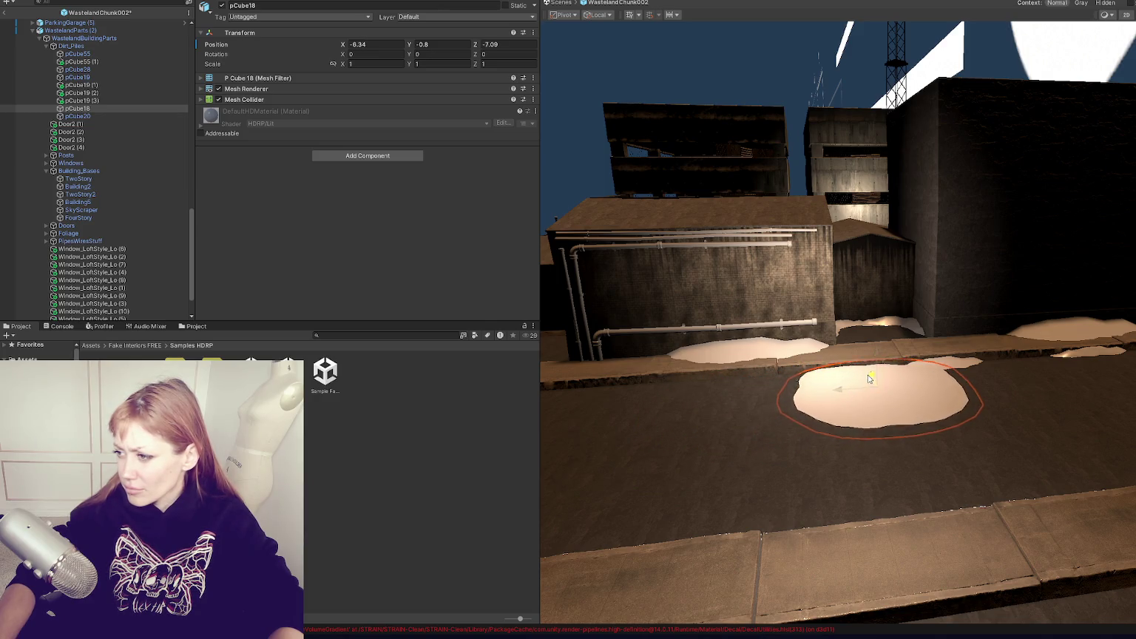
Shift pCube20 toward the street edge and place two copies farther down the street.
{"action": "right_click_drag", "start_coordinate": [872, 380], "coordinate": [555, 314]}
{"action": "left_click", "coordinate": [555, 314]}
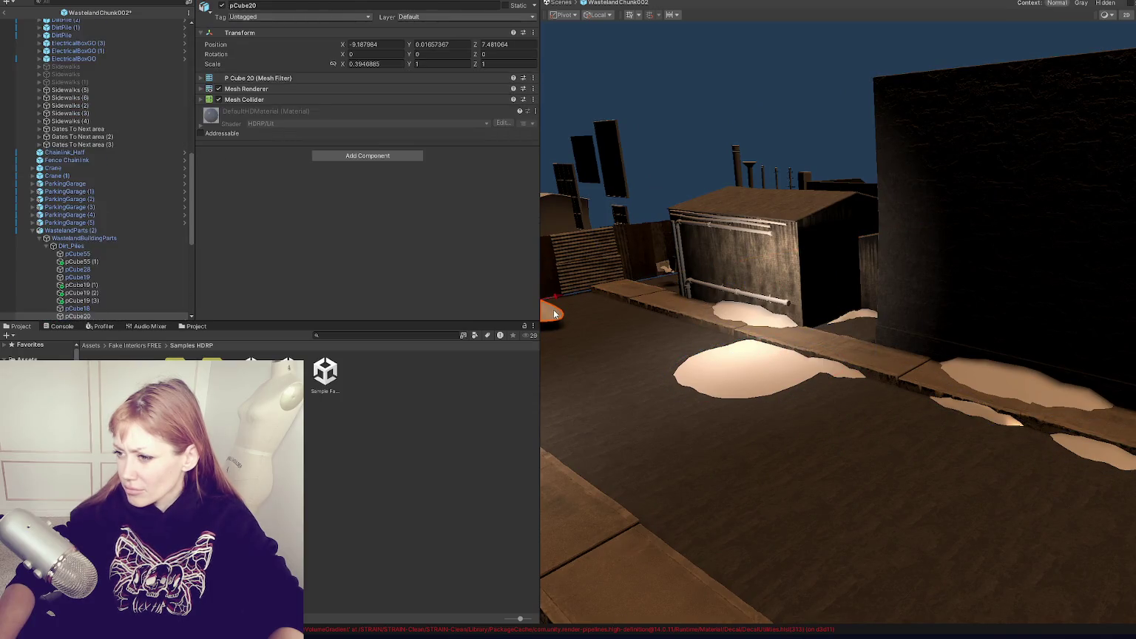
{"action": "mouse_move", "coordinate": [562, 299]}
{"action": "left_mouse_down"}
{"action": "mouse_move", "coordinate": [544, 278]}
{"action": "mouse_move", "coordinate": [583, 304]}
{"action": "left_mouse_up"}
{"action": "mouse_move", "coordinate": [584, 305]}
{"action": "right_mouse_down"}
{"action": "mouse_move", "coordinate": [639, 330]}
{"action": "mouse_move", "coordinate": [663, 313]}
{"action": "right_mouse_up"}
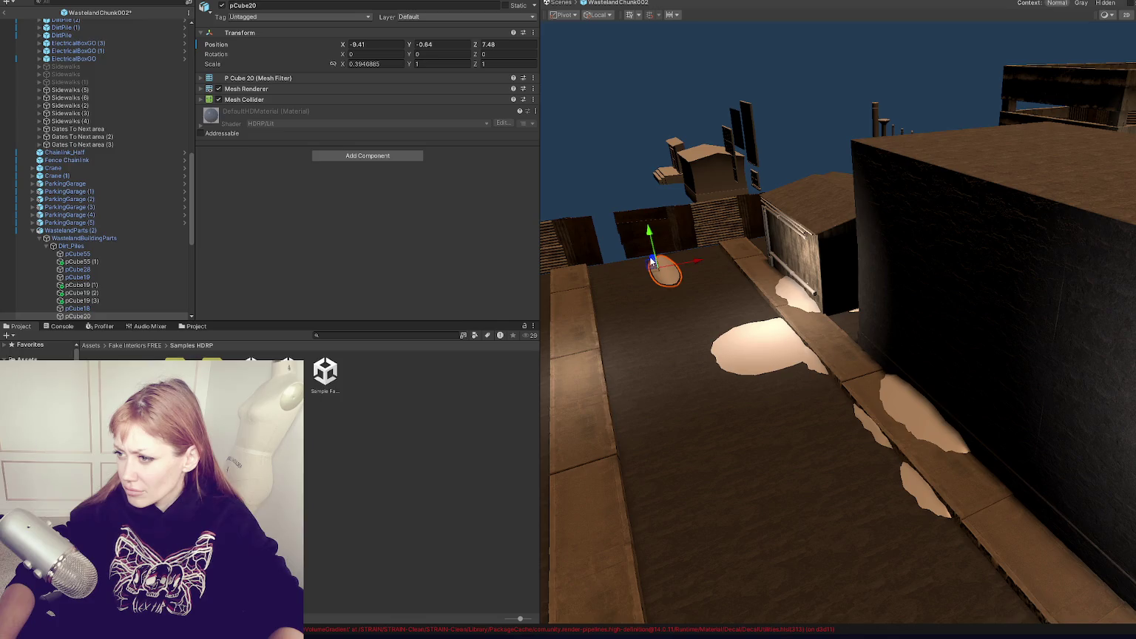
{"action": "key", "text": "ctrl+d"}
{"action": "left_click_drag", "start_coordinate": [659, 275], "coordinate": [751, 455]}
{"action": "mouse_move", "coordinate": [774, 495]}
{"action": "right_mouse_down"}
{"action": "mouse_move", "coordinate": [847, 444]}
{"action": "mouse_move", "coordinate": [654, 387]}
{"action": "right_mouse_up"}
{"action": "key", "text": "ctrl+d"}
{"action": "left_click_drag", "start_coordinate": [655, 387], "coordinate": [817, 433]}
{"action": "key", "text": "r"}
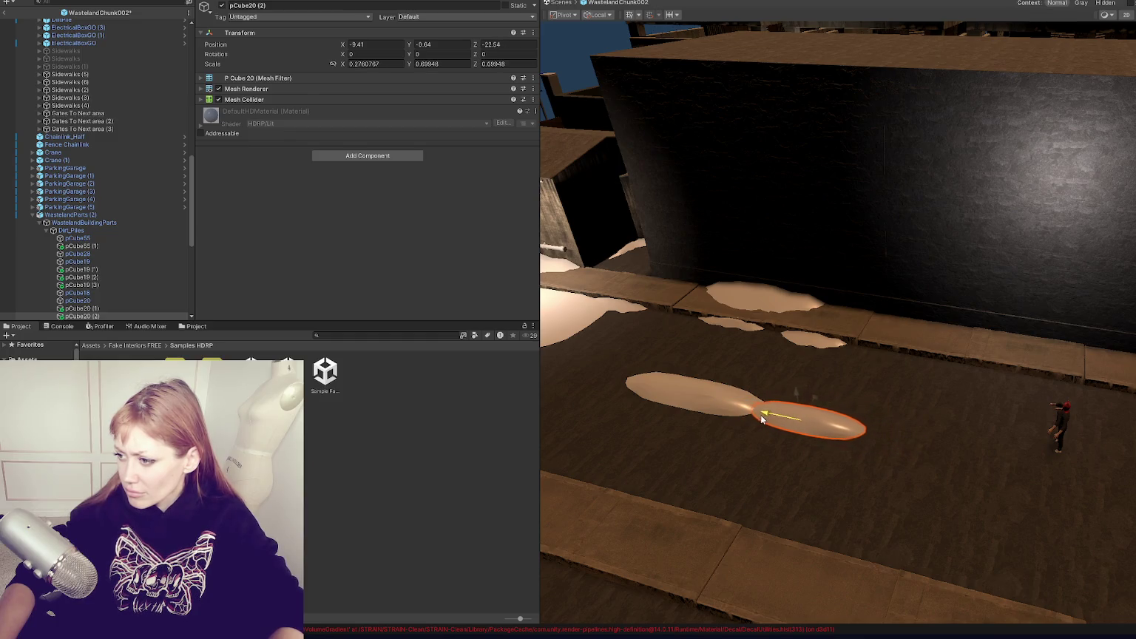
Duplicate the left dirt pile and set the copy along the street.
{"action": "left_click", "coordinate": [694, 367]}
{"action": "left_click", "coordinate": [694, 366]}
{"action": "right_click_drag", "start_coordinate": [636, 363], "coordinate": [881, 406]}
{"action": "key", "text": "ctrl+d"}
{"action": "mouse_move", "coordinate": [1002, 431]}
{"action": "left_mouse_down"}
{"action": "mouse_move", "coordinate": [678, 383]}
{"action": "mouse_move", "coordinate": [707, 385]}
{"action": "left_mouse_up"}
{"action": "right_click_drag", "start_coordinate": [832, 401], "coordinate": [740, 444]}
{"action": "left_click", "coordinate": [465, 435]}
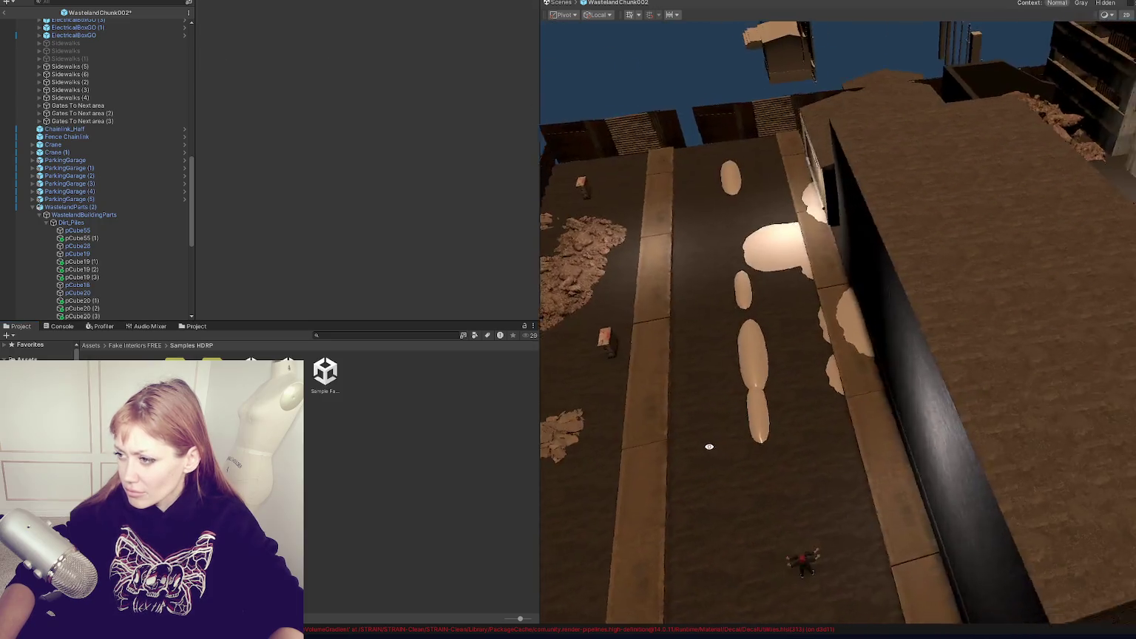
Place another dirt pile copy up beside the building's base.
{"action": "right_click_drag", "start_coordinate": [919, 434], "coordinate": [862, 390]}
{"action": "left_click", "coordinate": [683, 410]}
{"action": "key", "text": "ctrl+d"}
{"action": "mouse_move", "coordinate": [683, 411]}
{"action": "left_mouse_down"}
{"action": "mouse_move", "coordinate": [734, 320]}
{"action": "mouse_move", "coordinate": [703, 309]}
{"action": "mouse_move", "coordinate": [555, 323]}
{"action": "left_mouse_up"}
{"action": "key", "text": "ctrl+d"}
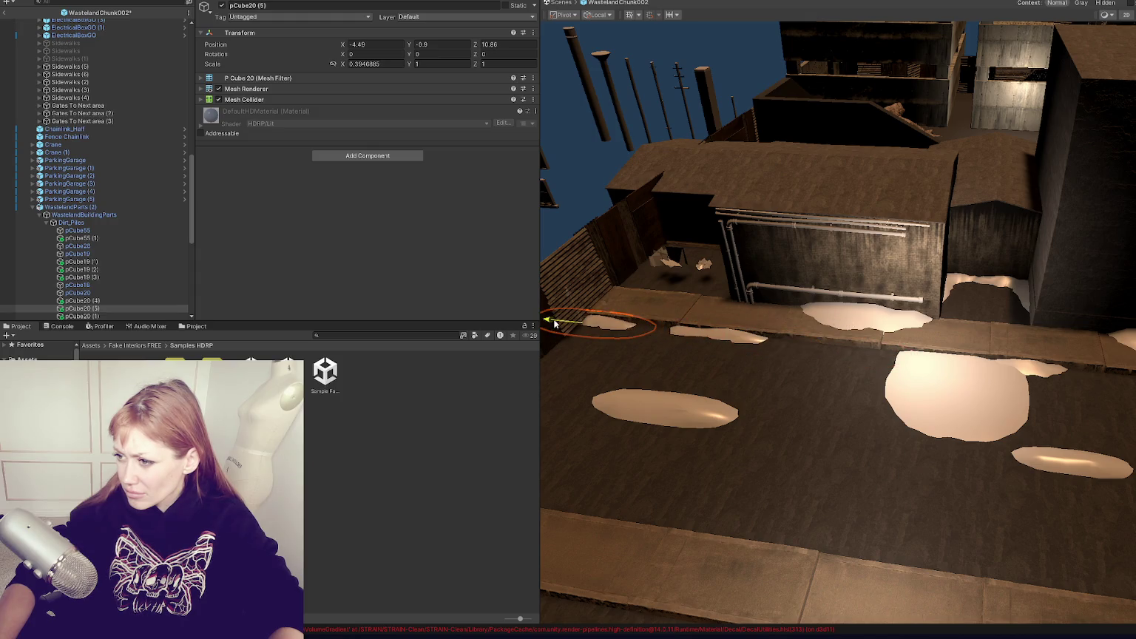
{"action": "left_click", "coordinate": [406, 430]}
Copy small piles along the sidewalk, with pCube19 (4) at X -4.29, Z 5.72, scale 0.50502.
{"action": "right_click_drag", "start_coordinate": [813, 370], "coordinate": [1034, 357]}
{"action": "left_click", "coordinate": [1034, 358]}
{"action": "left_click", "coordinate": [1036, 355]}
{"action": "left_click", "coordinate": [1059, 329]}
{"action": "key", "text": "ctrl+d"}
{"action": "mouse_move", "coordinate": [1059, 326]}
{"action": "left_mouse_down"}
{"action": "mouse_move", "coordinate": [748, 393]}
{"action": "mouse_move", "coordinate": [832, 401]}
{"action": "left_mouse_up"}
{"action": "left_click", "coordinate": [715, 409]}
{"action": "key", "text": "ctrl+d"}
{"action": "left_click", "coordinate": [776, 403]}
{"action": "left_click_drag", "start_coordinate": [761, 399], "coordinate": [739, 406]}
Pull the view back over the buildings and select WastelandParts (2).
{"action": "mouse_move", "coordinate": [792, 402]}
{"action": "right_mouse_down"}
{"action": "mouse_move", "coordinate": [1120, 363]}
{"action": "mouse_move", "coordinate": [860, 304]}
{"action": "right_mouse_up"}
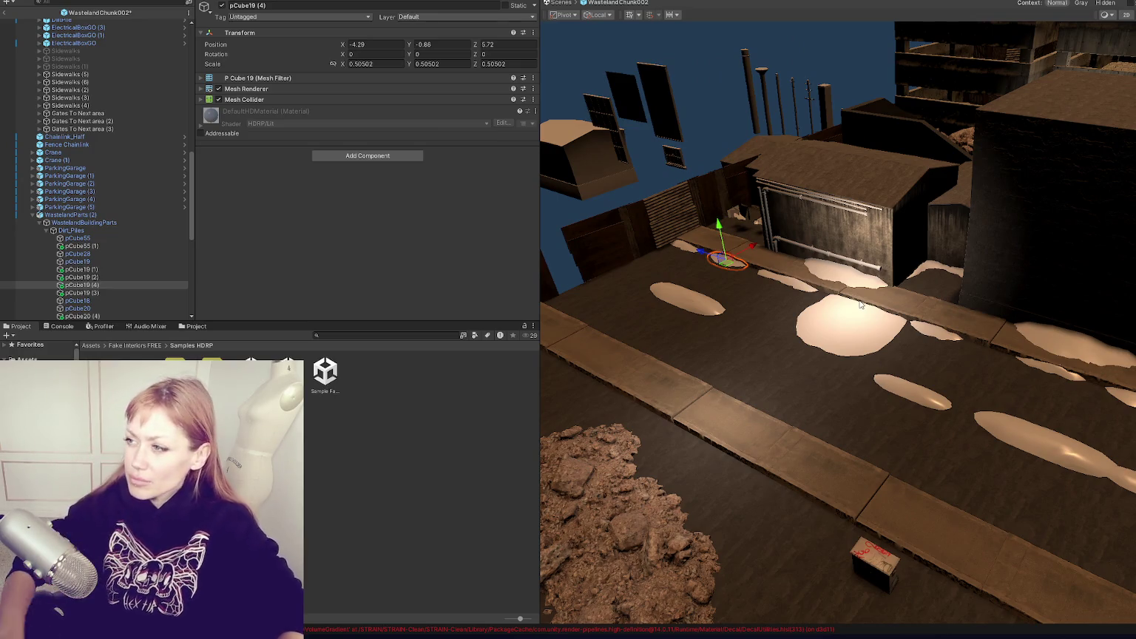
{"action": "middle_click_drag", "start_coordinate": [918, 348], "coordinate": [791, 249]}
{"action": "scroll", "coordinate": [791, 248], "scroll_direction": "down", "scroll_amount": 3}
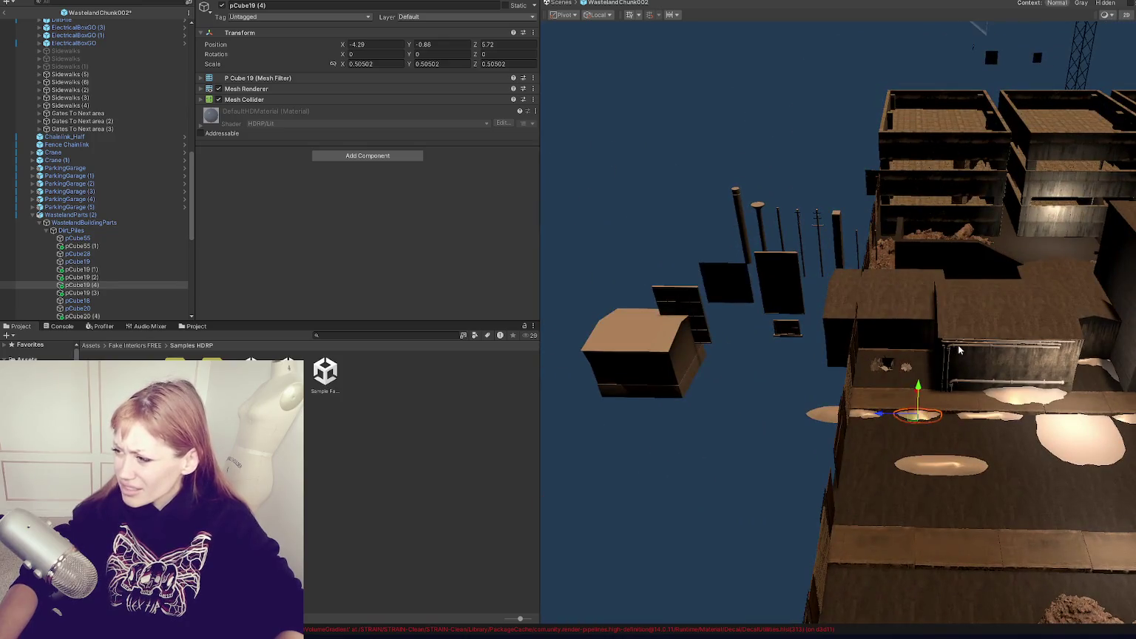
{"action": "left_click", "coordinate": [791, 249]}
Duplicate the horizontal pipe Pipe1 (1) and stand the copy upright at Rotation X -90.
{"action": "key", "text": "f"}
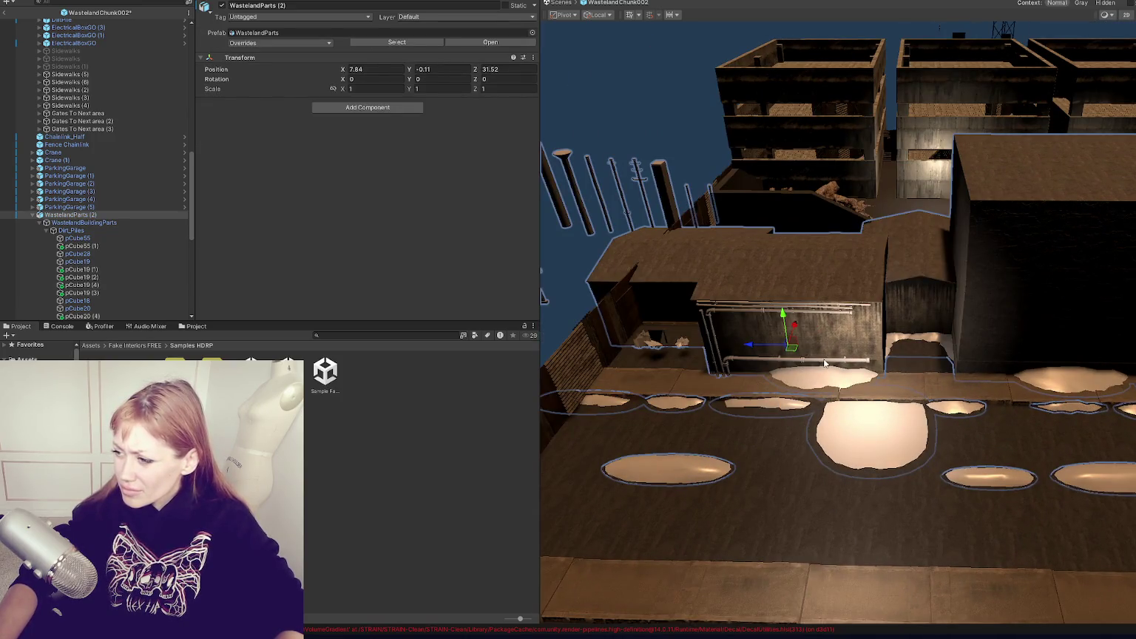
{"action": "left_click", "coordinate": [824, 362]}
{"action": "middle_click_drag", "start_coordinate": [740, 339], "coordinate": [893, 339]}
{"action": "key", "text": "ctrl+d"}
{"action": "key", "text": "e"}
{"action": "mouse_move", "coordinate": [1043, 329]}
{"action": "left_mouse_down"}
{"action": "mouse_move", "coordinate": [1103, 340]}
{"action": "mouse_move", "coordinate": [1034, 329]}
{"action": "mouse_move", "coordinate": [1055, 267]}
{"action": "mouse_move", "coordinate": [1128, 297]}
{"action": "left_mouse_up"}
{"action": "key", "text": "ctrl+z"}
{"action": "key", "text": "w"}
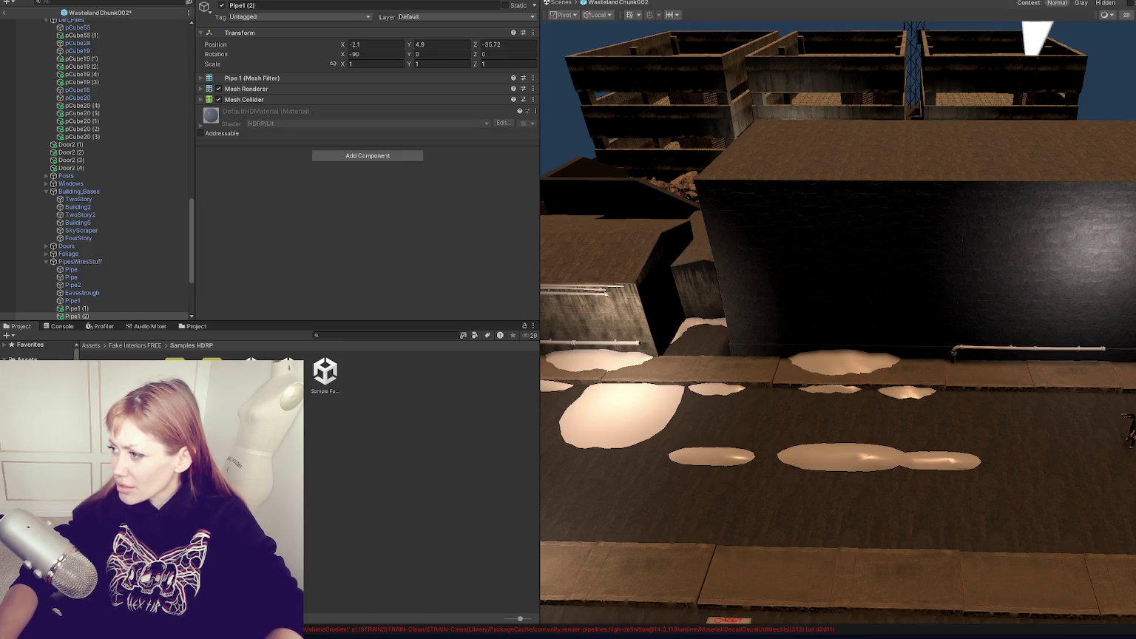
{"action": "scroll", "coordinate": [951, 224], "scroll_direction": "down", "scroll_amount": 5}
Duplicate the Eavestrough on the dark wall and slide the copy along the wall.
{"action": "left_click", "coordinate": [796, 314]}
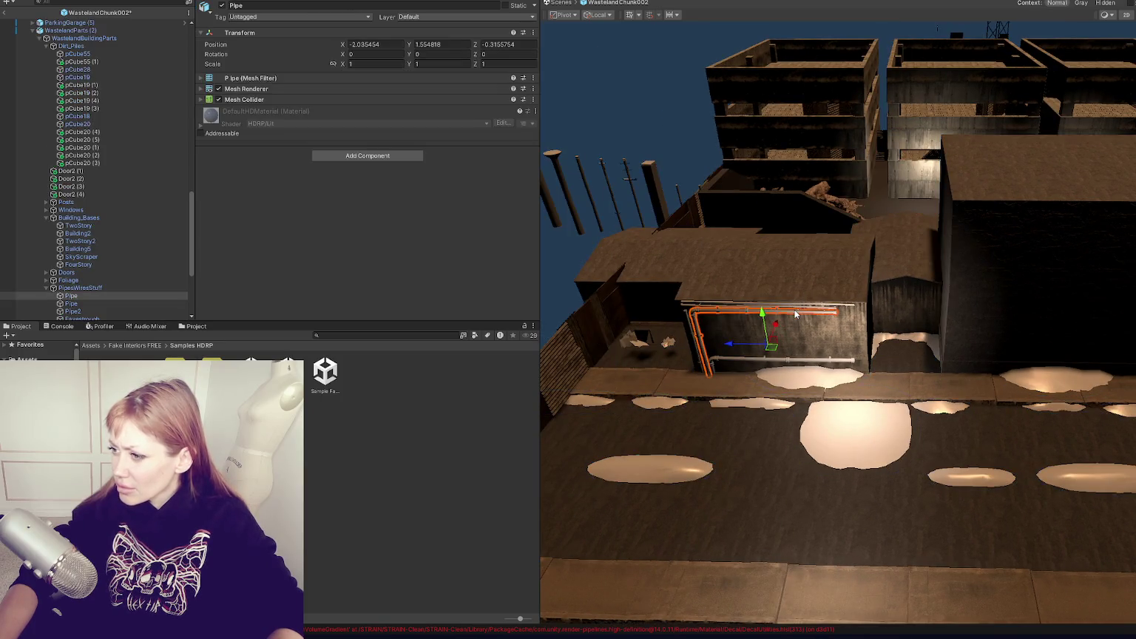
{"action": "left_click", "coordinate": [784, 310]}
{"action": "left_click", "coordinate": [776, 309]}
{"action": "left_click", "coordinate": [770, 308]}
{"action": "left_click", "coordinate": [765, 305]}
{"action": "left_click", "coordinate": [764, 307]}
{"action": "key", "text": "ctrl+d"}
{"action": "left_click_drag", "start_coordinate": [729, 309], "coordinate": [1047, 309]}
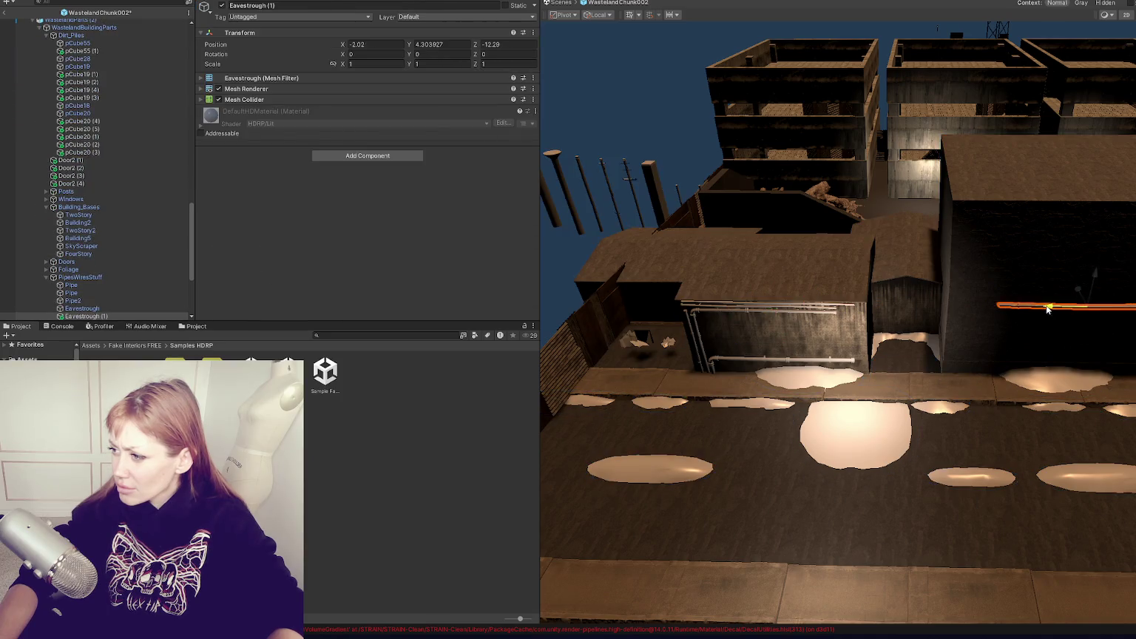
{"action": "key", "text": "f"}
Lift the eavestrough copy to the top of the wall and shift it right.
{"action": "mouse_move", "coordinate": [962, 333]}
{"action": "left_mouse_down", "text": "alt"}
{"action": "mouse_move", "coordinate": [917, 311]}
{"action": "mouse_move", "coordinate": [989, 317]}
{"action": "mouse_move", "coordinate": [953, 326]}
{"action": "mouse_move", "coordinate": [1065, 300]}
{"action": "mouse_move", "coordinate": [873, 280]}
{"action": "mouse_move", "coordinate": [947, 95]}
{"action": "left_mouse_up", "text": "alt"}
{"action": "middle_click_drag", "start_coordinate": [947, 96], "coordinate": [853, 174]}
{"action": "left_click_drag", "start_coordinate": [704, 200], "coordinate": [784, 199]}
{"action": "scroll", "coordinate": [754, 244], "scroll_direction": "down", "scroll_amount": 3}
{"action": "left_click_drag", "start_coordinate": [753, 244], "coordinate": [783, 268]}
{"action": "left_click_drag", "start_coordinate": [819, 231], "coordinate": [831, 178]}
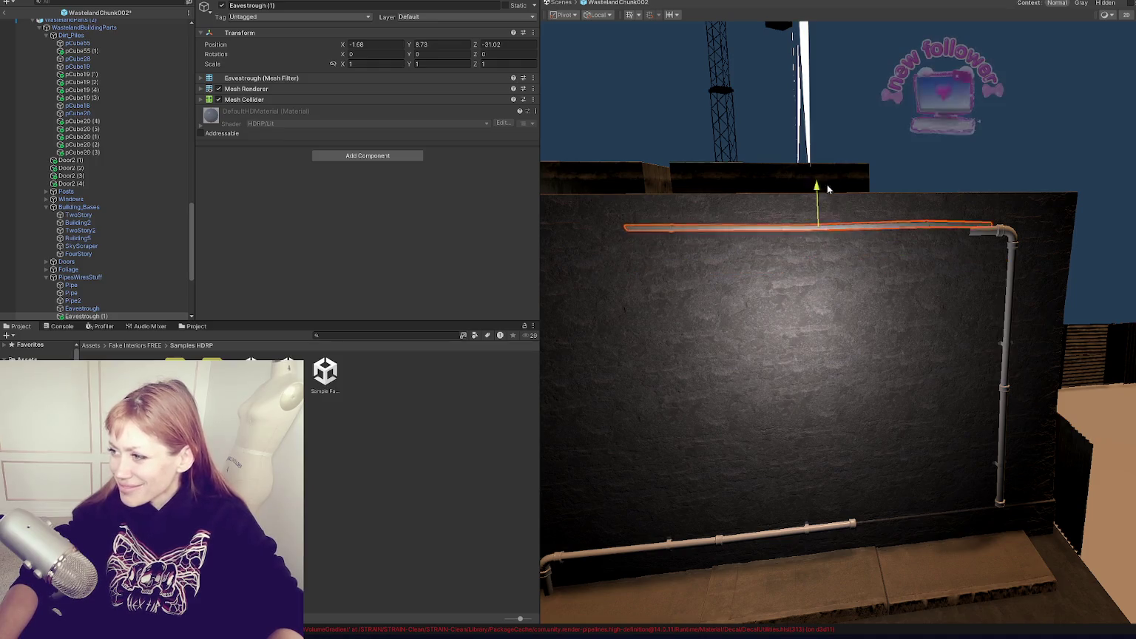
{"action": "left_click_drag", "start_coordinate": [781, 215], "coordinate": [881, 215]}
Add a second eavestrough copy further left along the wall top.
{"action": "left_click", "coordinate": [902, 215]}
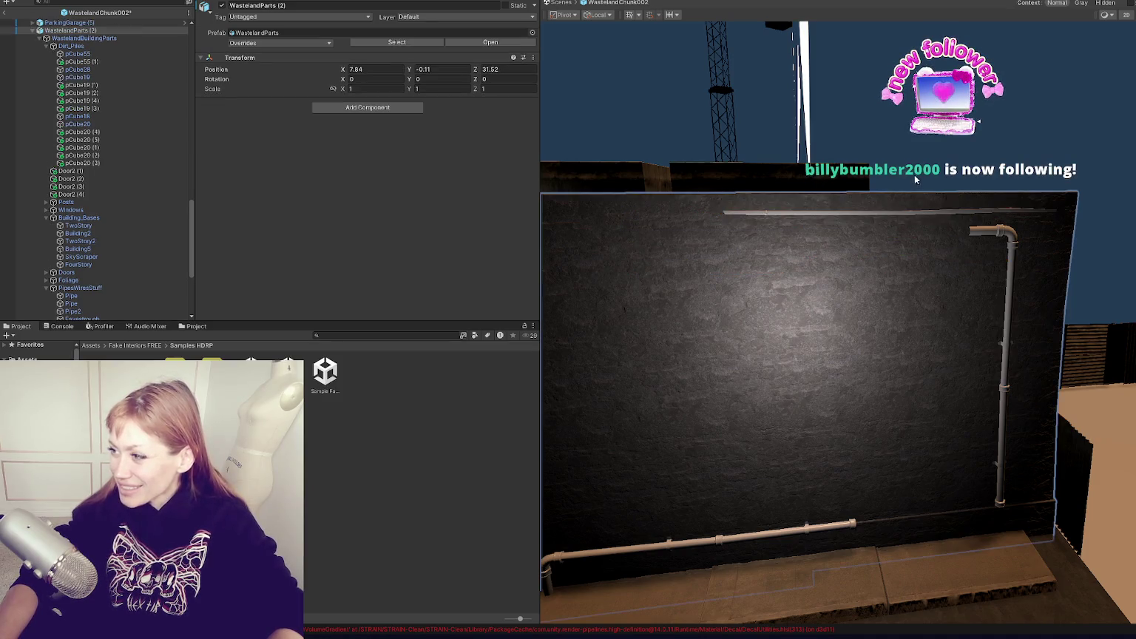
{"action": "left_click", "coordinate": [902, 213]}
{"action": "key", "text": "ctrl+d"}
{"action": "mouse_move", "coordinate": [905, 181]}
{"action": "left_mouse_down"}
{"action": "mouse_move", "coordinate": [906, 250]}
{"action": "mouse_move", "coordinate": [809, 285]}
{"action": "mouse_move", "coordinate": [827, 189]}
{"action": "mouse_move", "coordinate": [817, 182]}
{"action": "left_mouse_up"}
{"action": "left_click_drag", "start_coordinate": [786, 220], "coordinate": [716, 222]}
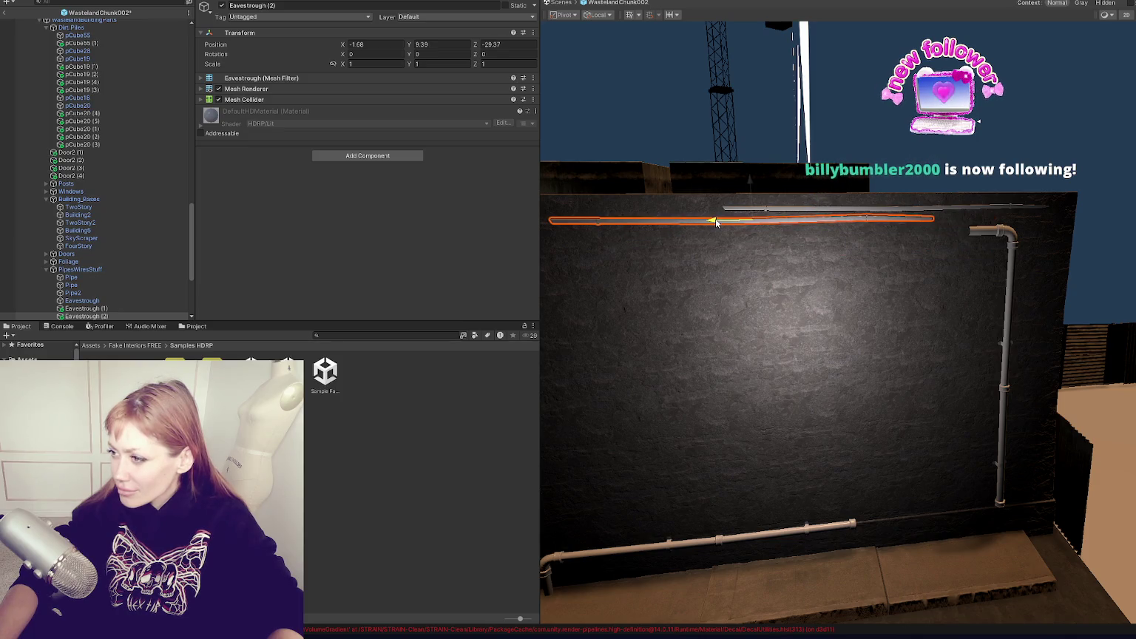
{"action": "middle_click_drag", "start_coordinate": [978, 179], "coordinate": [1063, 125]}
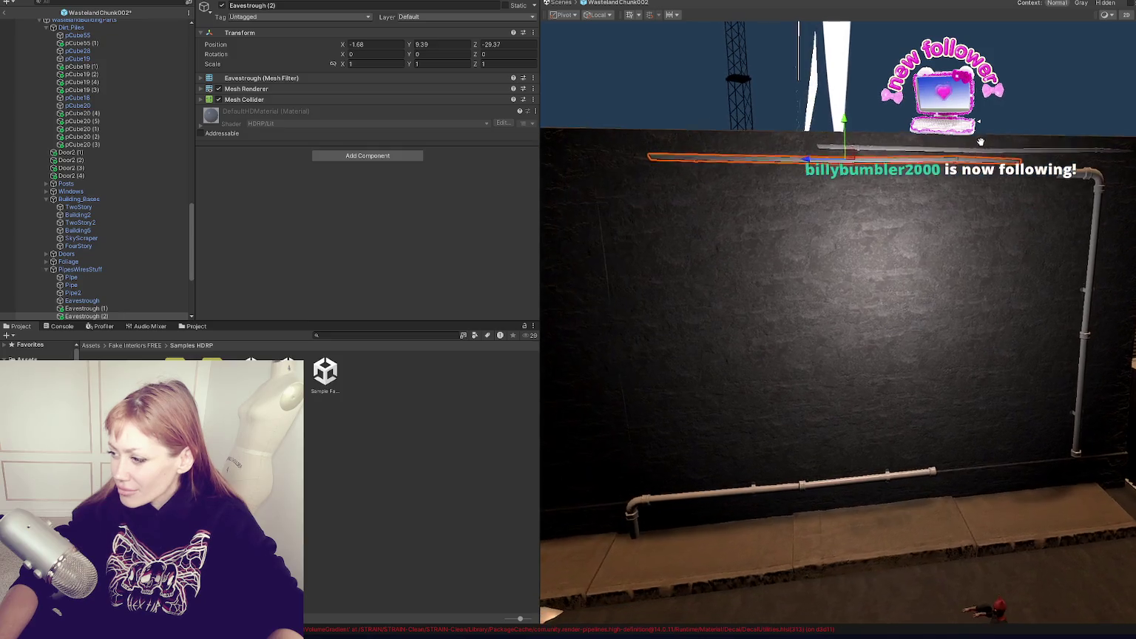
Move vertical pipe Pipe1 (2) to Y 4.79 and raise low pipe Pipe1 (1) to Y 1.14.
{"action": "left_click", "coordinate": [1099, 292]}
{"action": "left_click", "coordinate": [1098, 292]}
{"action": "mouse_move", "coordinate": [1070, 291]}
{"action": "left_mouse_down"}
{"action": "mouse_move", "coordinate": [1071, 320]}
{"action": "mouse_move", "coordinate": [1074, 294]}
{"action": "left_mouse_up"}
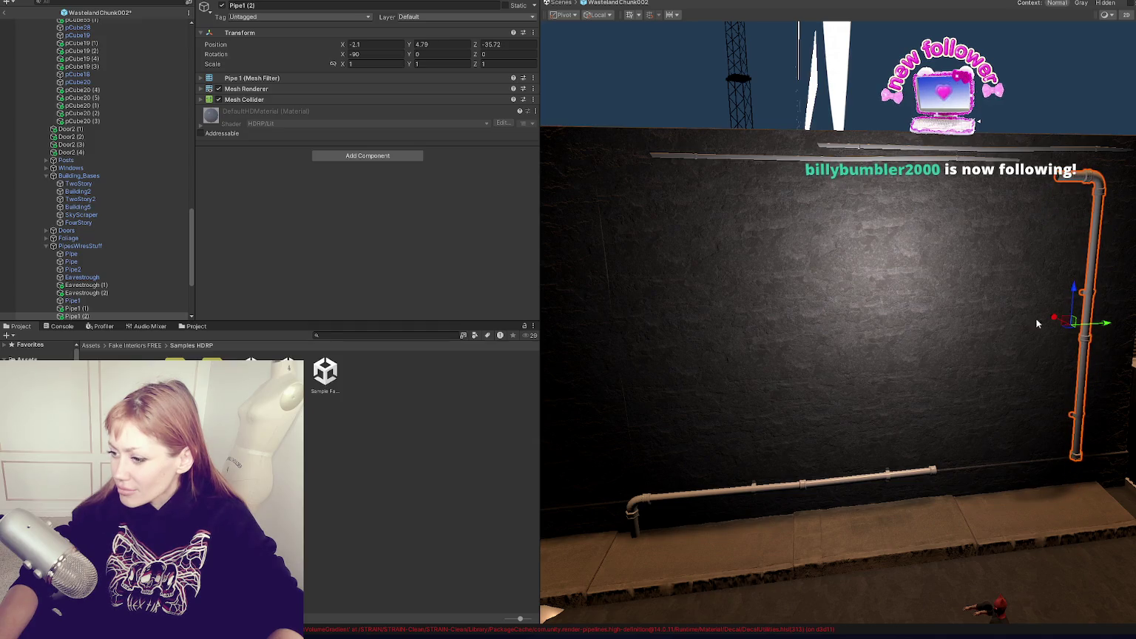
{"action": "left_click", "coordinate": [852, 479]}
{"action": "left_click", "coordinate": [845, 483]}
{"action": "left_click", "coordinate": [844, 484]}
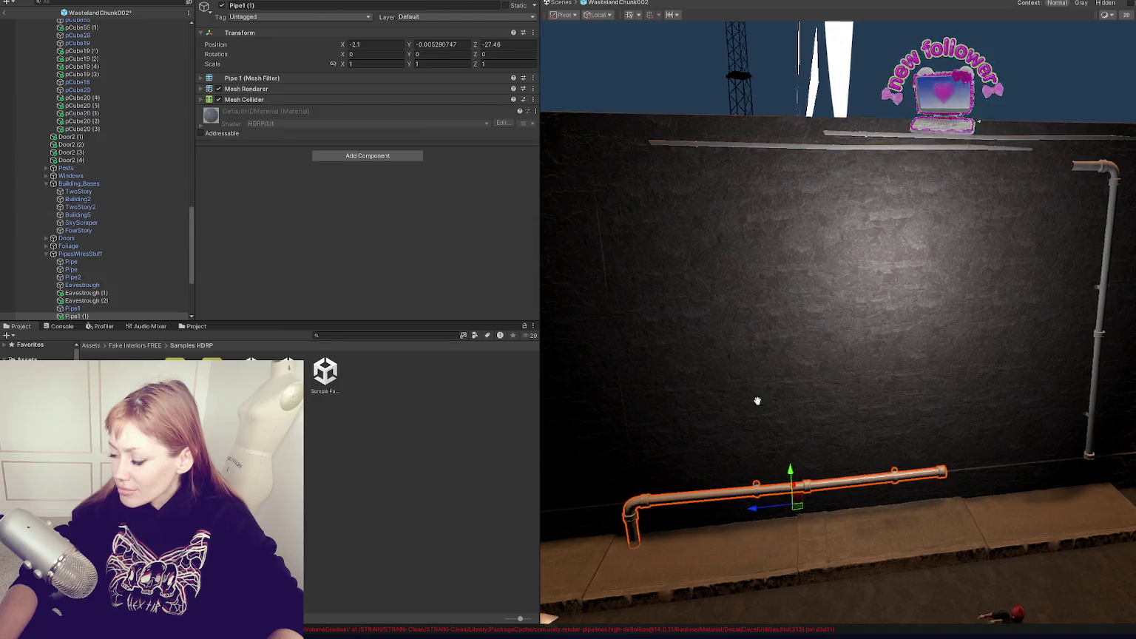
{"action": "middle_click_drag", "start_coordinate": [741, 408], "coordinate": [928, 428]}
{"action": "mouse_move", "coordinate": [937, 409]}
{"action": "left_mouse_down"}
{"action": "mouse_move", "coordinate": [945, 370]}
{"action": "mouse_move", "coordinate": [945, 411]}
{"action": "left_mouse_up"}
{"action": "left_click", "coordinate": [945, 410]}
{"action": "mouse_move", "coordinate": [945, 411]}
{"action": "right_mouse_down"}
{"action": "mouse_move", "coordinate": [1103, 189]}
{"action": "mouse_move", "coordinate": [1058, 197]}
{"action": "right_mouse_up"}
{"action": "scroll", "coordinate": [1027, 207], "scroll_direction": "down", "scroll_amount": 5}
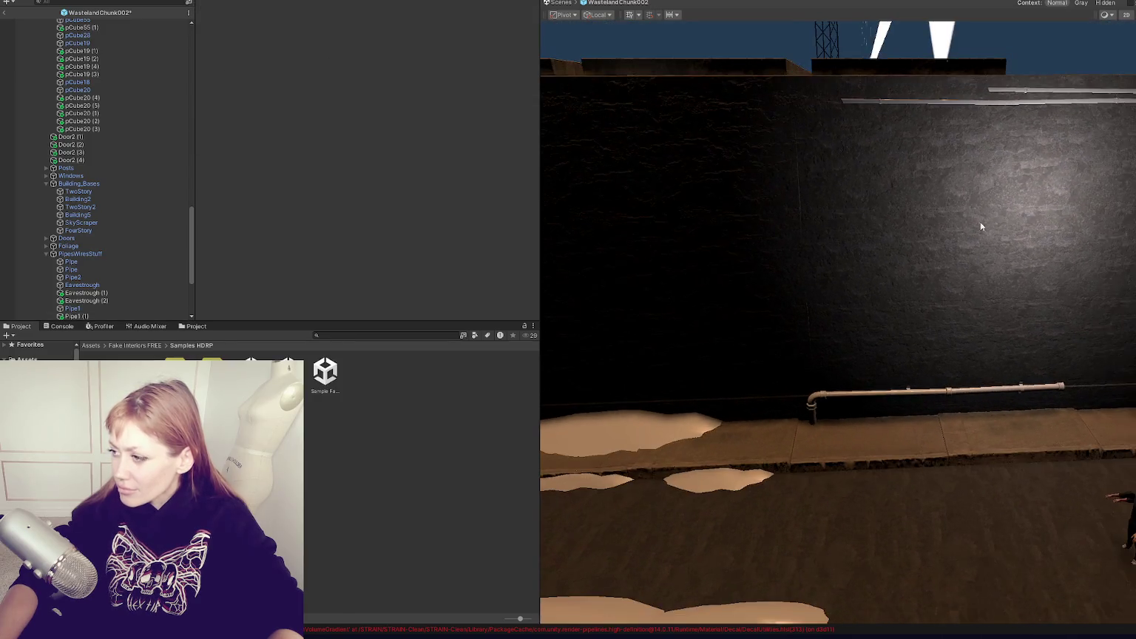
{"action": "scroll", "coordinate": [961, 226], "scroll_direction": "down", "scroll_amount": 5}
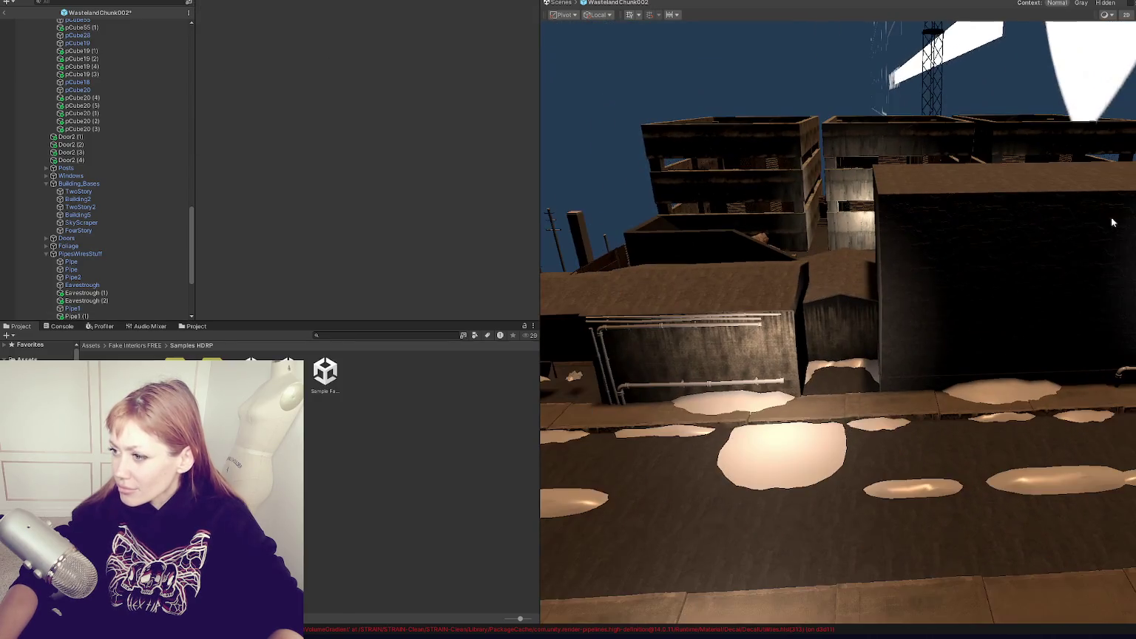
{"action": "left_click", "coordinate": [600, 346]}
{"action": "right_click_drag", "start_coordinate": [599, 346], "coordinate": [898, 331]}
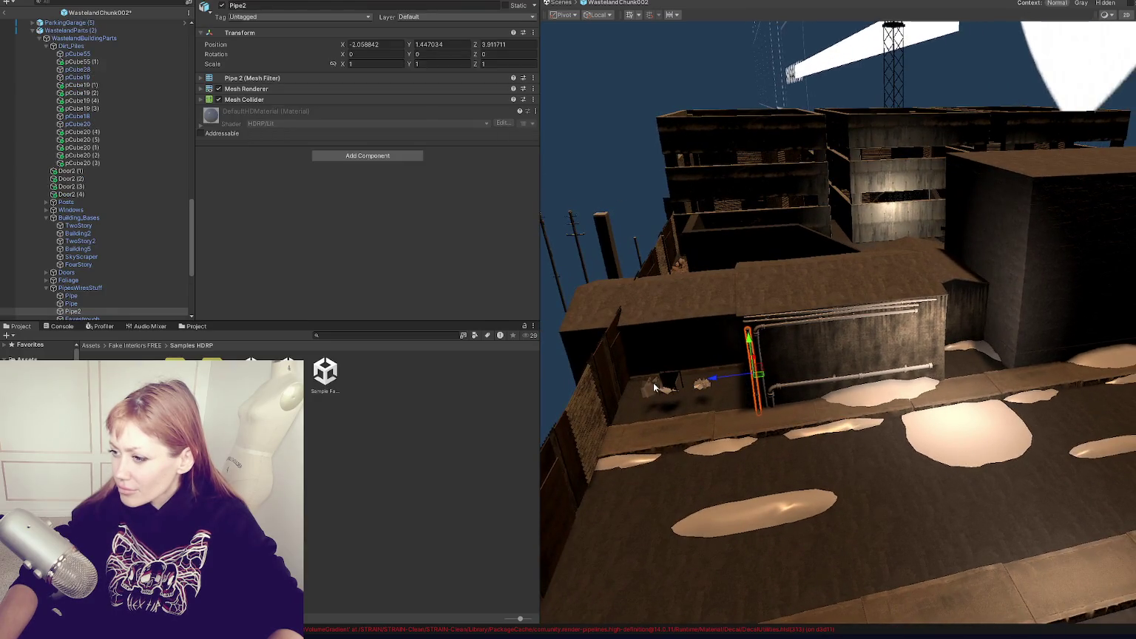
Expand the Foliage group and frame the GrassShort mesh in the Scene view.
{"action": "left_click", "coordinate": [655, 385]}
{"action": "double_click", "coordinate": [142, 284]}
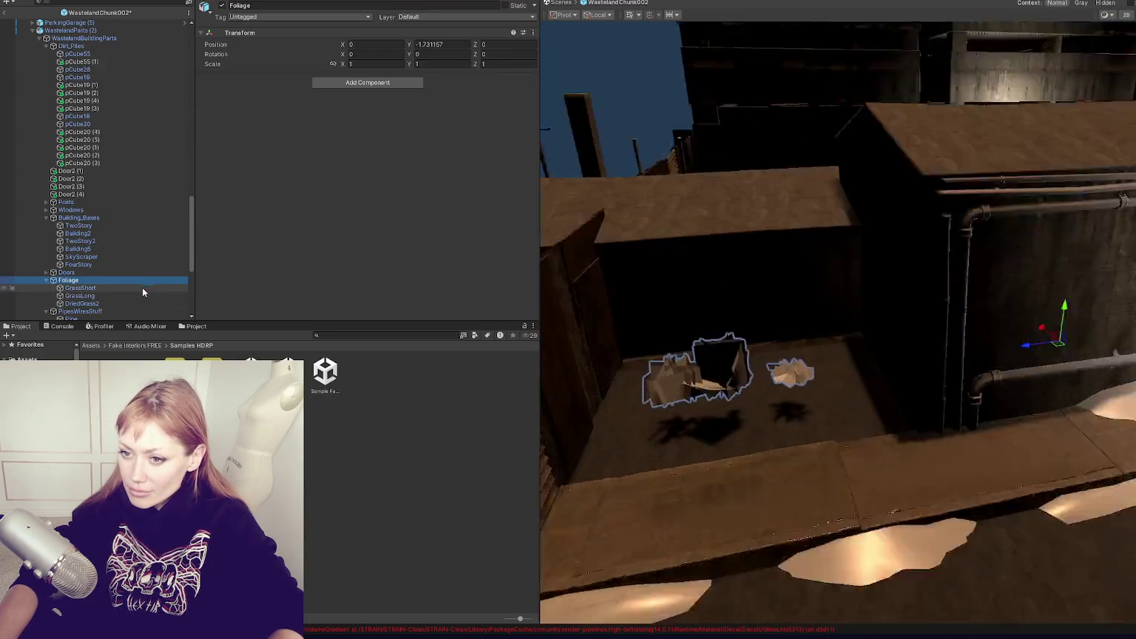
{"action": "double_click", "coordinate": [145, 289]}
Browse the Assets > 2-Materials subfolders, past Glow, to the Generic folder.
{"action": "left_click", "coordinate": [383, 336]}
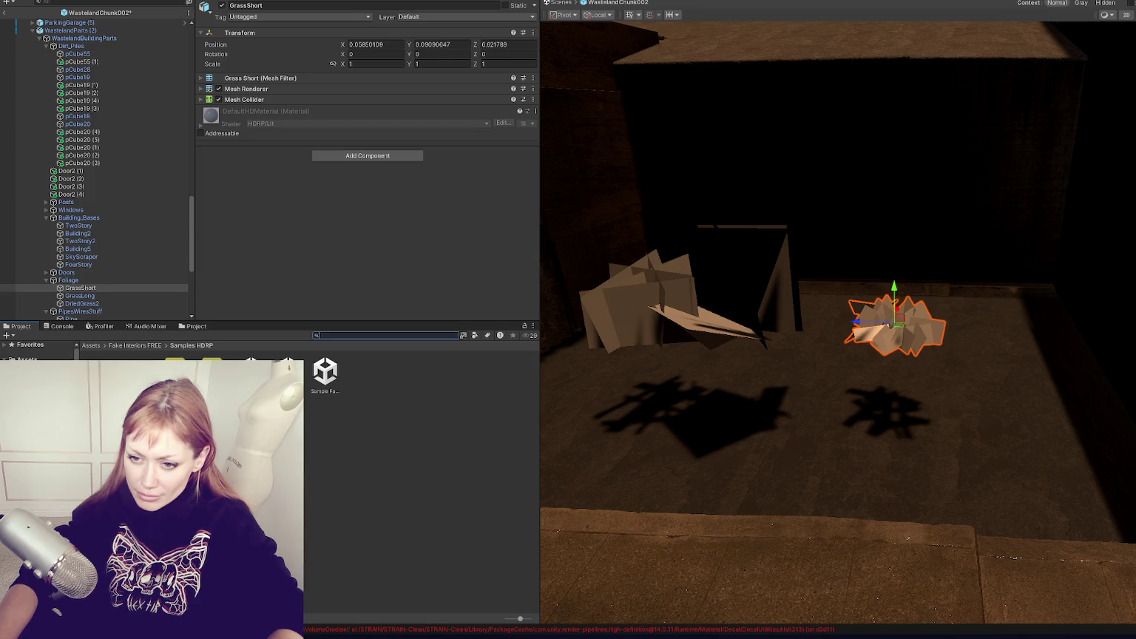
{"action": "left_click", "coordinate": [45, 385]}
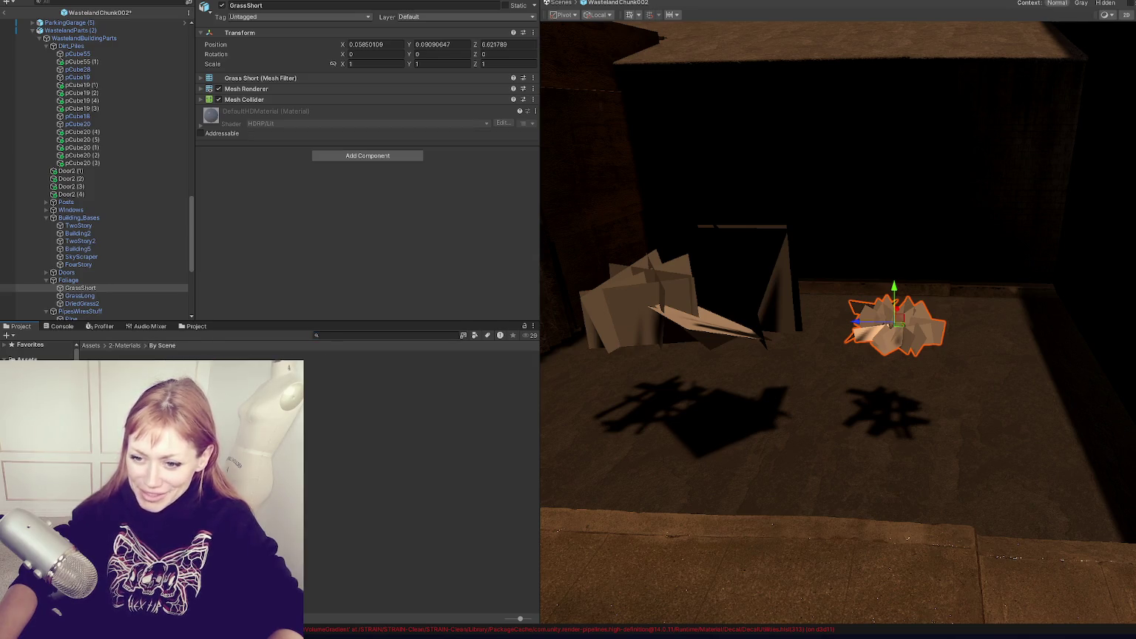
{"action": "key", "text": "Down"}
{"action": "key", "text": "Down"}
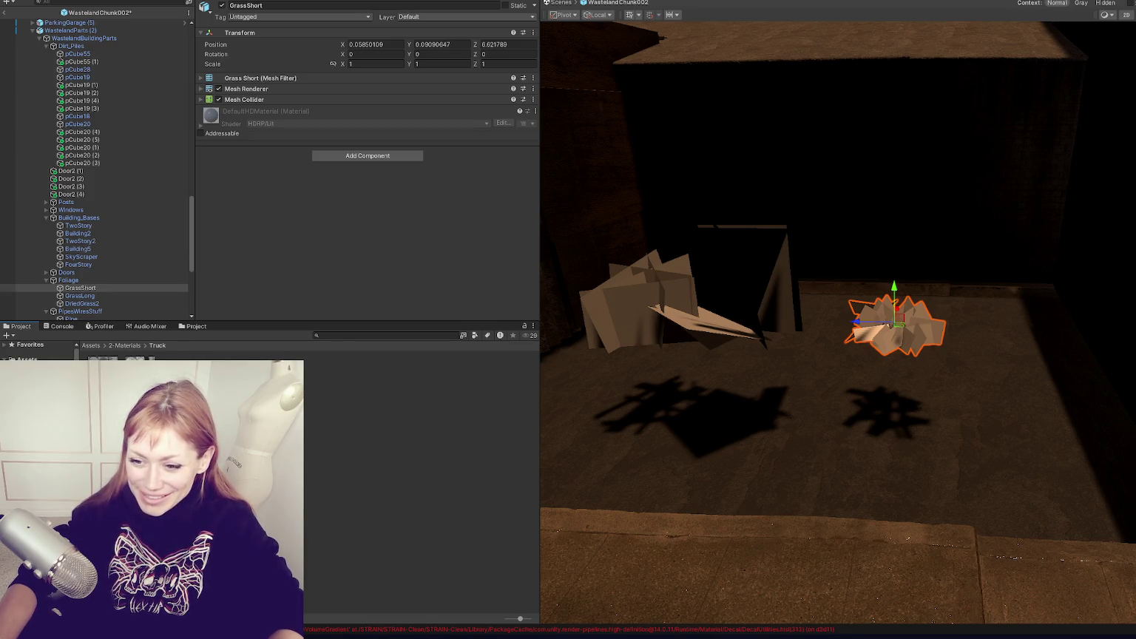
{"action": "key", "text": "Up"}
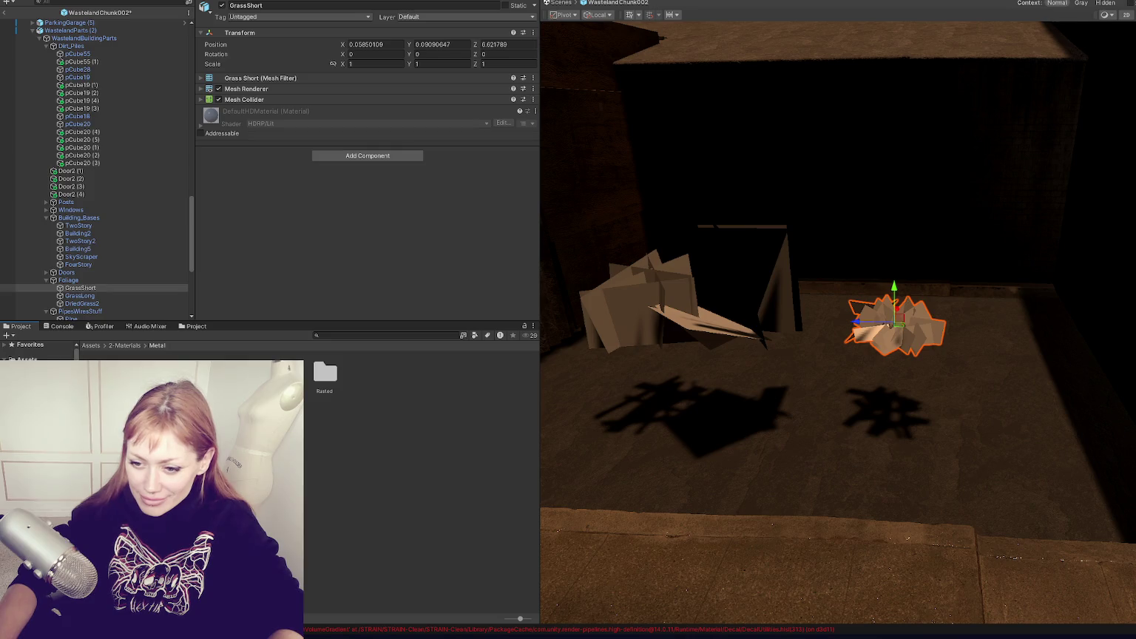
{"action": "key", "text": "Up"}
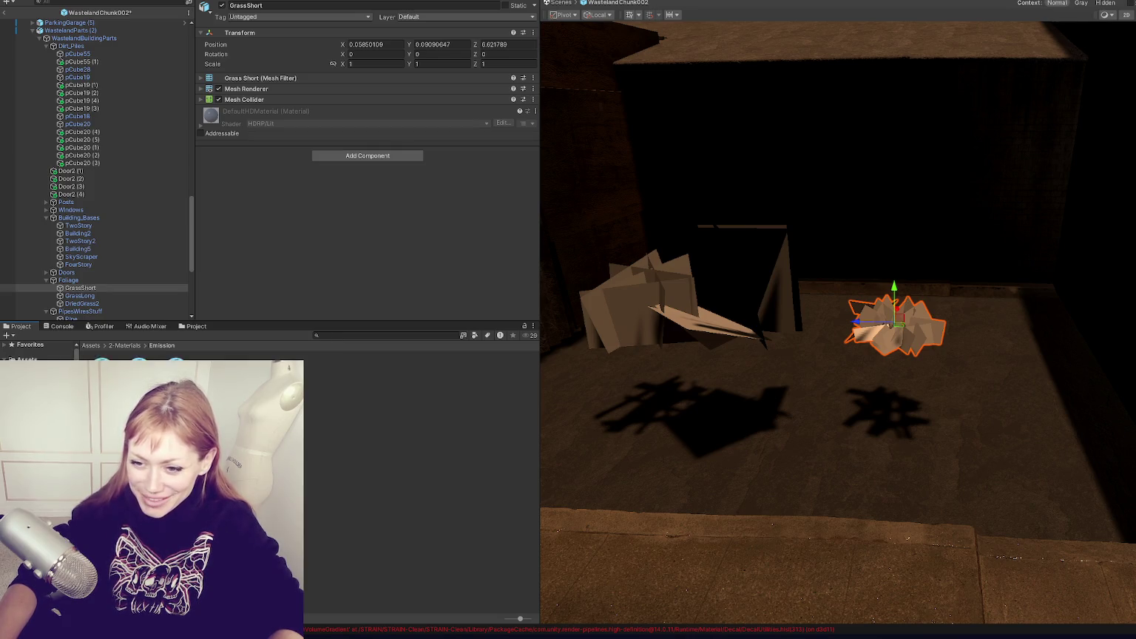
{"action": "key", "text": "Up"}
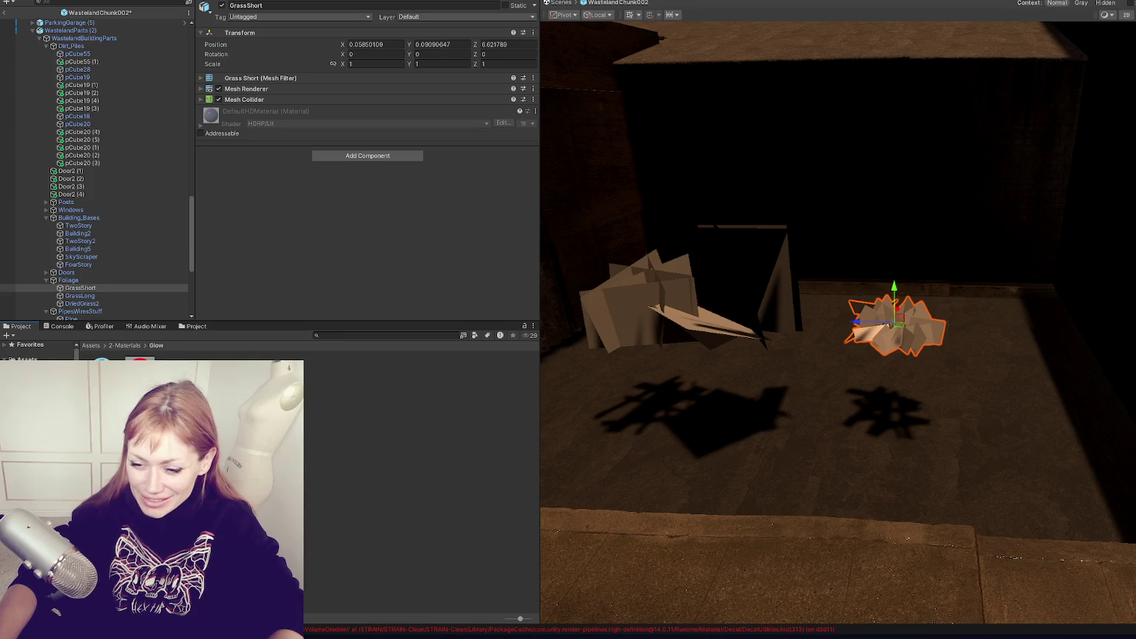
{"action": "key", "text": "Up"}
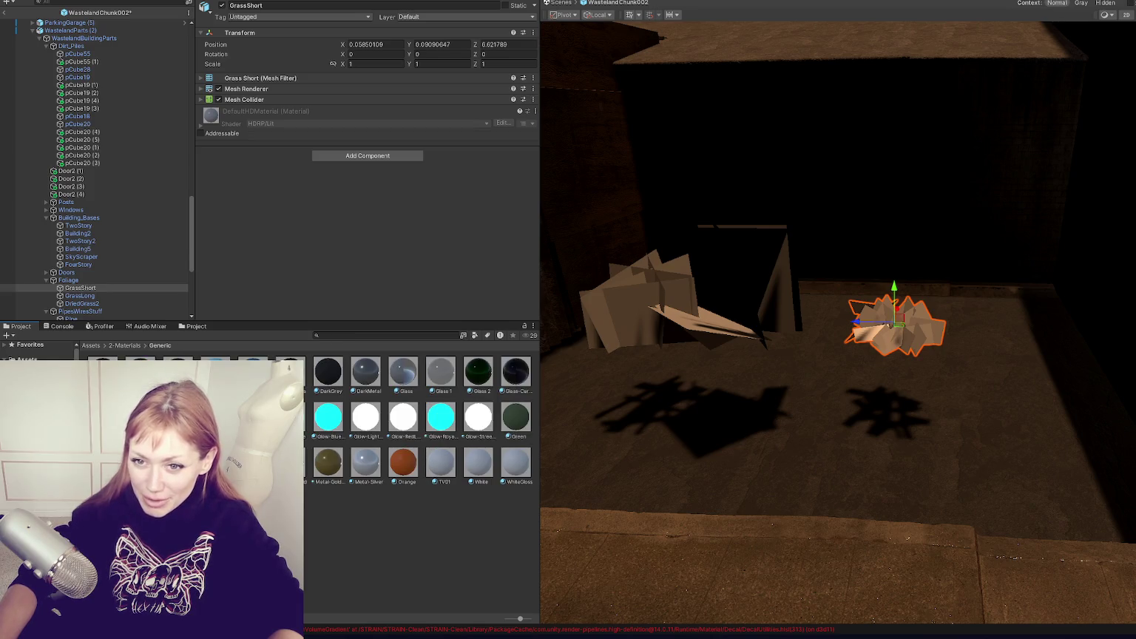